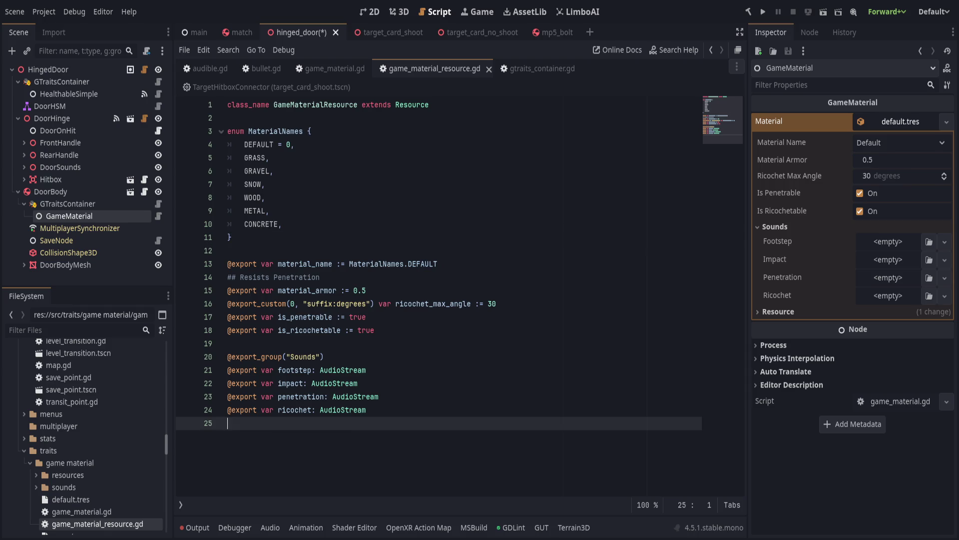
# Review game_material_resource.gd and the GameMaterial node under DoorBody's GTraitsContainer.
pyautogui.click(358, 317)
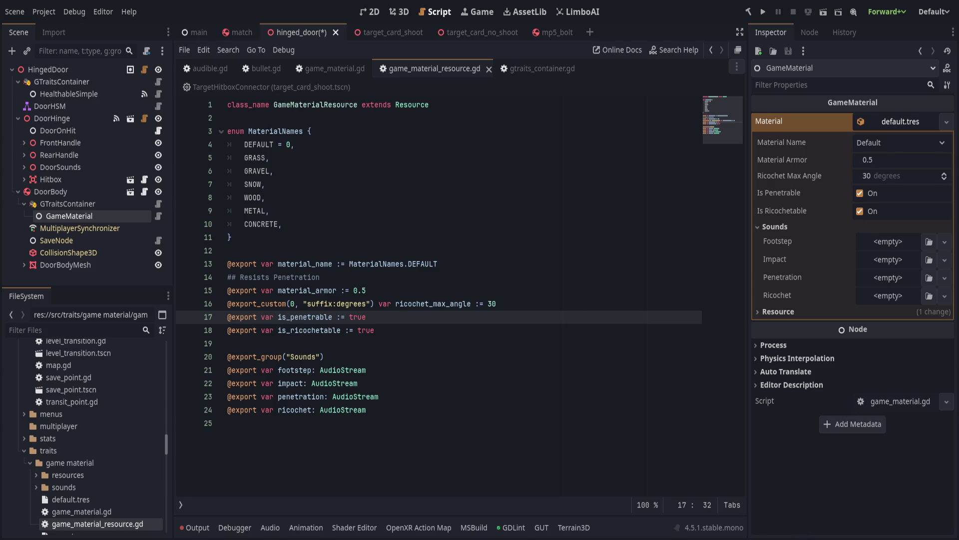
pyautogui.click(70, 204)
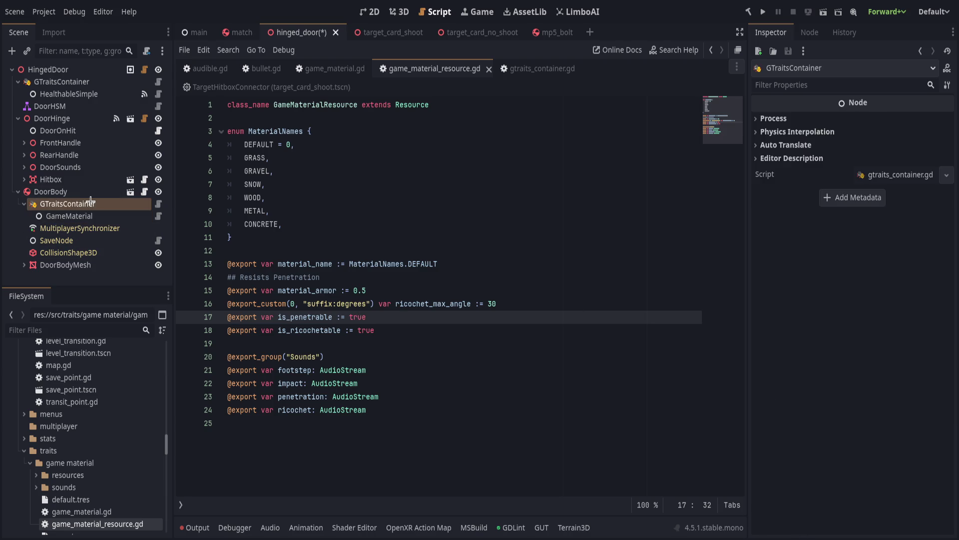
pyautogui.press('Down')
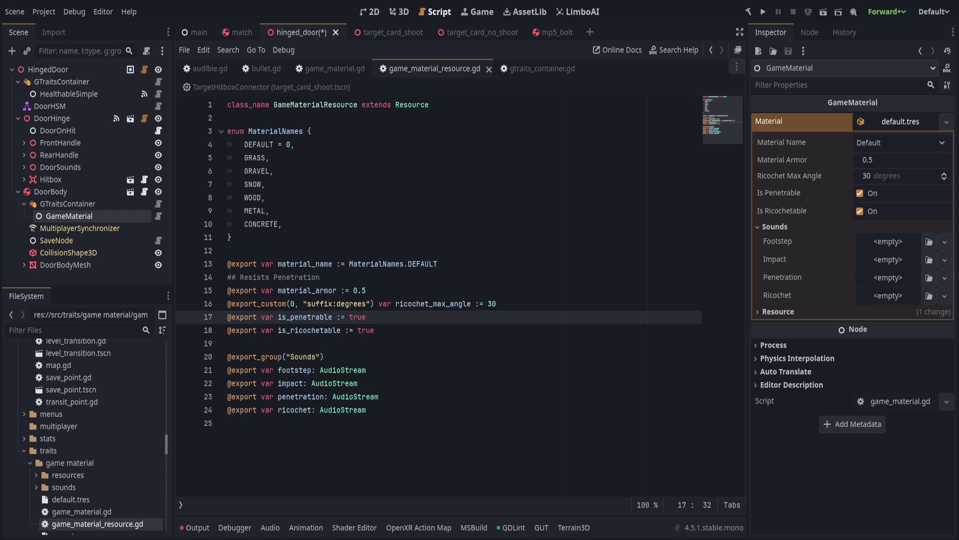
pyautogui.click(425, 423)
pyautogui.click(440, 359)
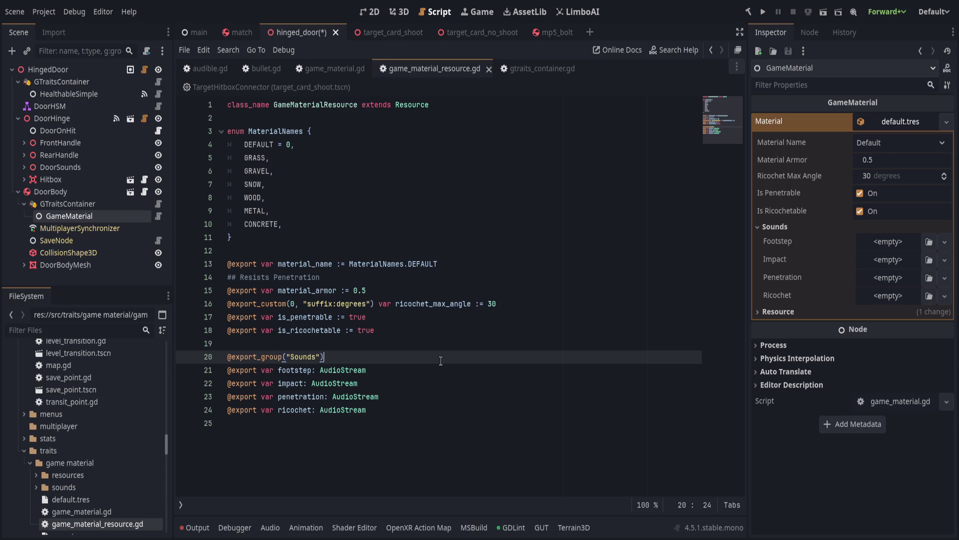
# Open the audible.gd script from the traits folder in the FileSystem dock.
pyautogui.scroll(-3, 80, 446)
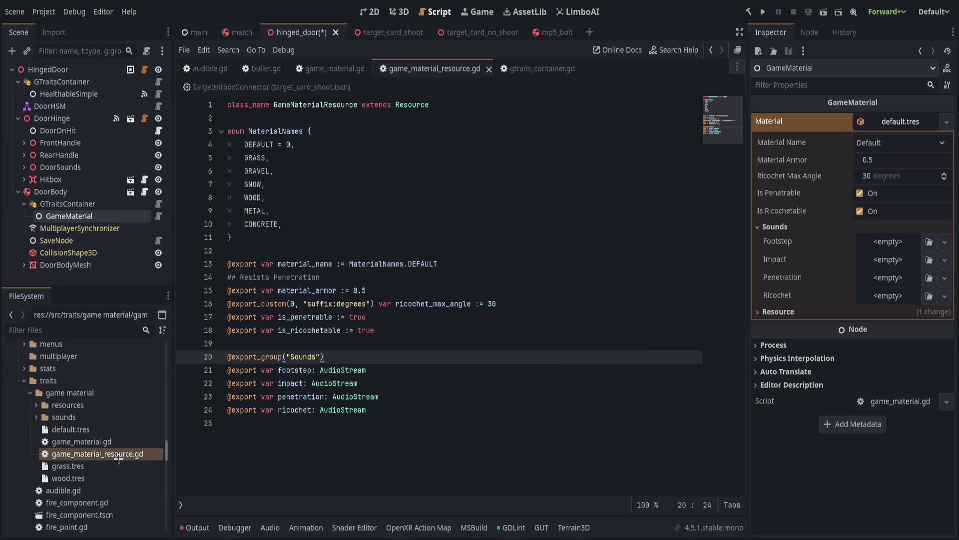
pyautogui.doubleClick(75, 490)
pyautogui.click(451, 298)
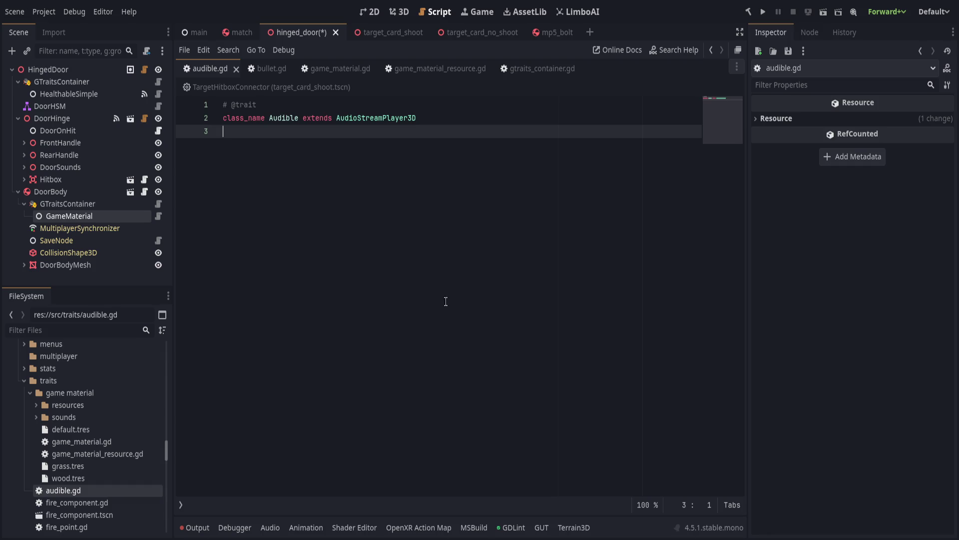
# In game_material.gd, add func _initialize(receiver, audible: Audible) -> void: below the material export.
pyautogui.click(163, 218)
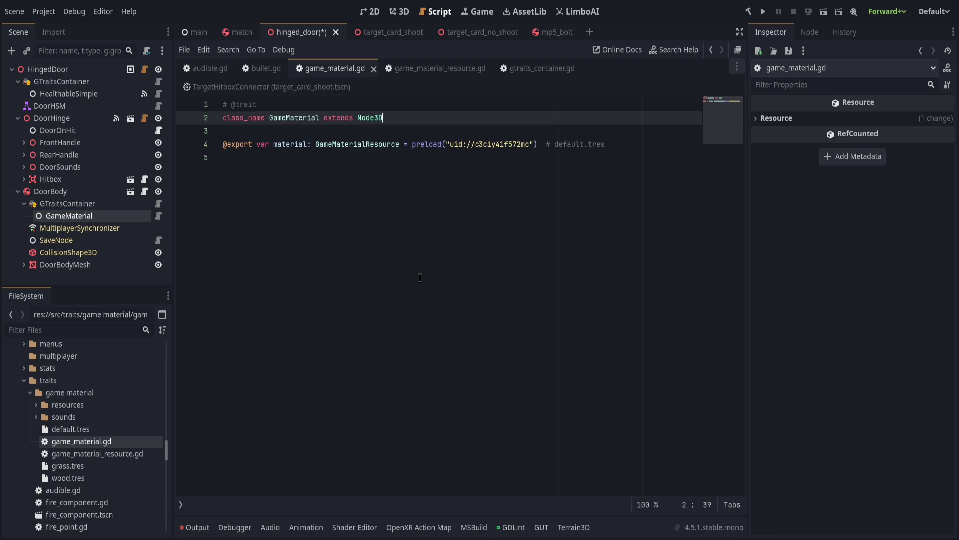
pyautogui.click(421, 276)
pyautogui.press('Return')
pyautogui.write('func _initialize(')
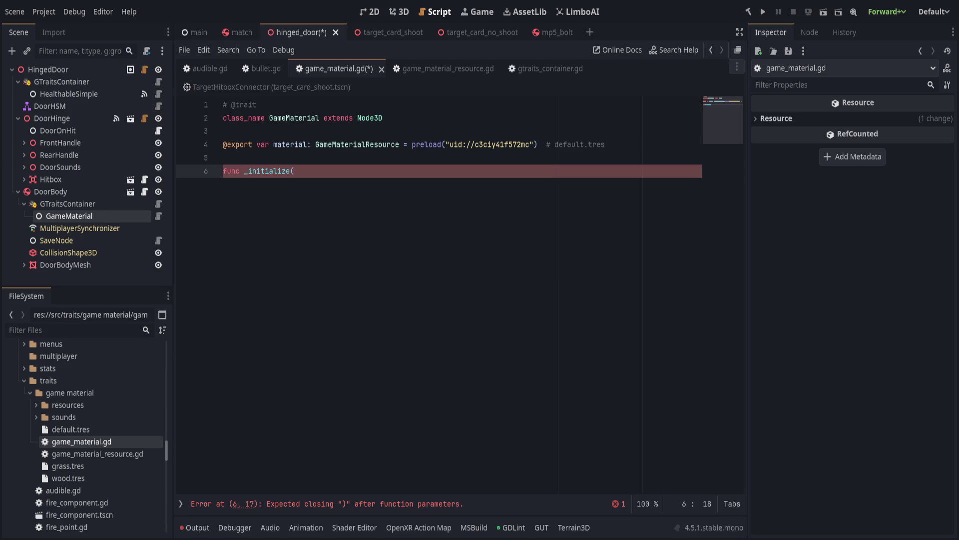
pyautogui.write('receiver, ')
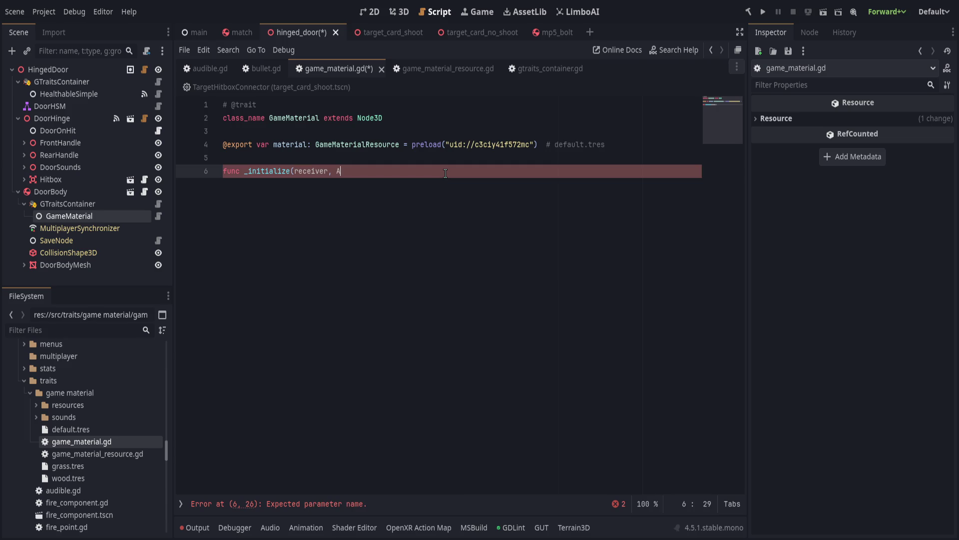
pyautogui.write('audible: Audible) ')
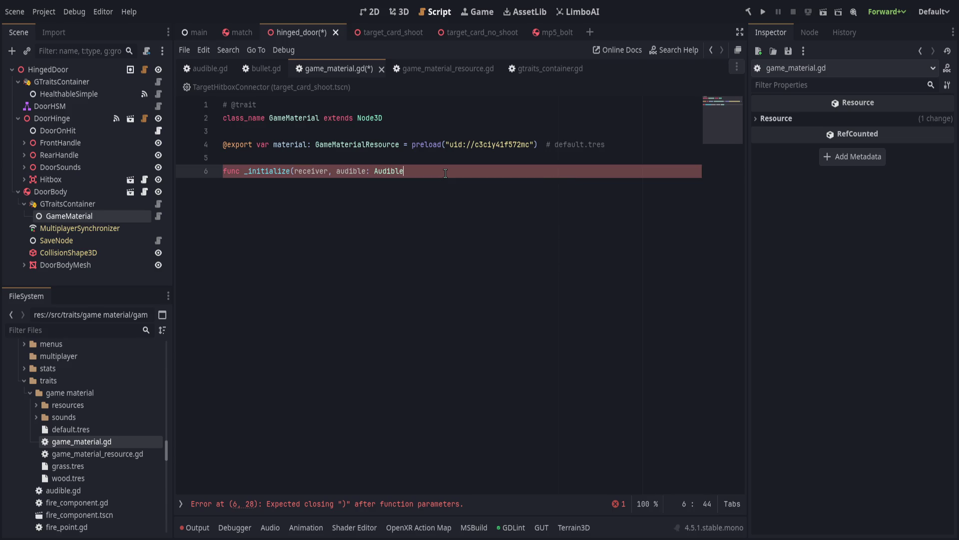
pyautogui.write('-> void:')
pyautogui.press('Return')
# Declare var _audible: Audible above the _initialize function.
pyautogui.press('Up')
pyautogui.press('Up')
pyautogui.press('Up')
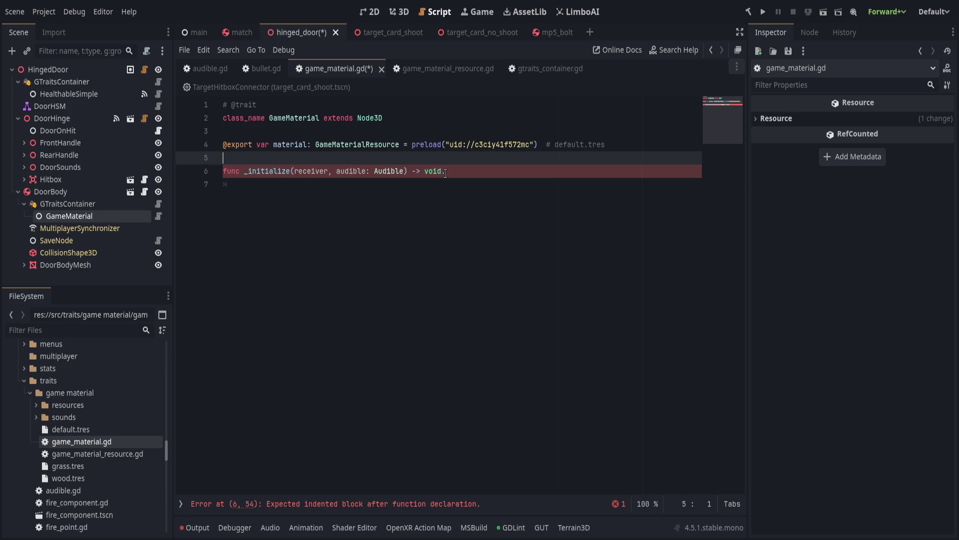
pyautogui.press('Down')
pyautogui.press('Return')
pyautogui.press('Return')
pyautogui.press('Up')
pyautogui.write('var _aud')
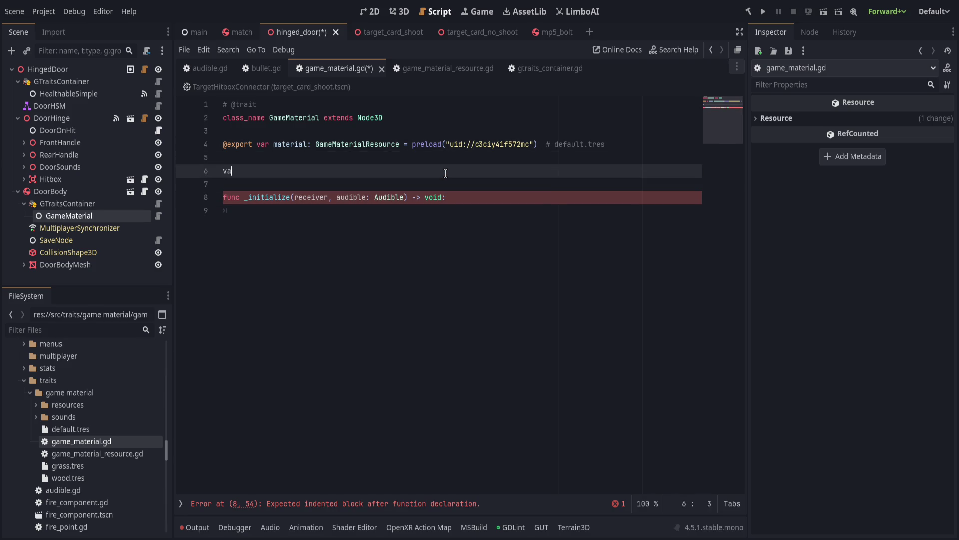
pyautogui.write('i')
pyautogui.write('ble: Aud')
pyautogui.press('Return')
# Assign _audible = audible inside the body of _initialize.
pyautogui.press('Down')
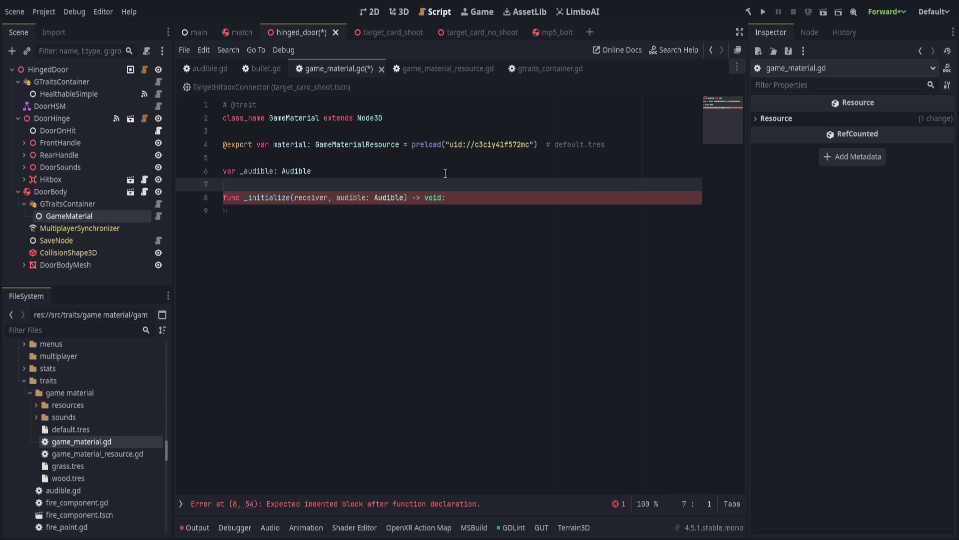
pyautogui.press('Down')
pyautogui.press('Down')
pyautogui.press('End')
pyautogui.write('_audible = aud')
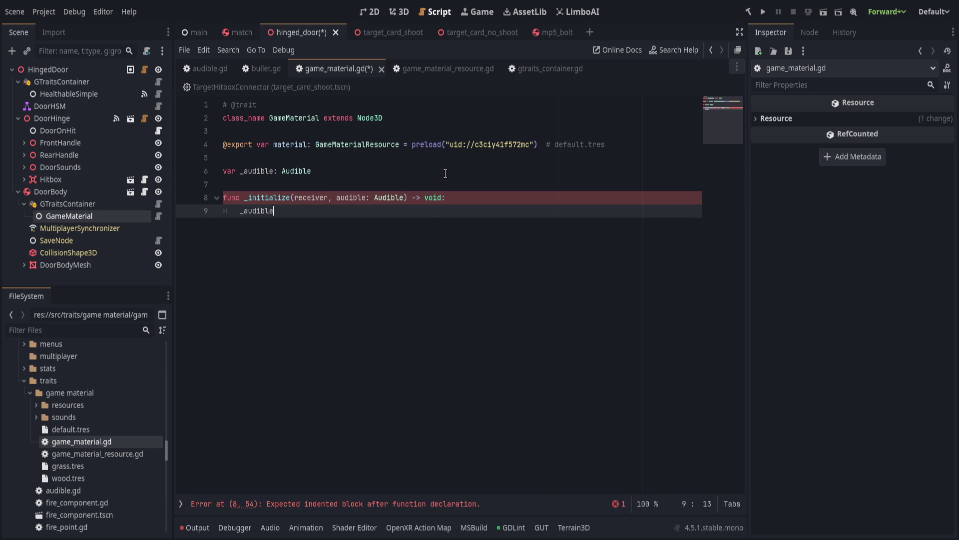
pyautogui.write('ible')
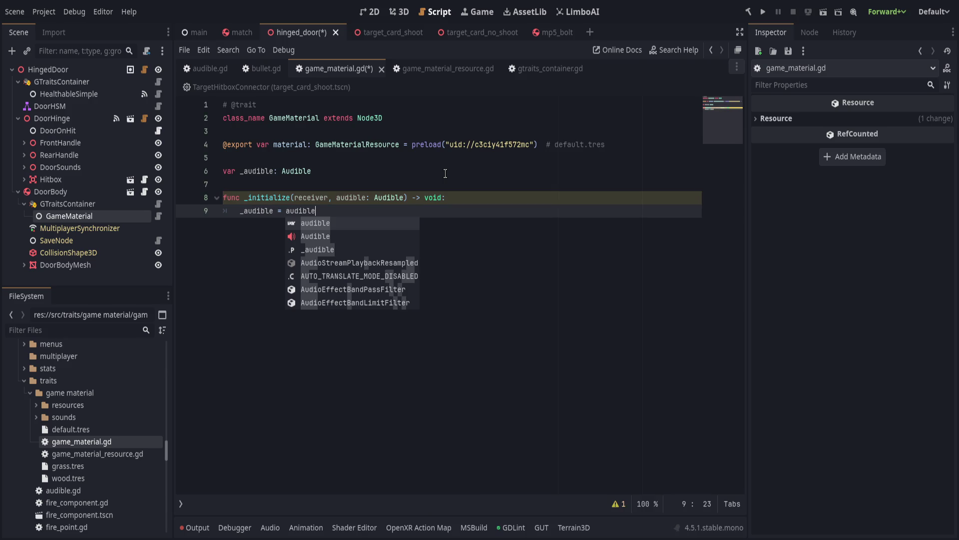
pyautogui.press('Return')
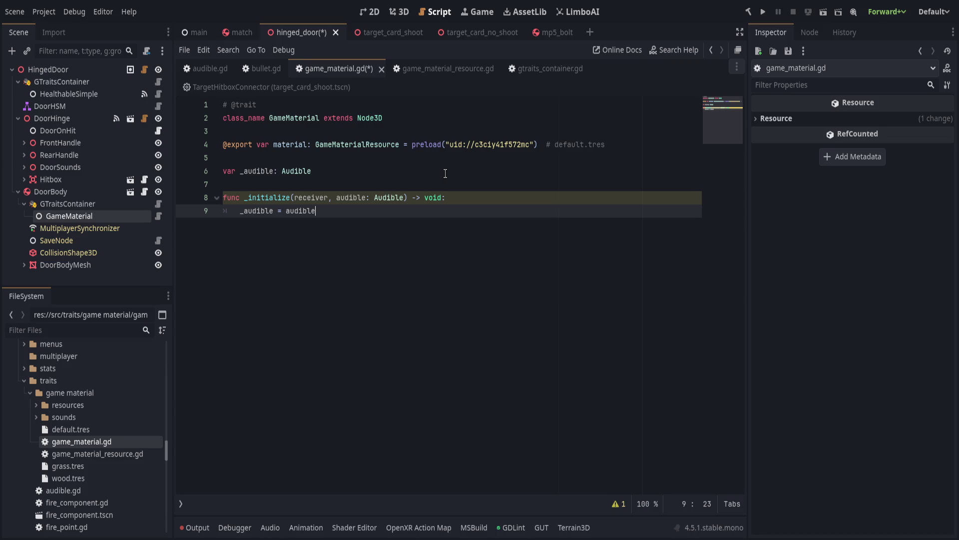
pyautogui.press('Up')
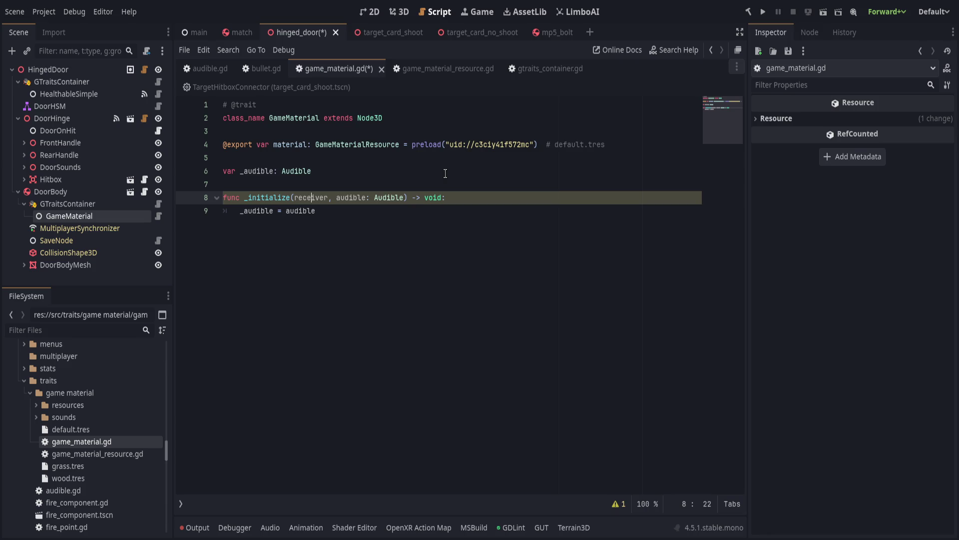
pyautogui.press('Up')
pyautogui.press('Up')
# Declare var _receiver above _audible, set _receiver = receiver in _initialize, and save.
pyautogui.hotkey('ctrl', 'shift', 'Return')
pyautogui.write('var _receiver:')
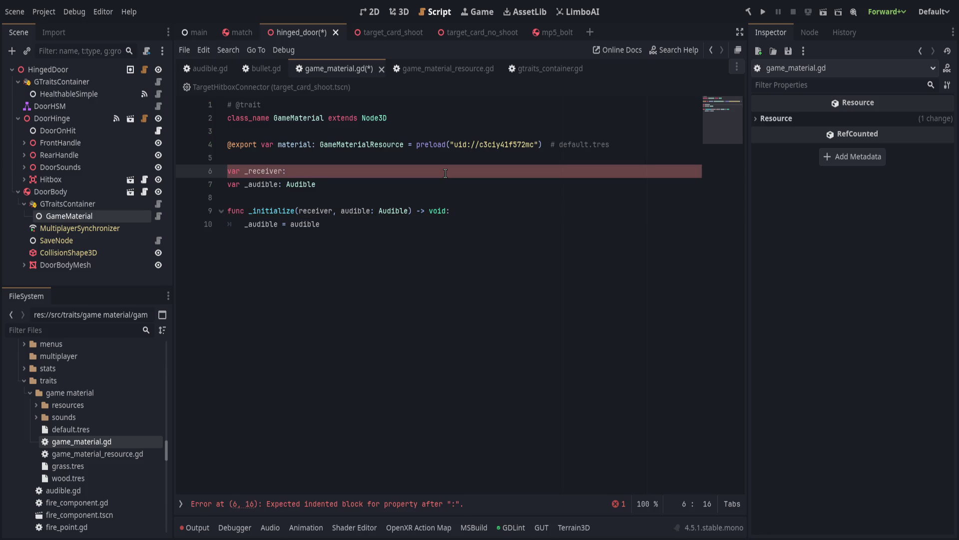
pyautogui.press('Down')
pyautogui.press('Down')
pyautogui.press('Down')
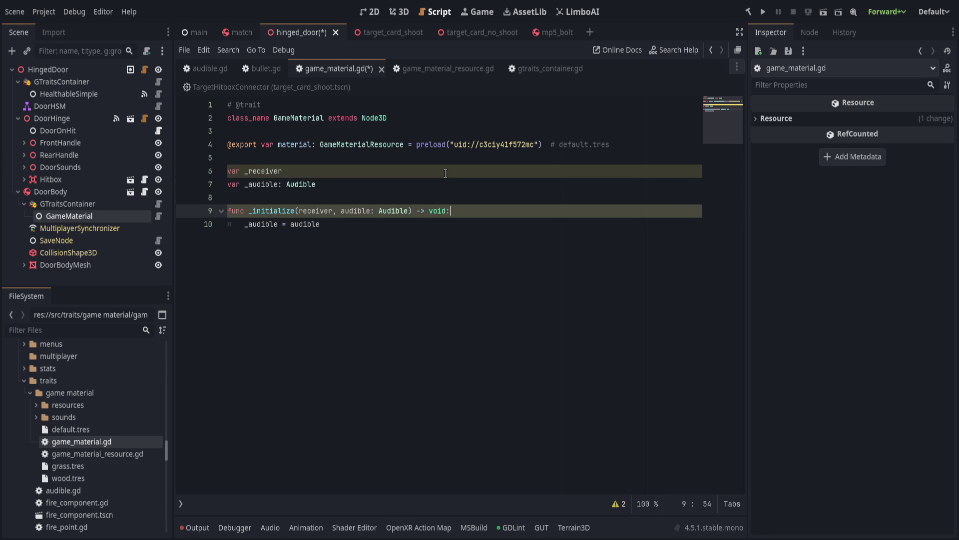
pyautogui.press('Return')
pyautogui.write('_receiver')
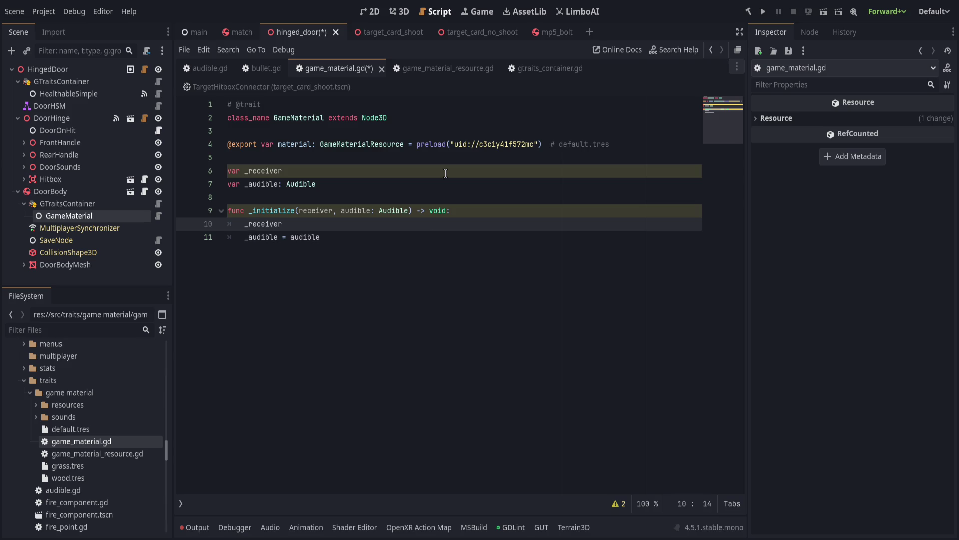
pyautogui.write(' = rece')
pyautogui.press('Return')
pyautogui.hotkey('ctrl', 'z')
pyautogui.hotkey('ctrl', 'z')
pyautogui.write('= receiver \t_a')
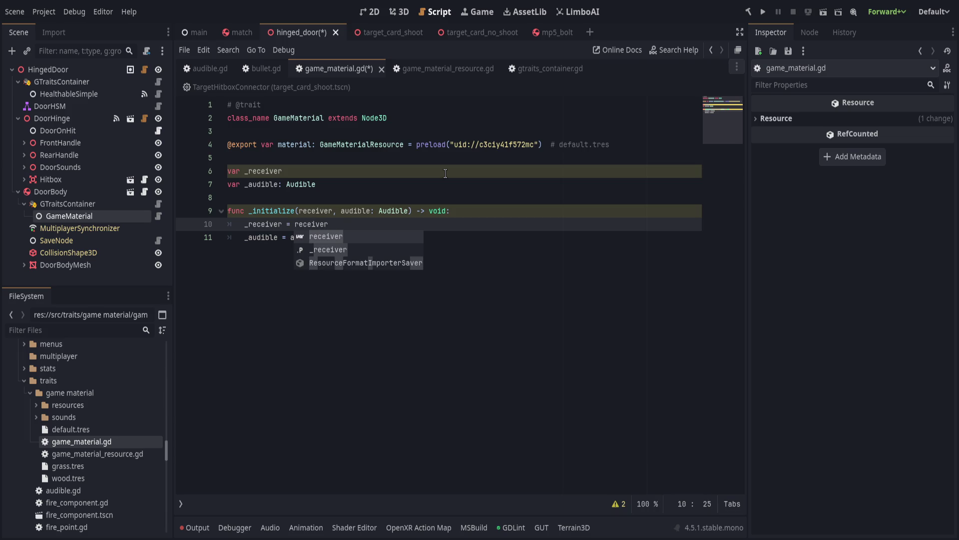
pyautogui.write('udible')
pyautogui.hotkey('ctrl', 's')
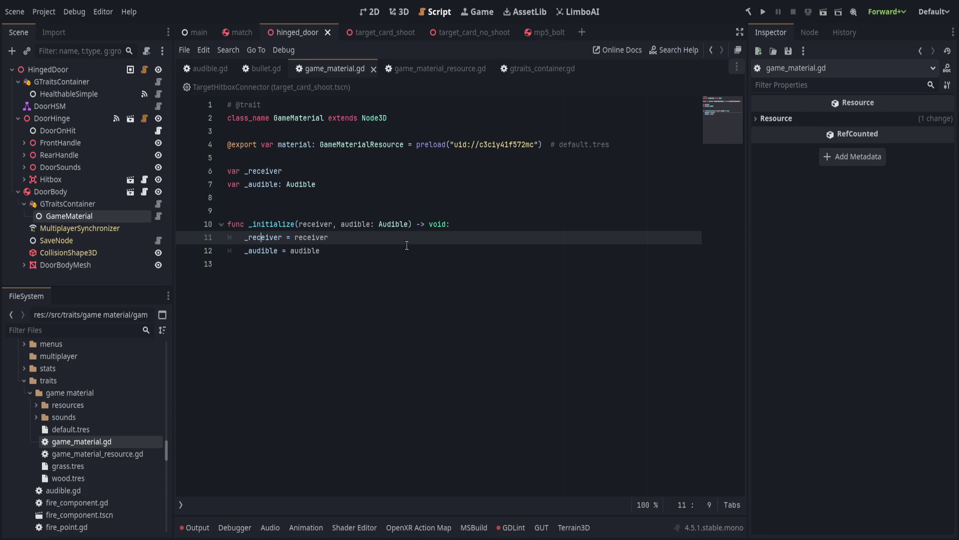
pyautogui.click(431, 283)
pyautogui.hotkey('ctrl', 's')
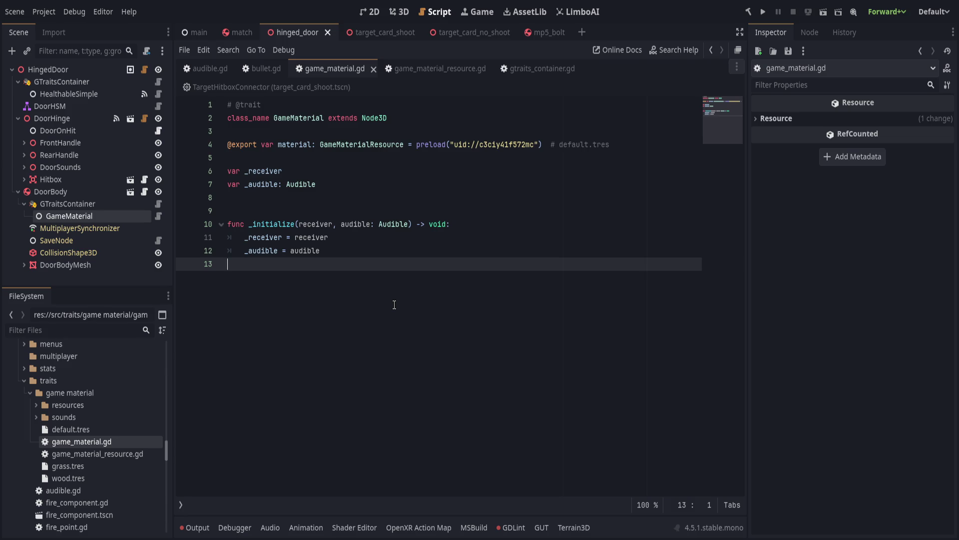
pyautogui.click(69, 94)
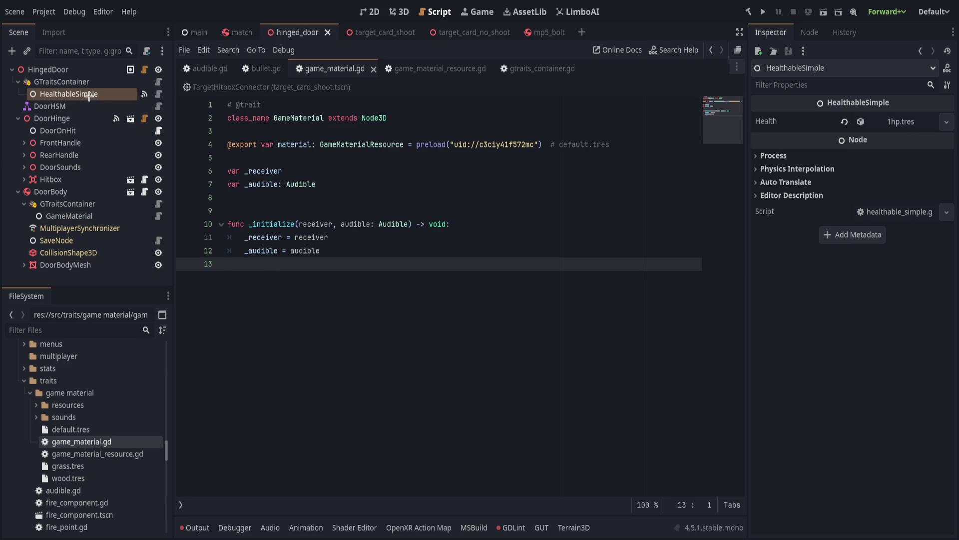
# Inspect the HealthableSimple node's signals, including its hurt signal.
pyautogui.click(803, 29)
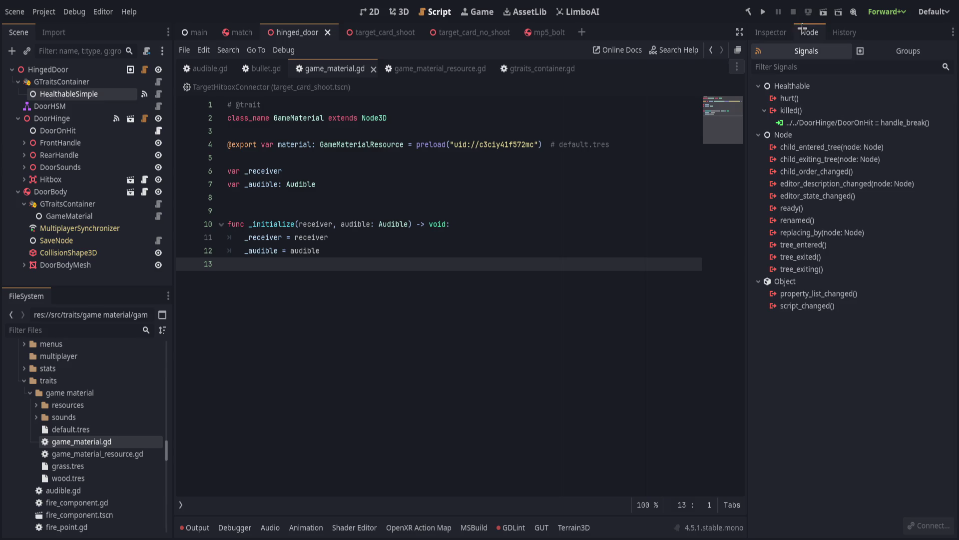
pyautogui.click(800, 98)
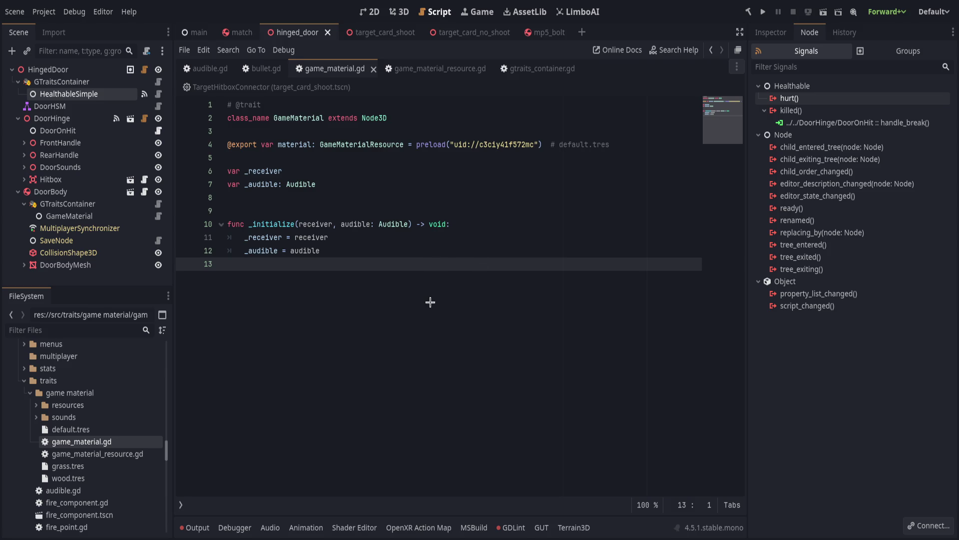
pyautogui.click(453, 249)
pyautogui.click(463, 276)
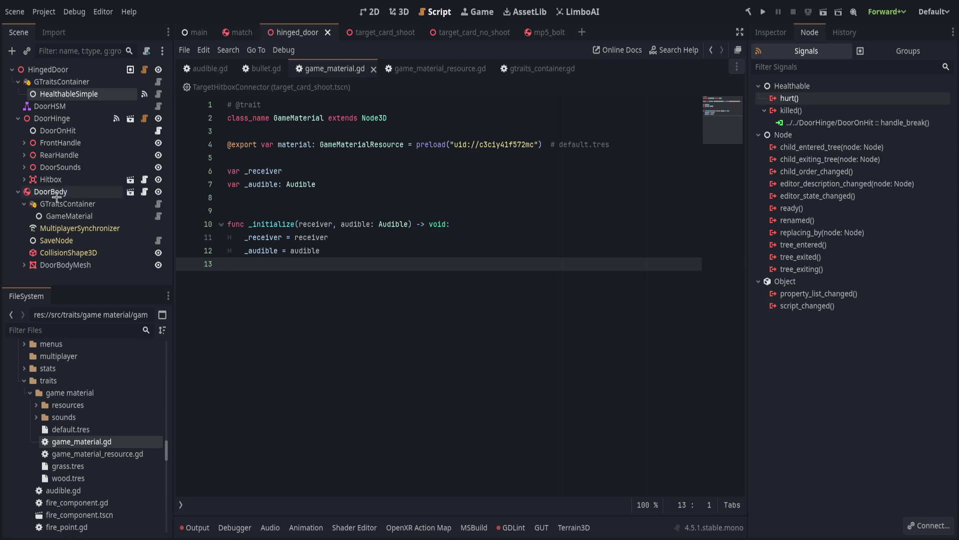
# Inspect the DoorBody node's signals, then switch to the bullet.gd script.
pyautogui.click(23, 204)
pyautogui.click(23, 204)
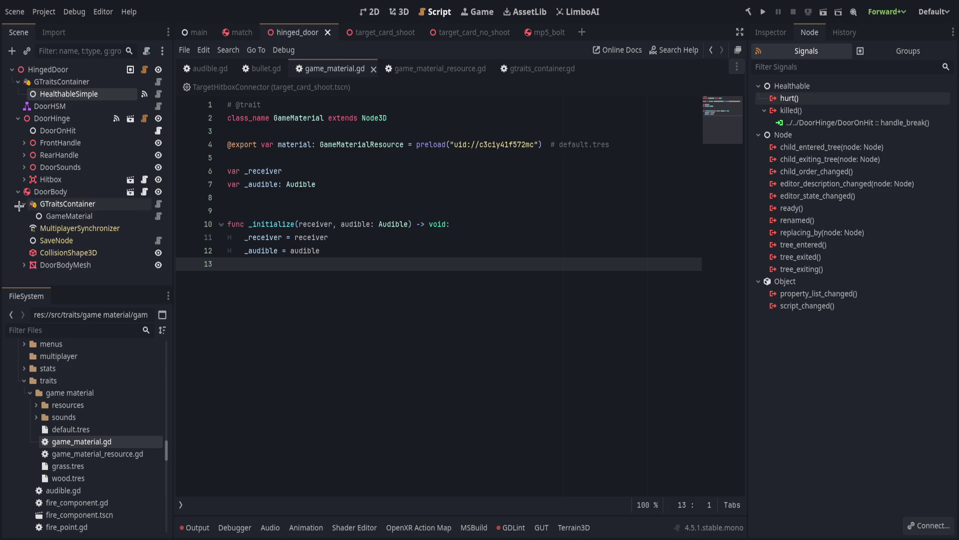
pyautogui.click(23, 204)
pyautogui.click(51, 192)
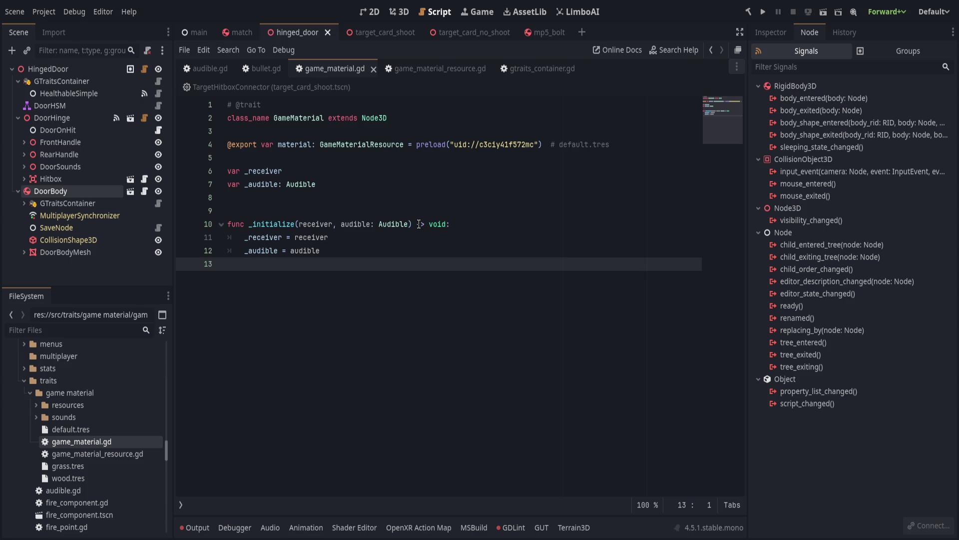
pyautogui.click(474, 250)
pyautogui.click(474, 266)
pyautogui.click(248, 70)
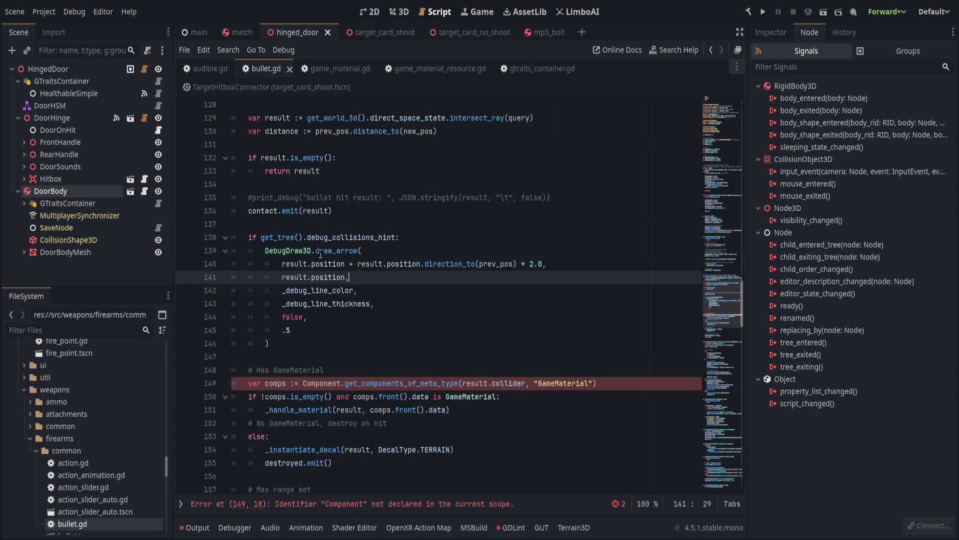
# Delete the commented-out print_debug line in get_intersection.
pyautogui.scroll(3, 377, 339)
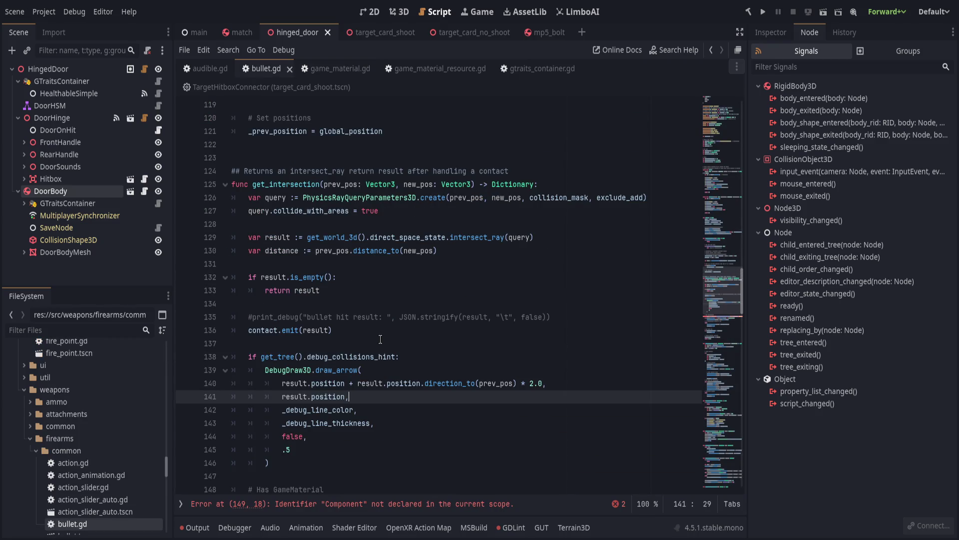
pyautogui.scroll(-7, 381, 339)
pyautogui.moveTo(383, 408)
pyautogui.mouseDown()
pyautogui.moveTo(280, 224)
pyautogui.moveTo(270, 185)
pyautogui.mouseUp()
pyautogui.scroll(7, 379, 299)
pyautogui.click(422, 306)
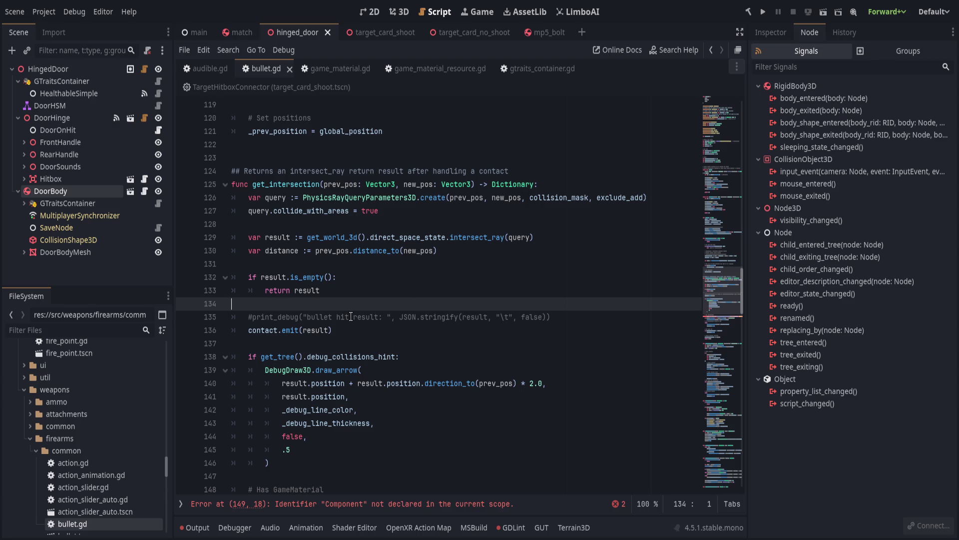
pyautogui.click(398, 336)
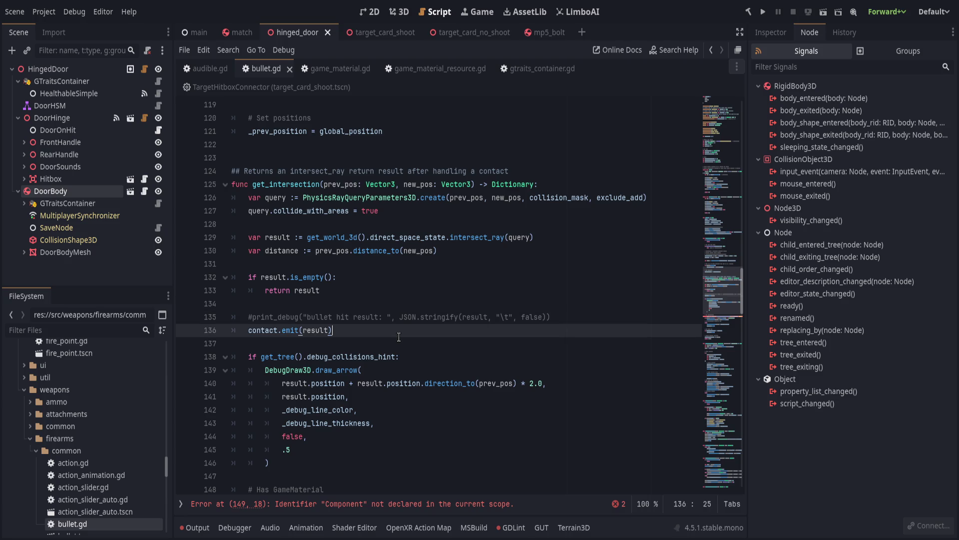
pyautogui.click(562, 318)
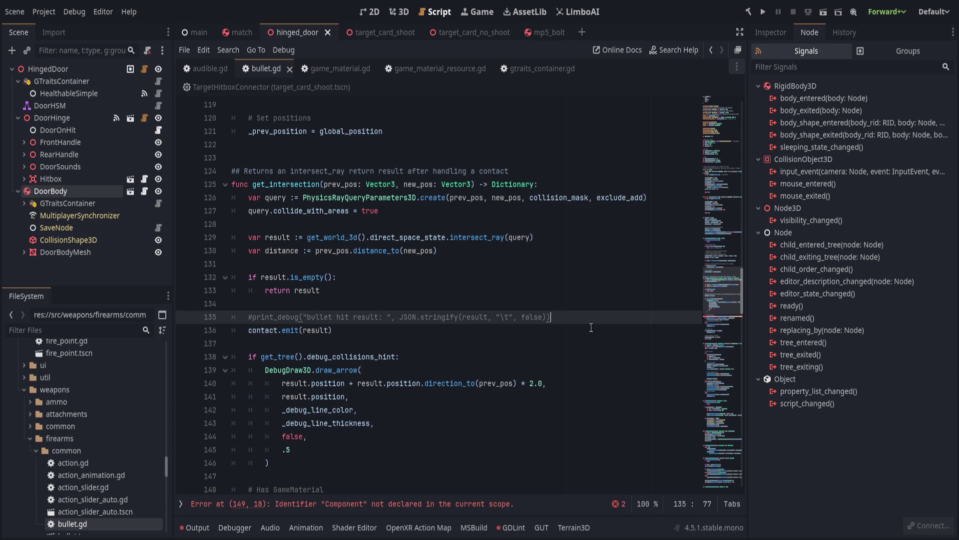
pyautogui.hotkey('ctrl', 'shift', 'k')
# Look through bullet.gd, highlighting every use of get_intersection.
pyautogui.scroll(-12, 487, 370)
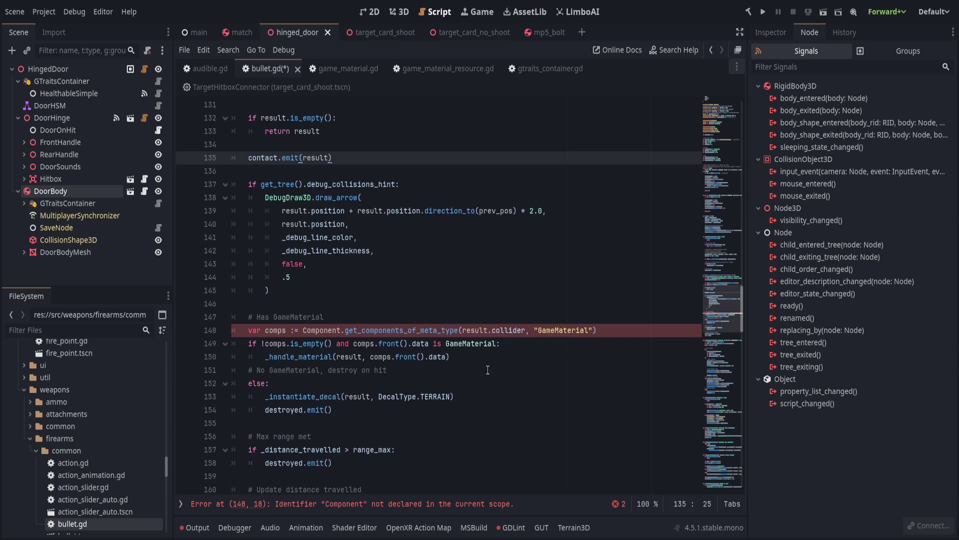
pyautogui.scroll(-18, 421, 389)
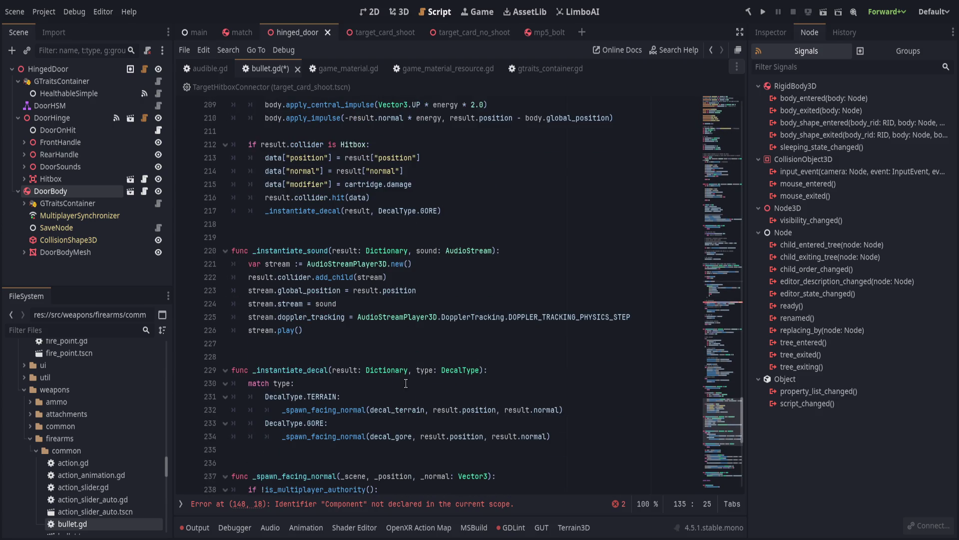
pyautogui.scroll(6, 406, 383)
pyautogui.scroll(-12, 425, 380)
pyautogui.scroll(15, 438, 372)
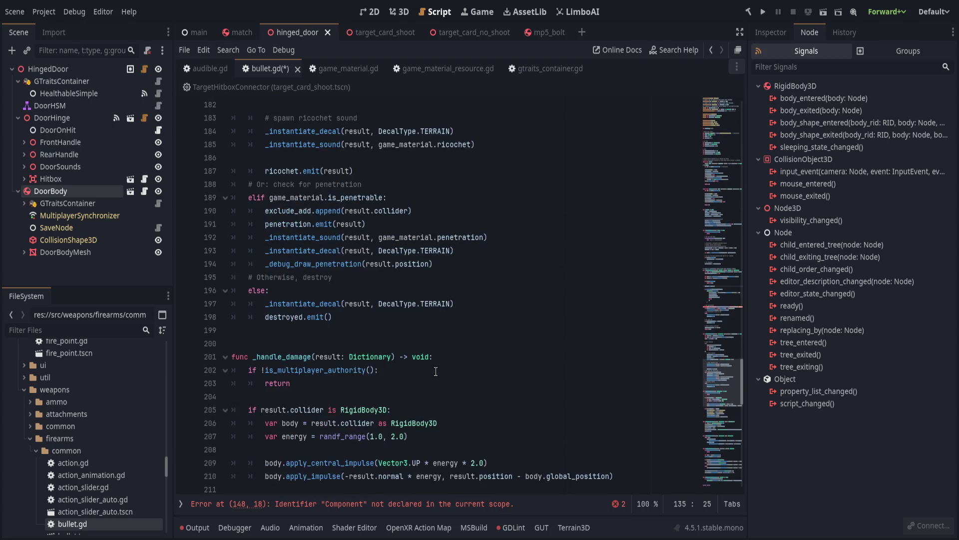
pyautogui.scroll(7, 434, 371)
pyautogui.scroll(19, 433, 371)
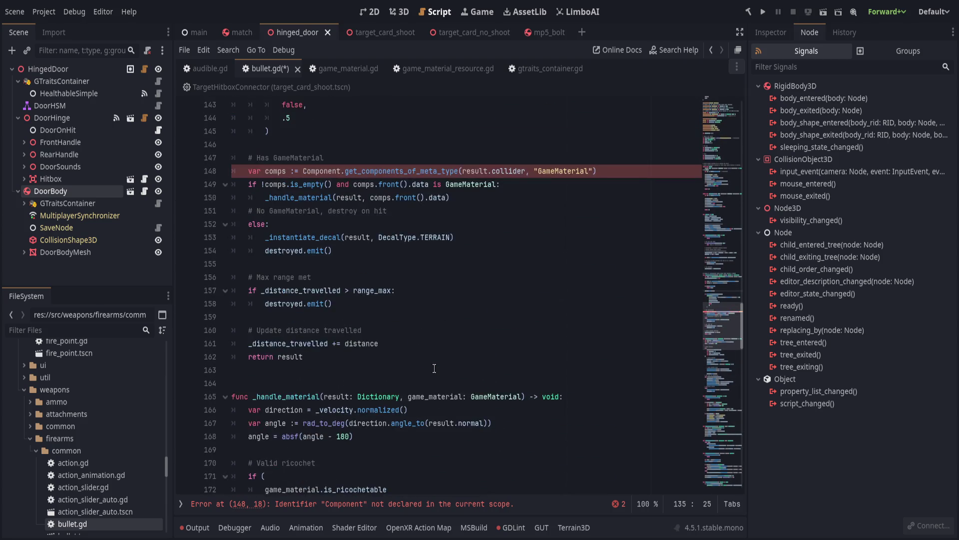
pyautogui.scroll(10, 433, 368)
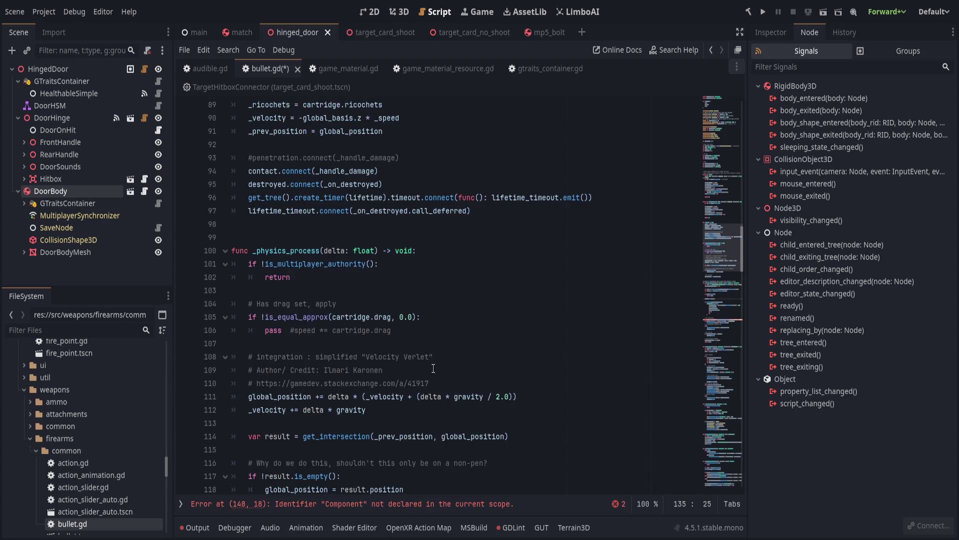
pyautogui.scroll(8, 434, 369)
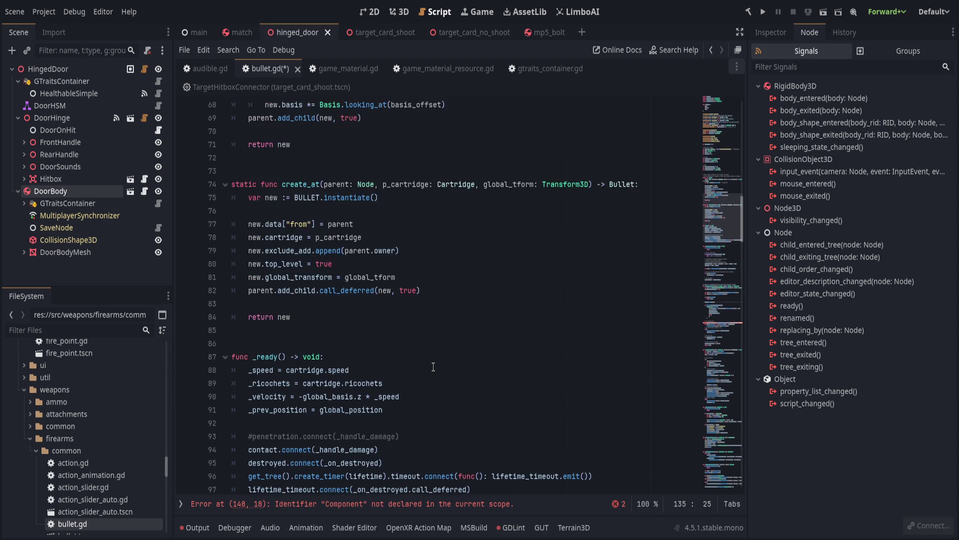
pyautogui.scroll(4, 433, 367)
pyautogui.scroll(-16, 439, 364)
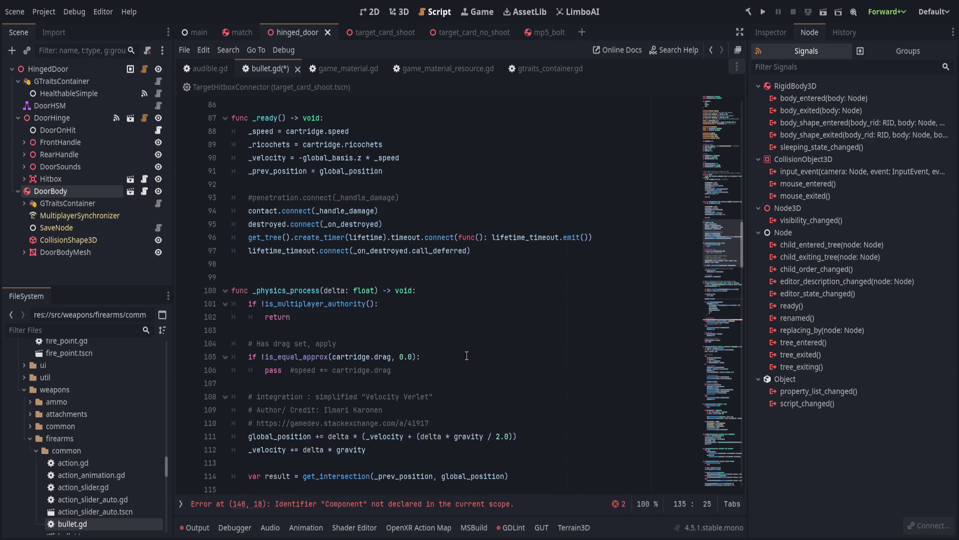
pyautogui.scroll(-8, 446, 360)
pyautogui.scroll(-8, 446, 343)
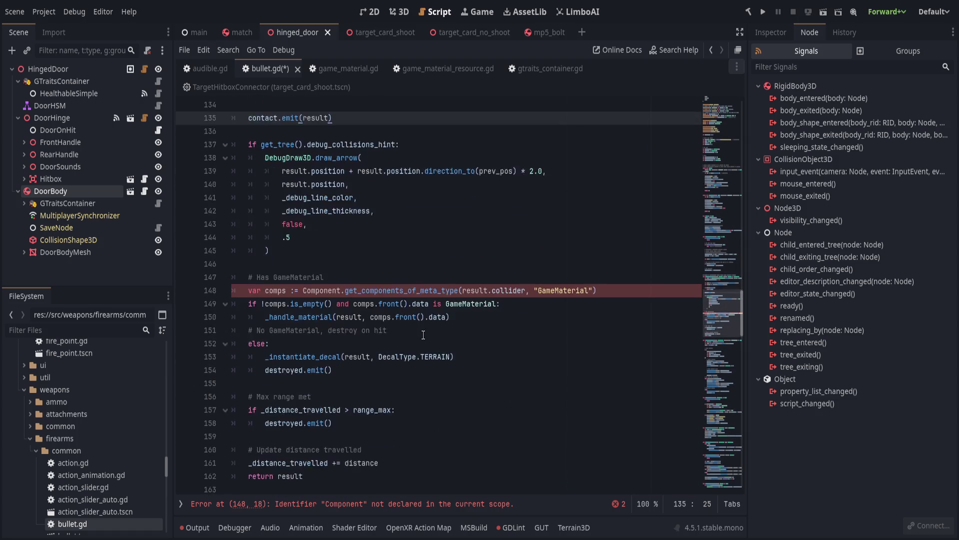
pyautogui.scroll(12, 434, 352)
pyautogui.scroll(-2, 430, 359)
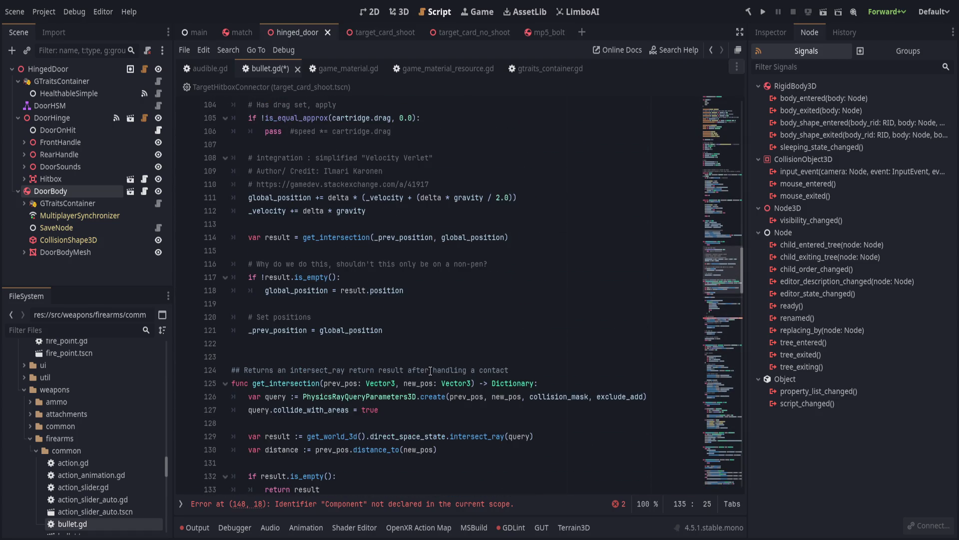
pyautogui.click(455, 344)
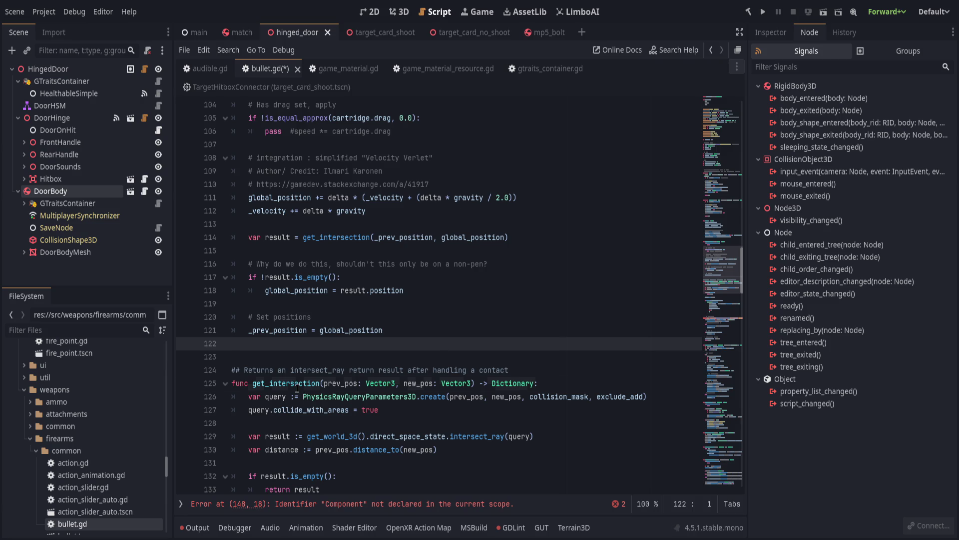
pyautogui.click(320, 383)
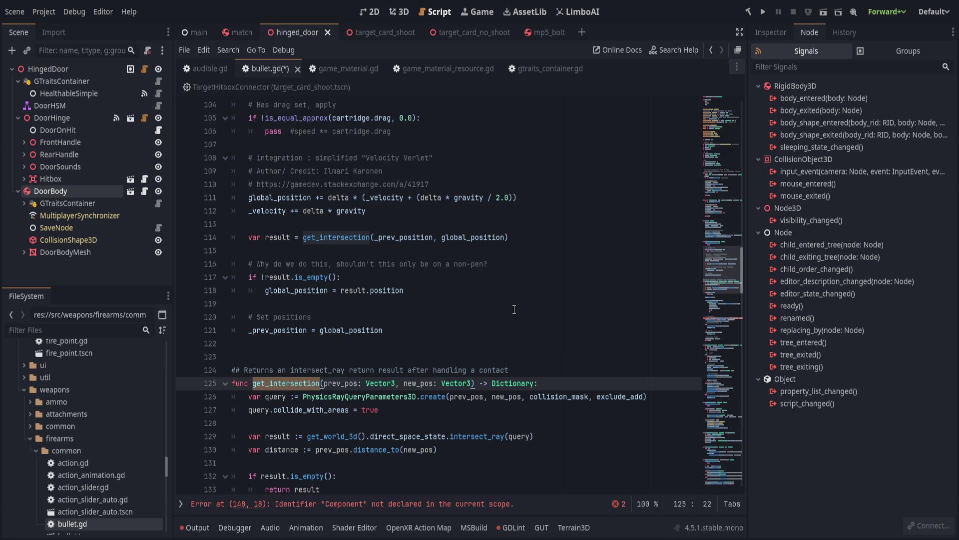
pyautogui.scroll(2, 513, 308)
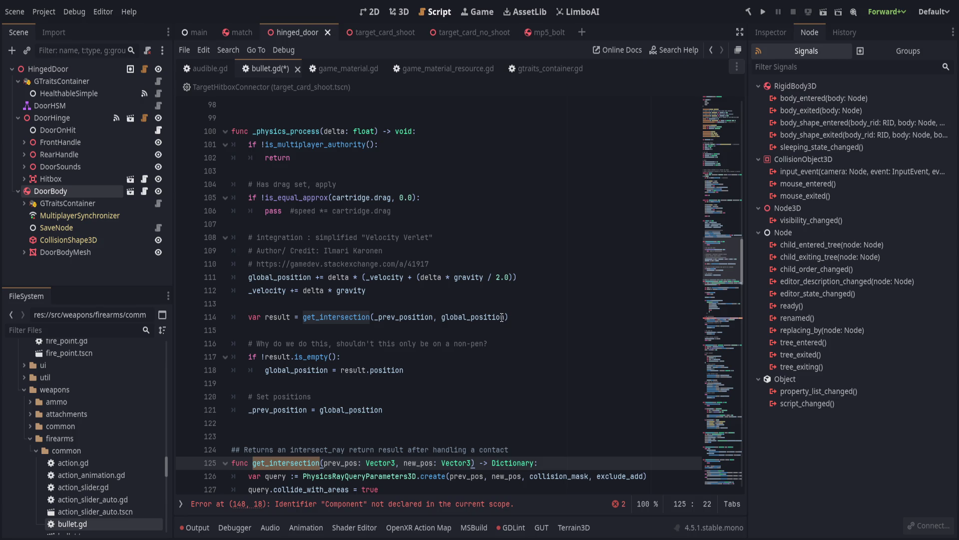
pyautogui.scroll(-3, 500, 320)
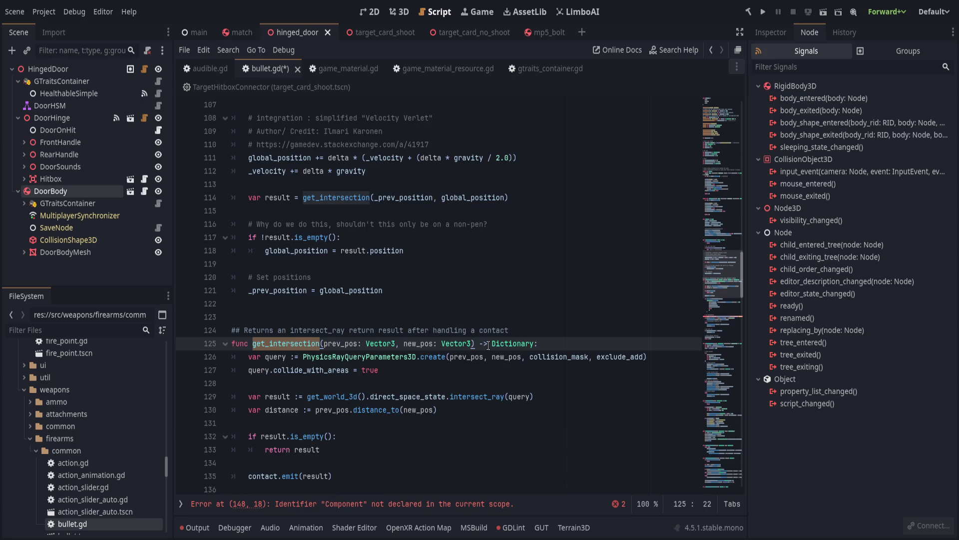
pyautogui.scroll(-13, 489, 344)
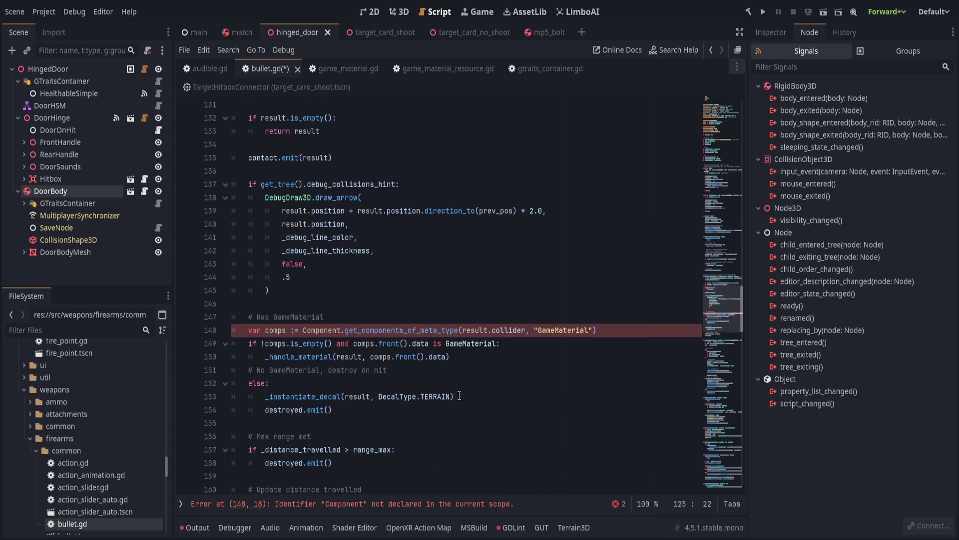
pyautogui.click(450, 332)
pyautogui.scroll(-13, 450, 334)
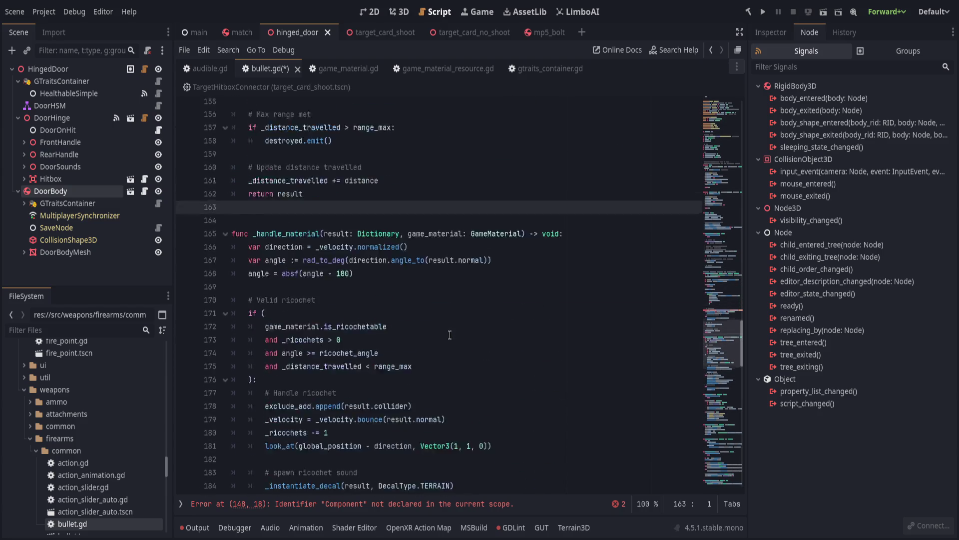
pyautogui.scroll(-5, 448, 337)
pyautogui.click(445, 340)
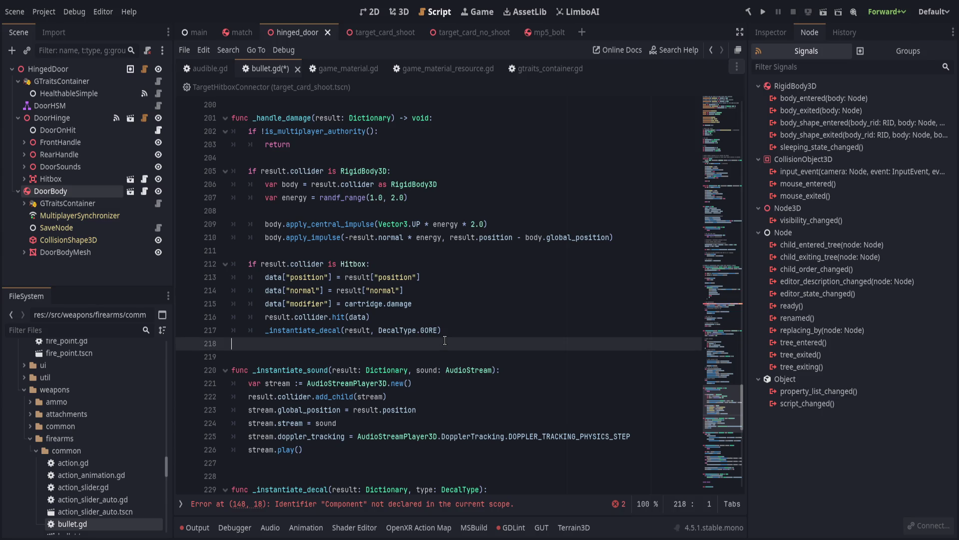
pyautogui.scroll(-11, 444, 345)
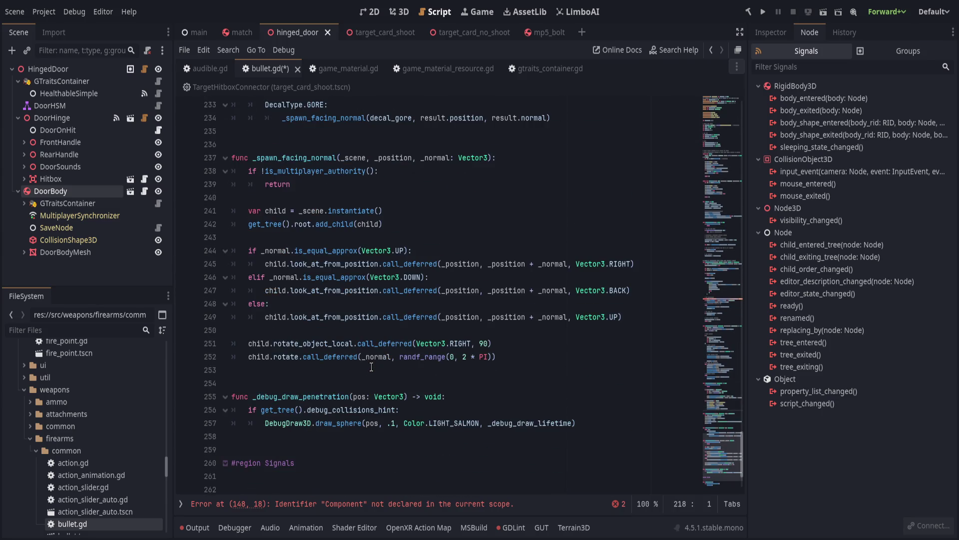
# Add blank lines below _debug_draw_penetration for a new function.
pyautogui.click(419, 366)
pyautogui.press('Down')
pyautogui.press('Down')
pyautogui.press('Down')
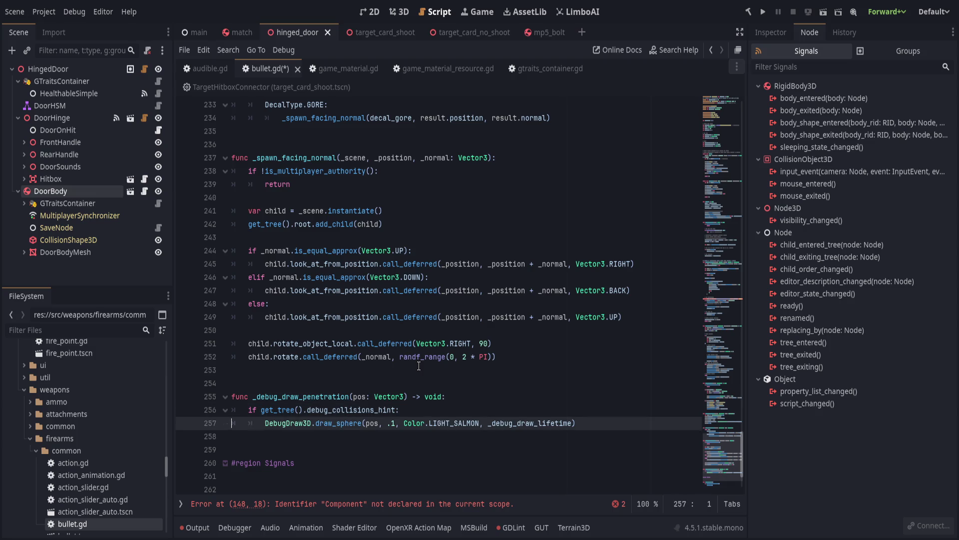
pyautogui.press('Return')
pyautogui.press('Return')
pyautogui.press('Up')
pyautogui.press('Return')
# Create _debug_draw_contact, moving the debug arrow drawing code into it and calling it instead.
pyautogui.write('func _debug_d')
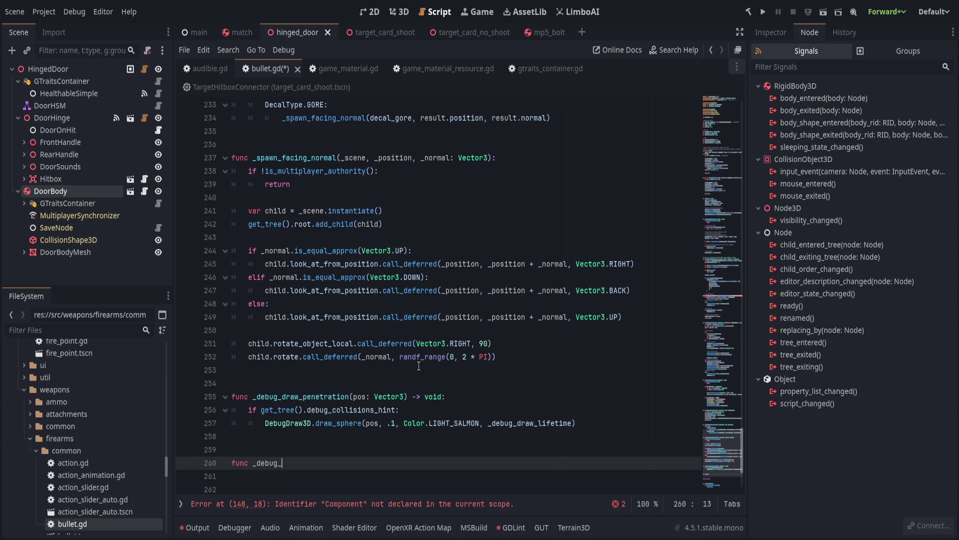
pyautogui.press('BackSpace')
pyautogui.write('draw_contact(')
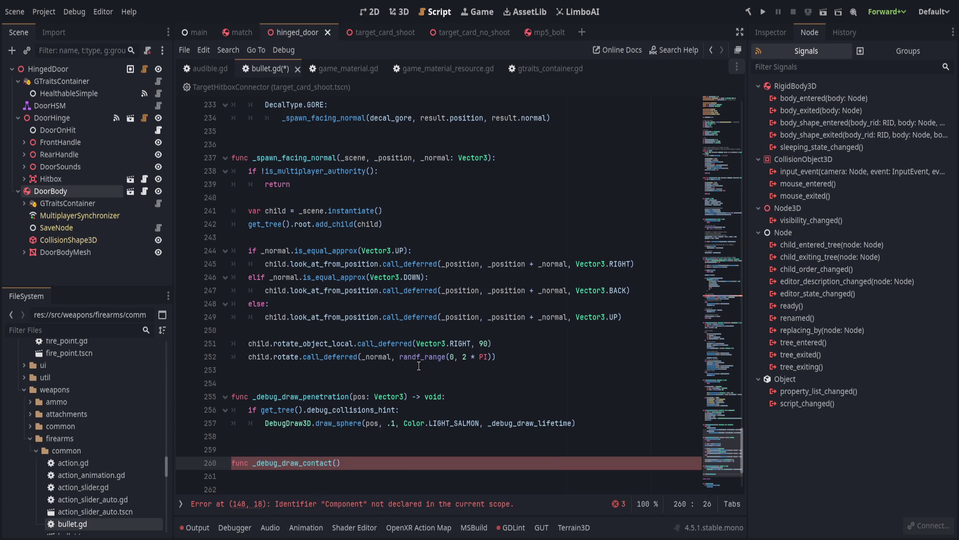
pyautogui.scroll(20, 418, 365)
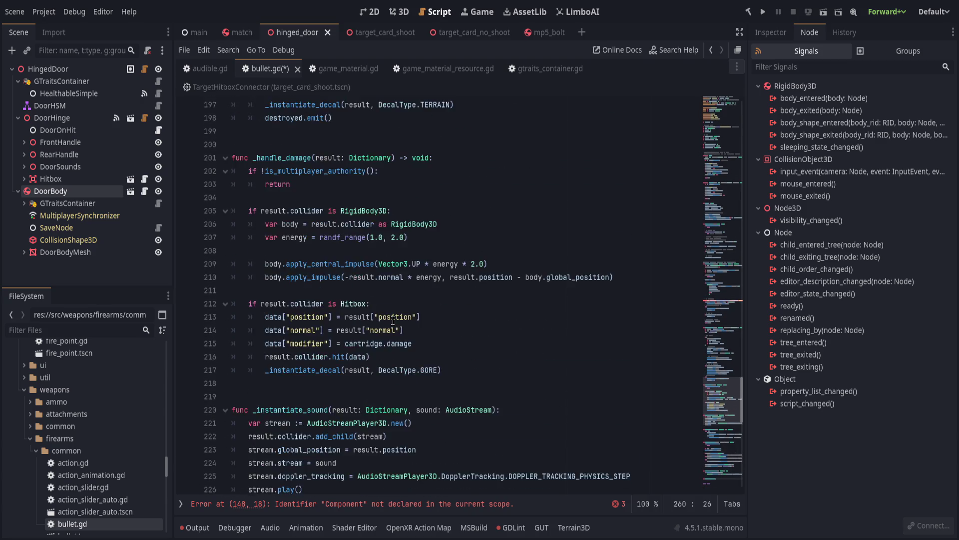
pyautogui.scroll(12, 394, 320)
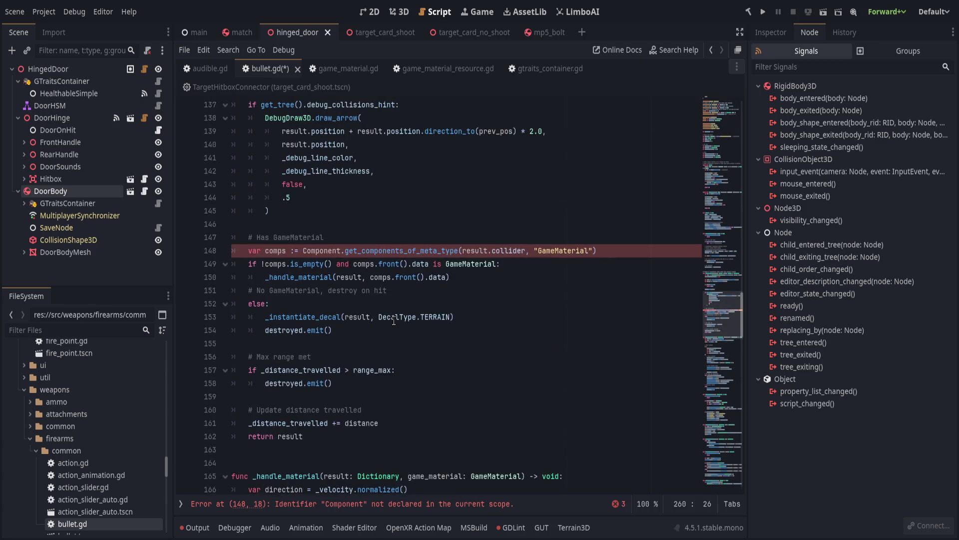
pyautogui.moveTo(272, 409)
pyautogui.mouseDown()
pyautogui.moveTo(268, 317)
pyautogui.moveTo(207, 301)
pyautogui.mouseUp()
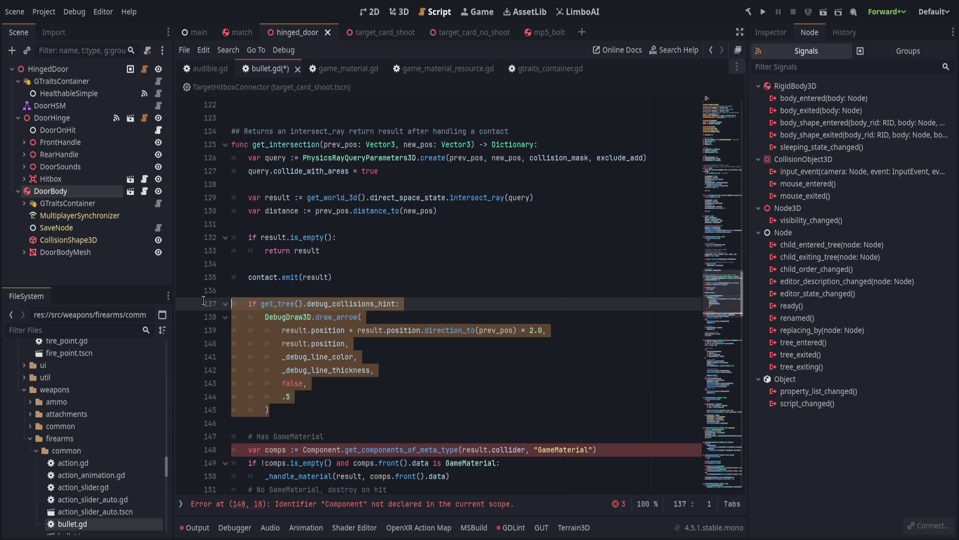
pyautogui.press('BackSpace')
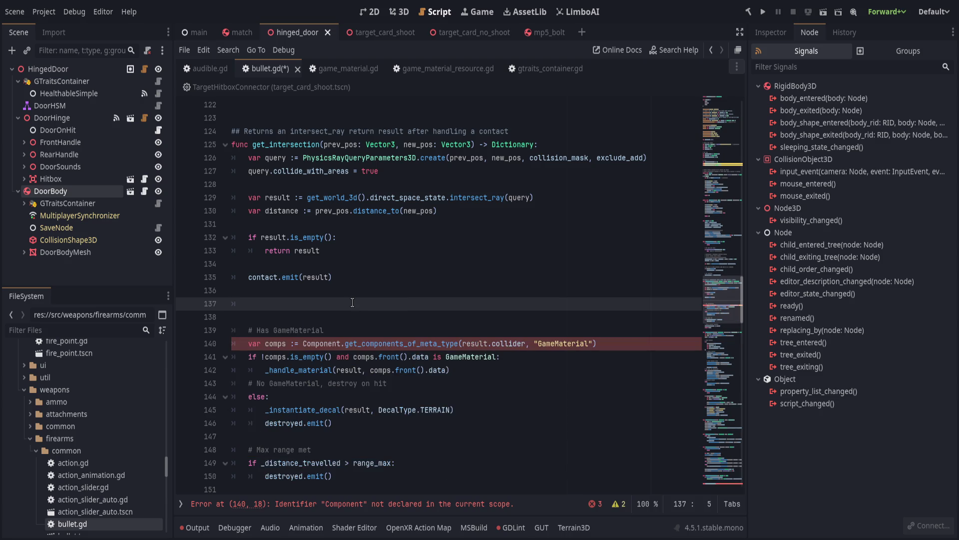
pyautogui.write('_debug')
pyautogui.press('Return')
pyautogui.scroll(-20, 352, 303)
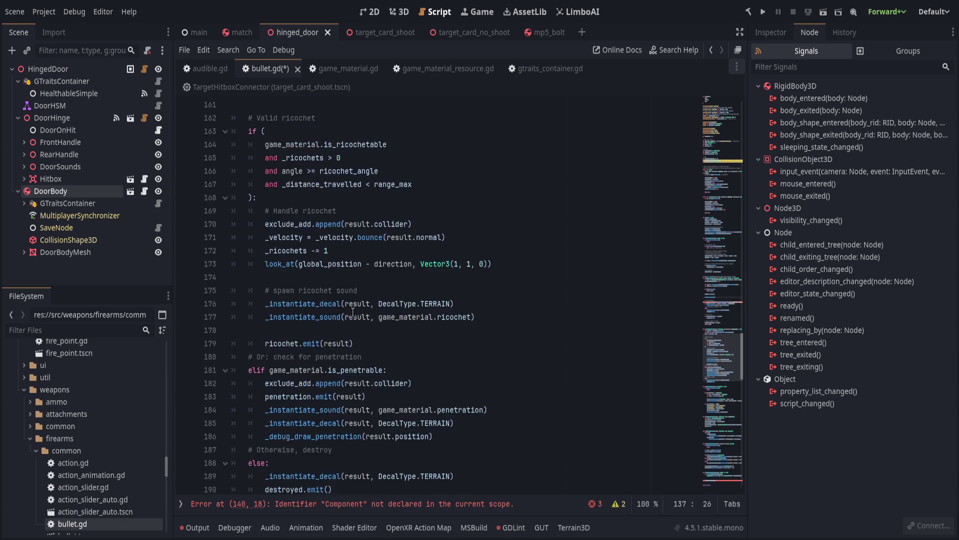
pyautogui.scroll(-9, 347, 319)
pyautogui.click(356, 346)
pyautogui.write('if get_tree().debug_collisions_hint: \t\tDebugDraw3D.draw_arrow( \t\t\tresult.position + result.position.direction_to(prev_pos) * 2.0, \t\t\tresult.position, \t\t\t_debug_line_color, \t\t\t_debug_line_thickness, \t\t\tfalse, \t\t\t.5 \t\t)')
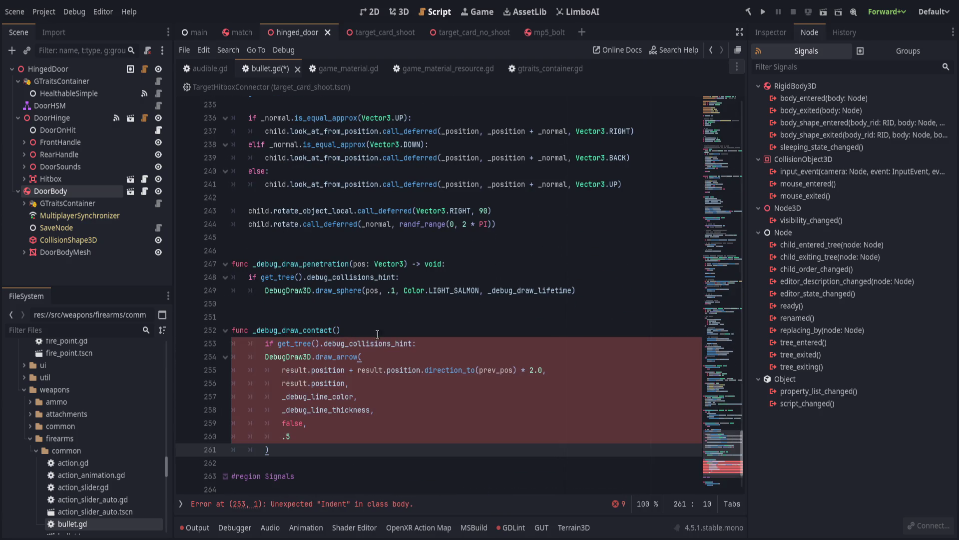
# Give _debug_draw_contact the parameters result: Dictionary and prev_pos: Vector3.
pyautogui.click(385, 331)
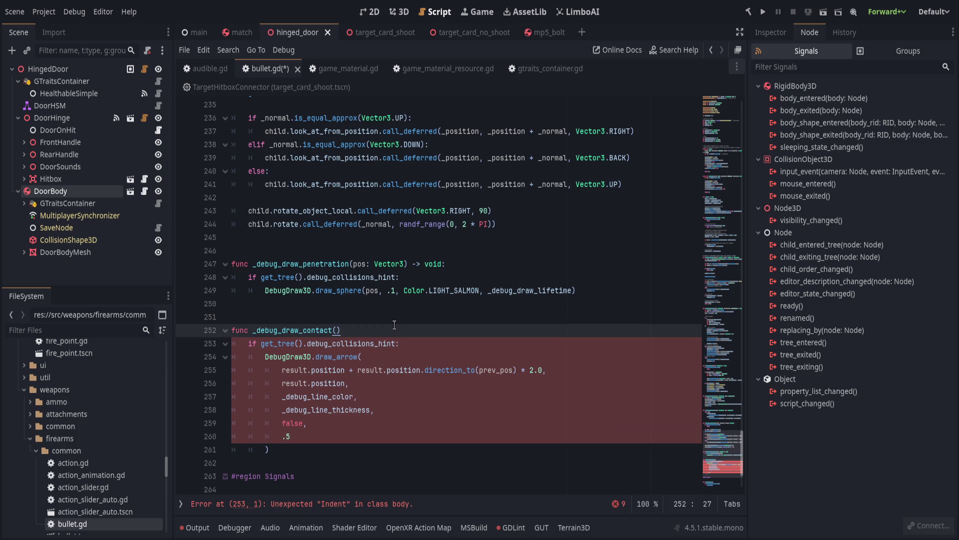
pyautogui.press('Left')
pyautogui.write('result: Dic')
pyautogui.write('tionary')
pyautogui.doubleClick(370, 371)
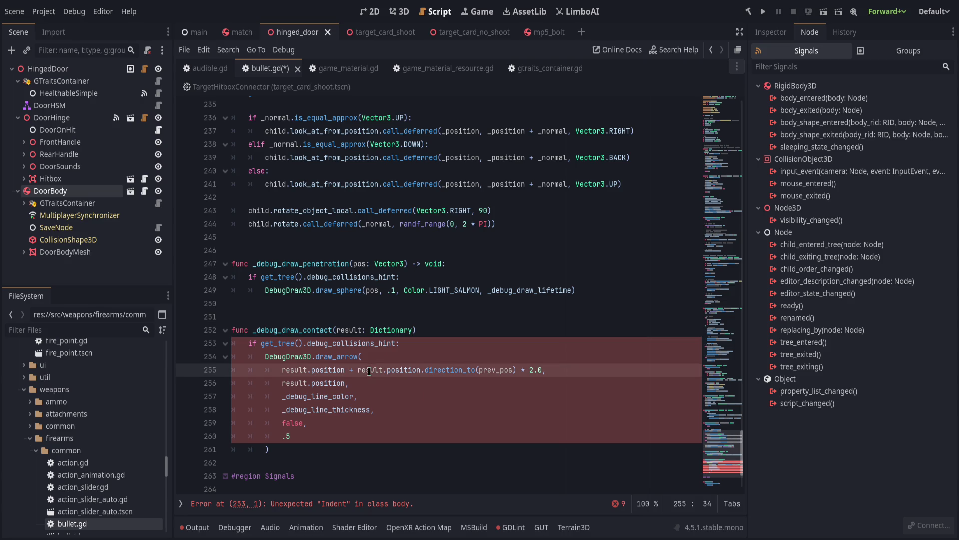
pyautogui.click(412, 330)
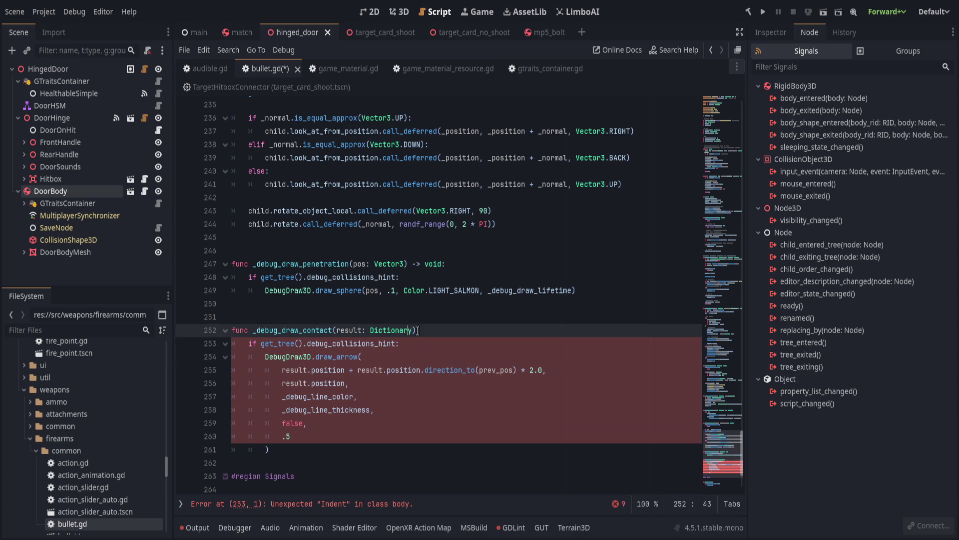
pyautogui.write(', pre')
pyautogui.write('v_')
pyautogui.hotkey('ctrl', 'BackSpace')
pyautogui.write('_')
pyautogui.press('BackSpace')
pyautogui.hotkey('ctrl', 'Left')
pyautogui.hotkey('ctrl', 'Left')
pyautogui.hotkey('ctrl', 'Left')
pyautogui.write('_')
pyautogui.press('BackSpace')
pyautogui.press('End')
pyautogui.press('Left')
pyautogui.write('prev_pos: Vec')
pyautogui.write('tor')
pyautogui.press('Return')
pyautogui.press('End')
# Declare _debug_draw_contact as returning void and save bullet.gd.
pyautogui.doubleClick(444, 330)
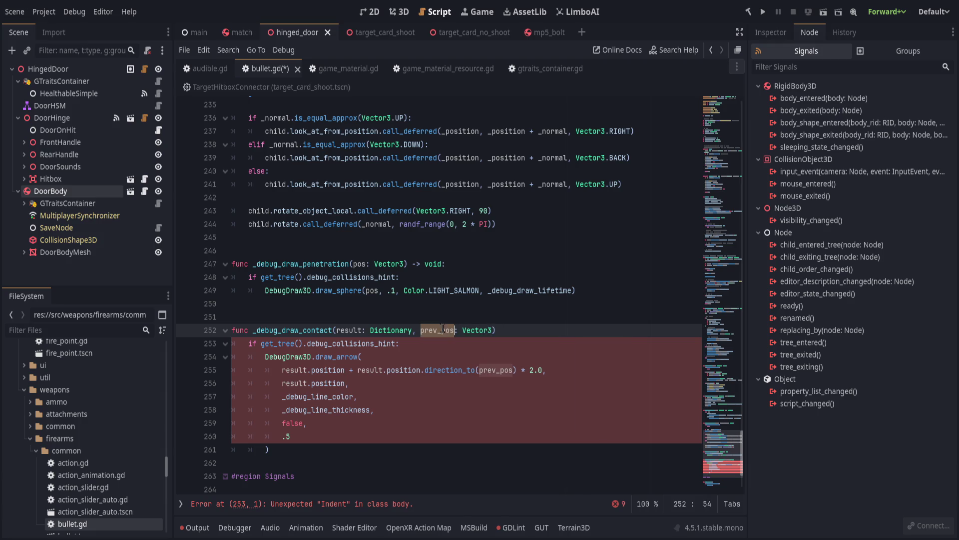
pyautogui.doubleClick(348, 330)
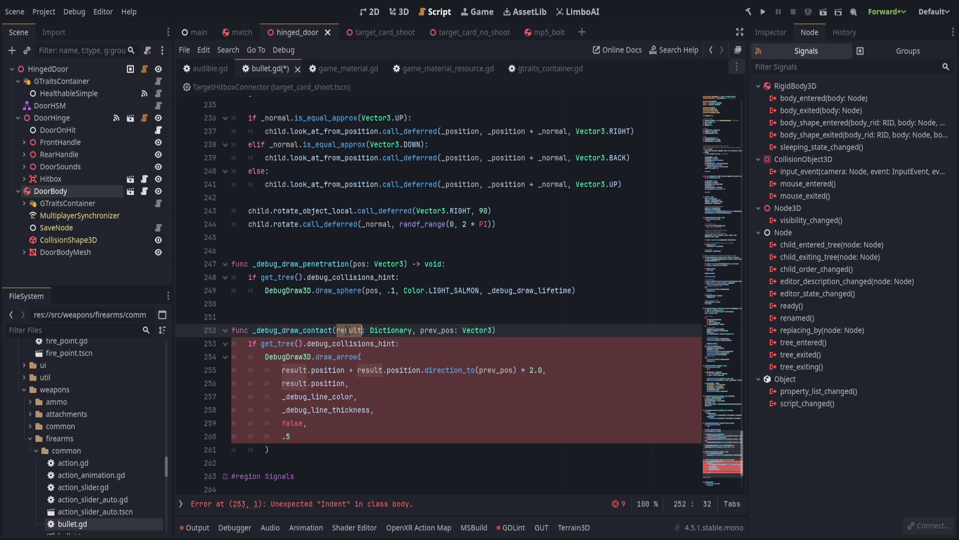
pyautogui.click(385, 397)
pyautogui.click(537, 331)
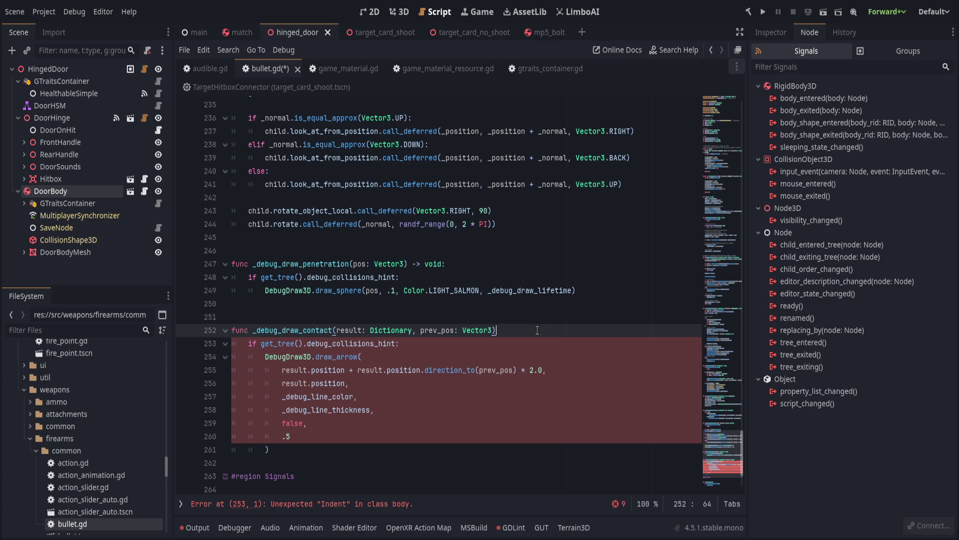
pyautogui.write('> void:')
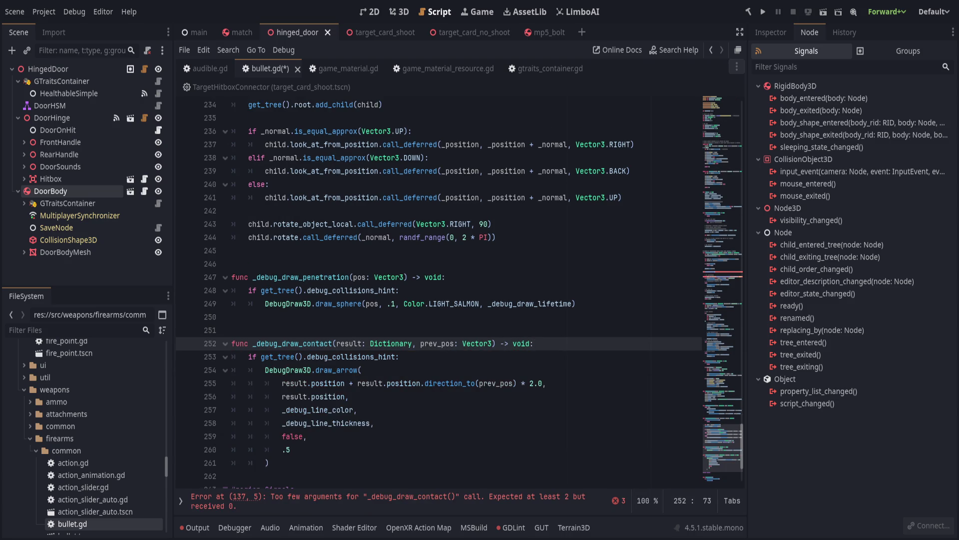
pyautogui.hotkey('ctrl', 's')
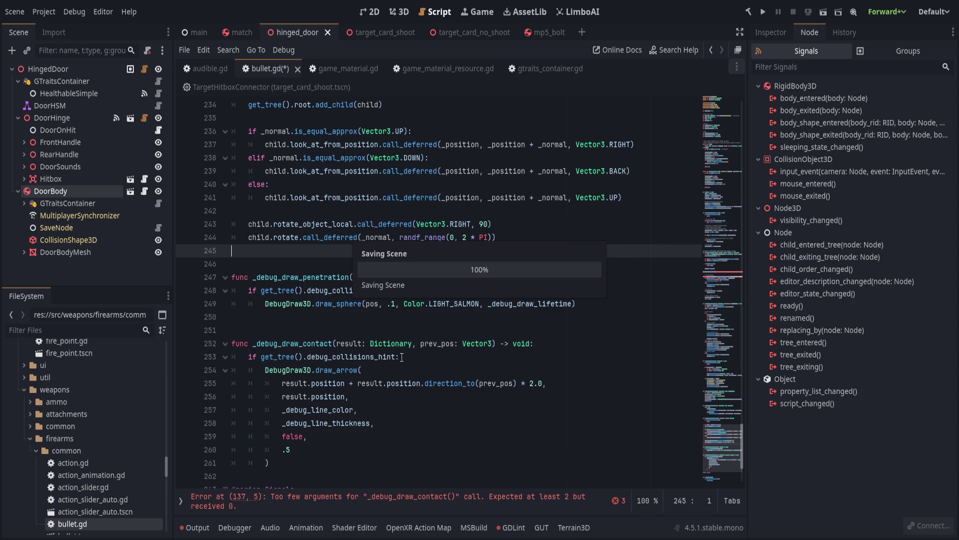
# Pass result and prev_pos to the _debug_draw_contact call and save.
pyautogui.click(384, 500)
pyautogui.scroll(1, 401, 361)
pyautogui.click(332, 330)
pyautogui.write('result, ')
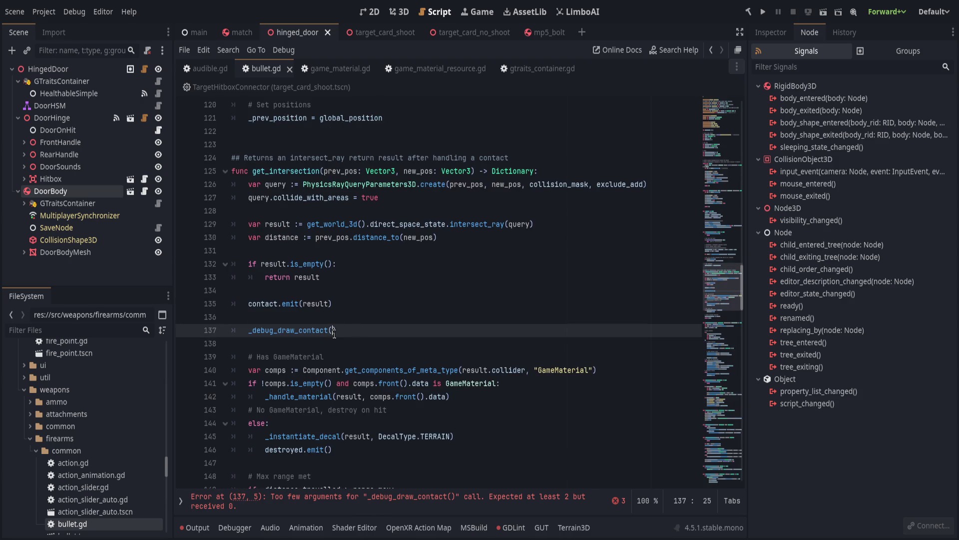
pyautogui.write('prev_pos)')
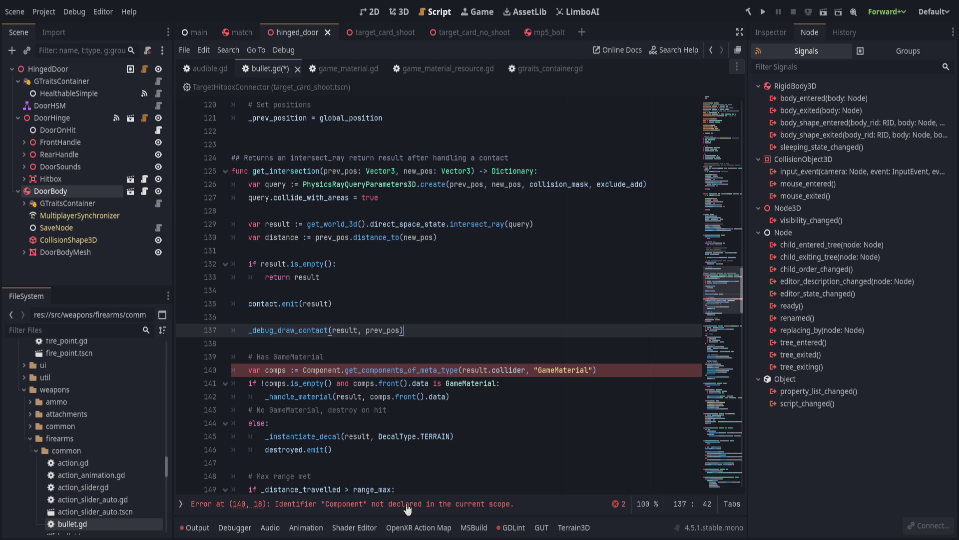
pyautogui.hotkey('ctrl', 's')
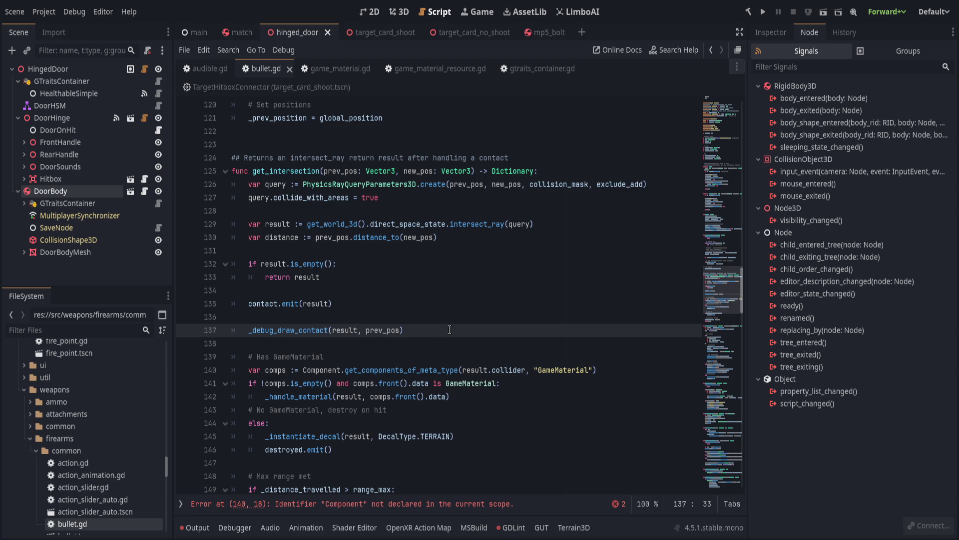
# Keep the call right after contact.emit(result), then go to the # Has GameMaterial comment.
pyautogui.scroll(-1, 448, 330)
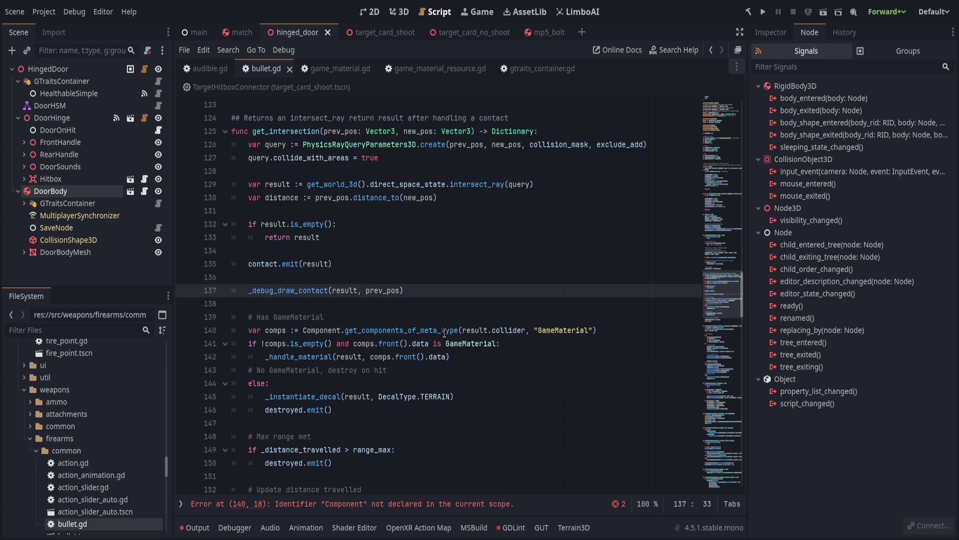
pyautogui.hotkey('alt', 'Up')
pyautogui.hotkey('alt', 'Up')
pyautogui.hotkey('alt', 'Down')
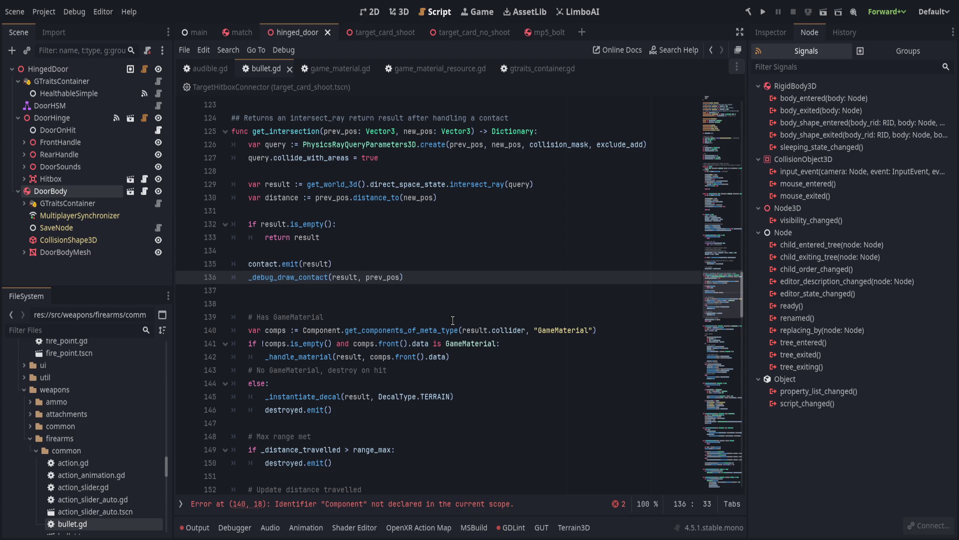
pyautogui.hotkey('ctrl', 'z')
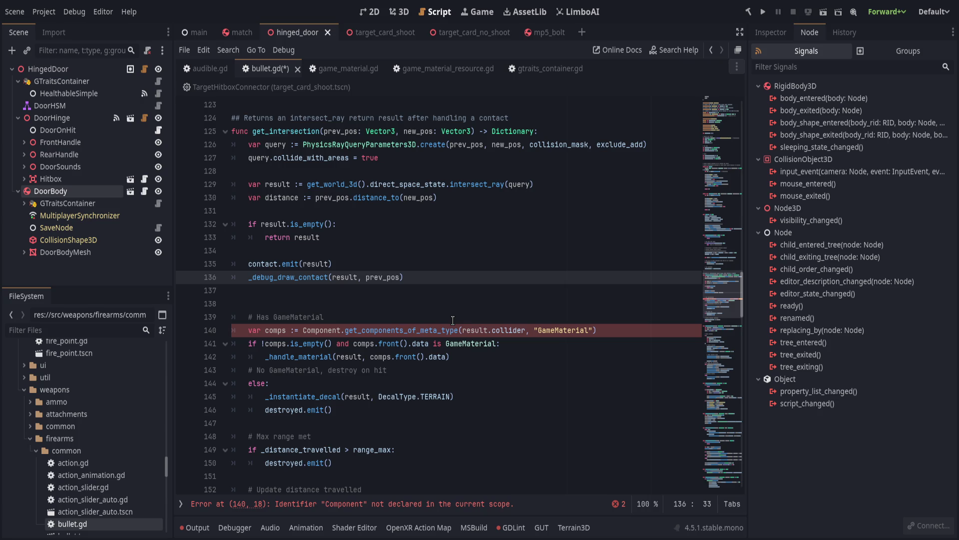
pyautogui.click(393, 506)
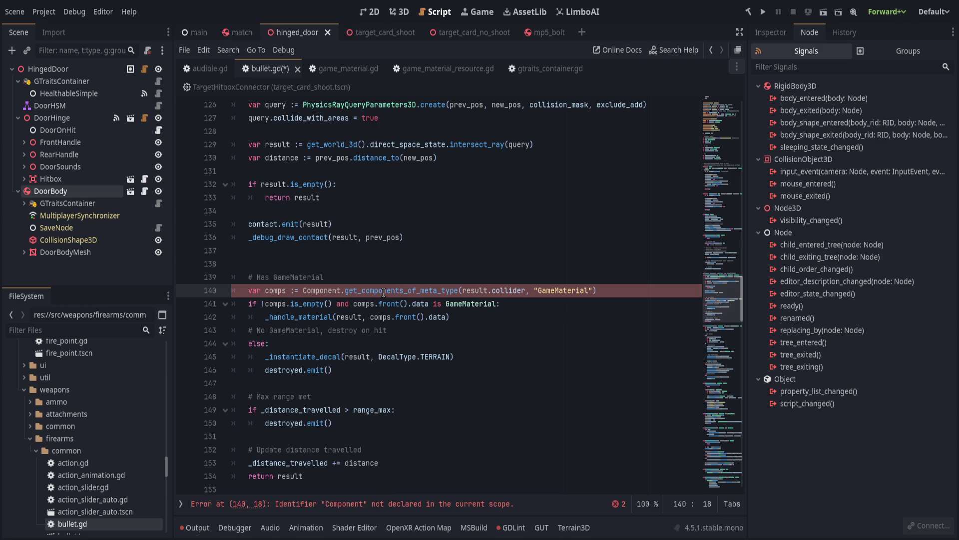
pyautogui.click(394, 279)
# Begin a GTraits.if_is_game_material_or_else call on a new line below the comment.
pyautogui.press('Return')
pyautogui.write('if')
pyautogui.press('Escape')
pyautogui.press('BackSpace')
pyautogui.press('BackSpace')
pyautogui.write('Gtr')
pyautogui.press('Return')
pyautogui.write('.if_is_a')
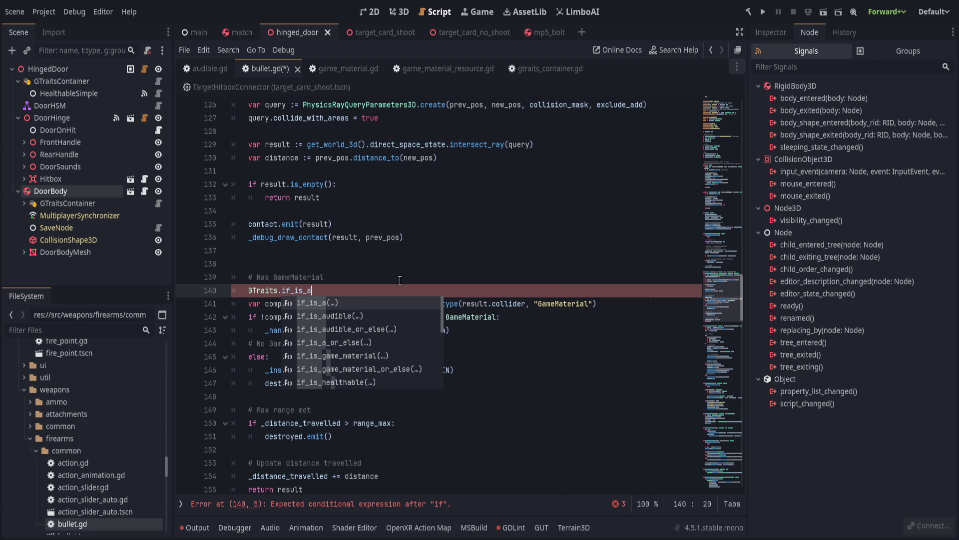
pyautogui.press('Return')
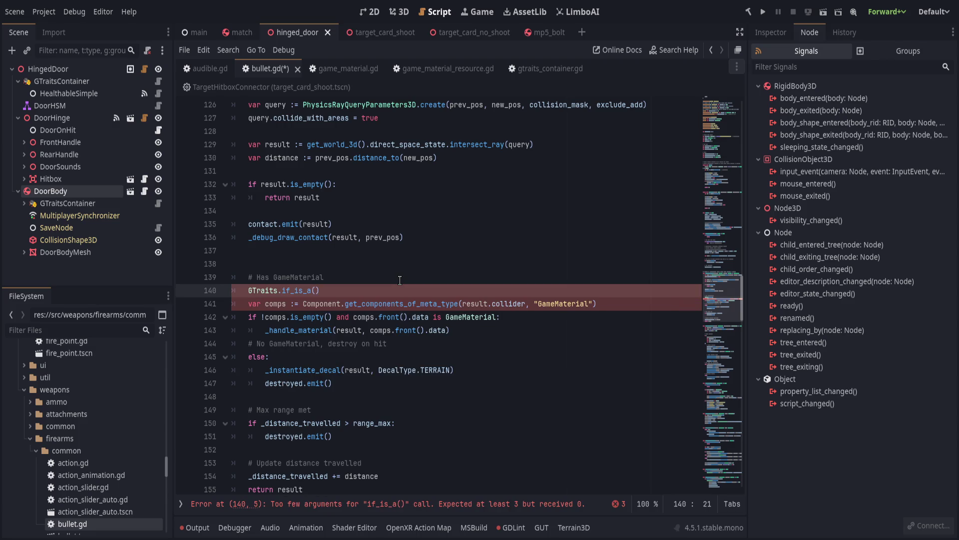
pyautogui.write('Game')
pyautogui.press('Return')
pyautogui.write(',')
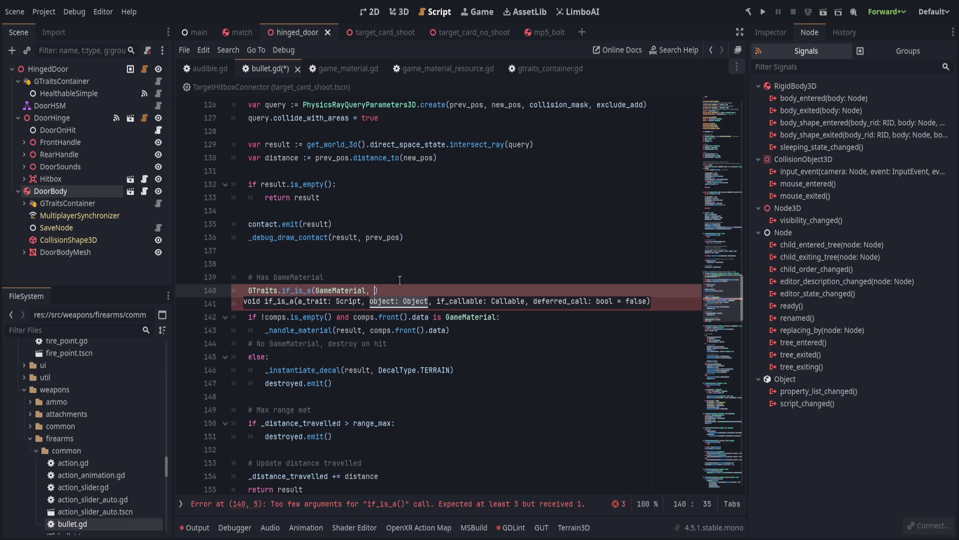
pyautogui.press('Escape')
# Pass result.collider and a GameMaterial-typed lambda that calls _handle_material(result, object).
pyautogui.write('result.collider')
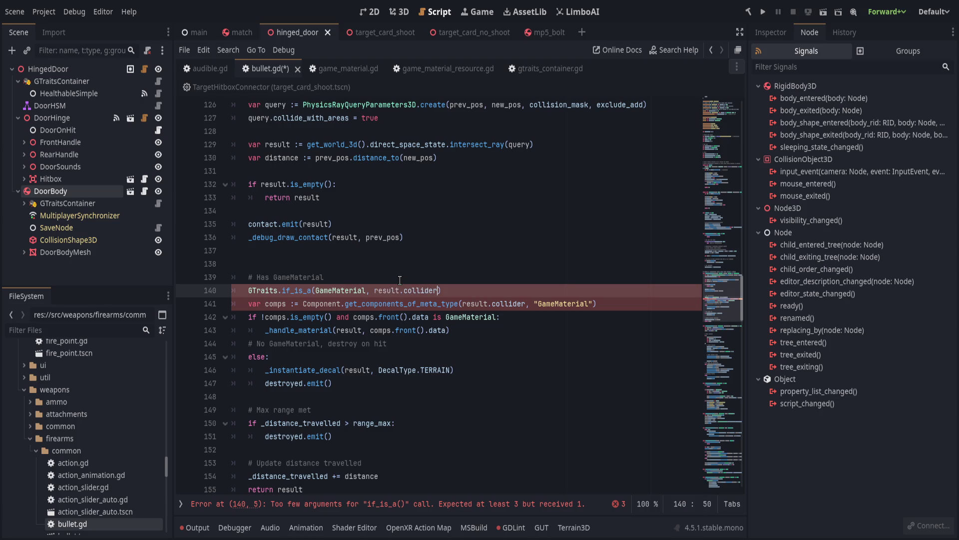
pyautogui.write(',')
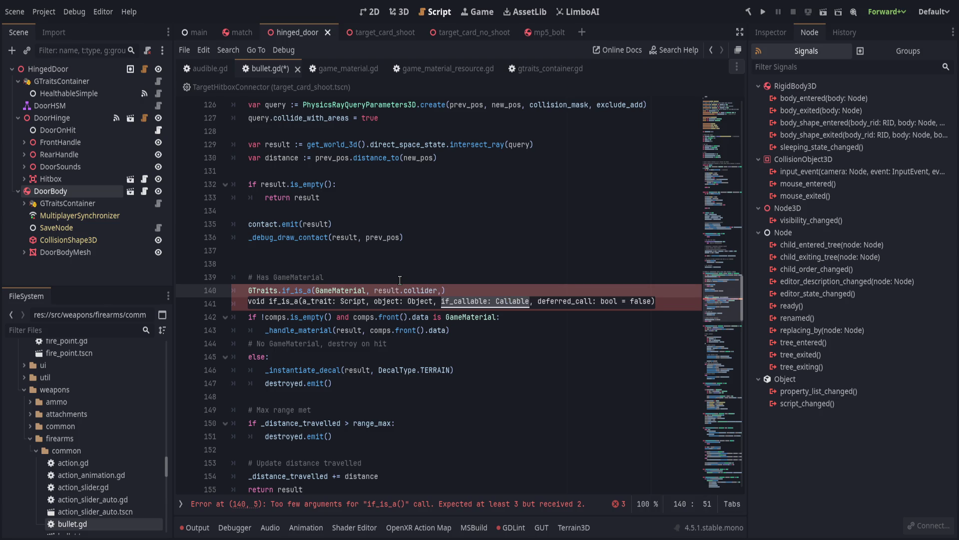
pyautogui.write(' func(objec')
pyautogui.write('t: G')
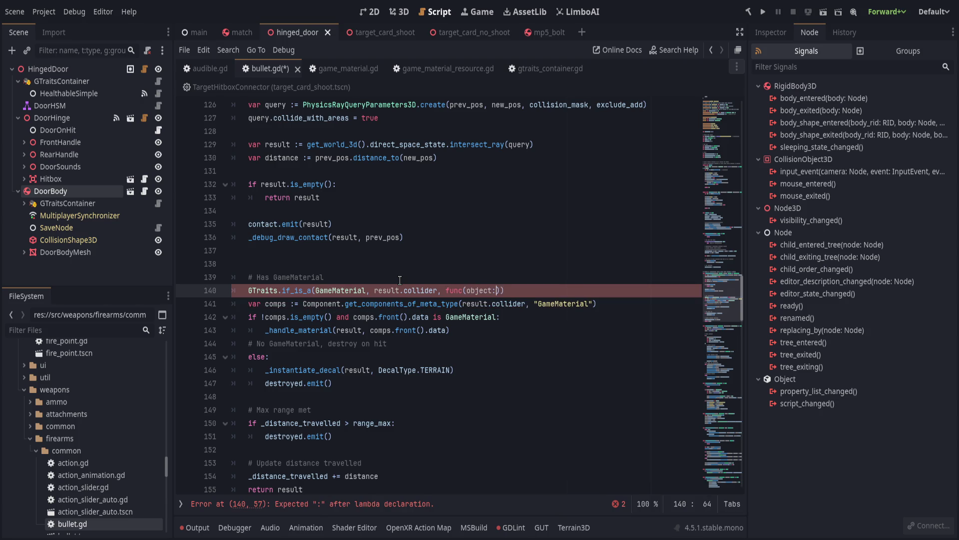
pyautogui.write('ame')
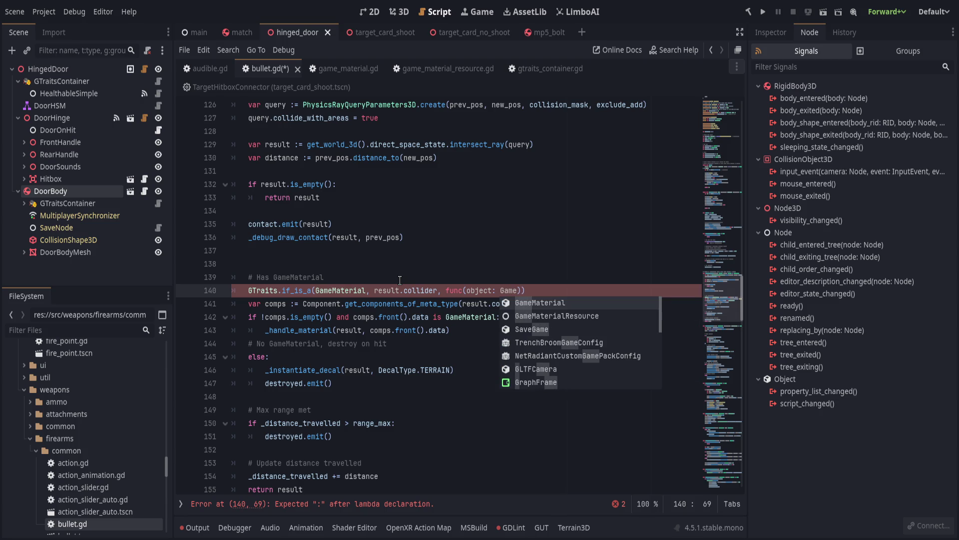
pyautogui.press('Return')
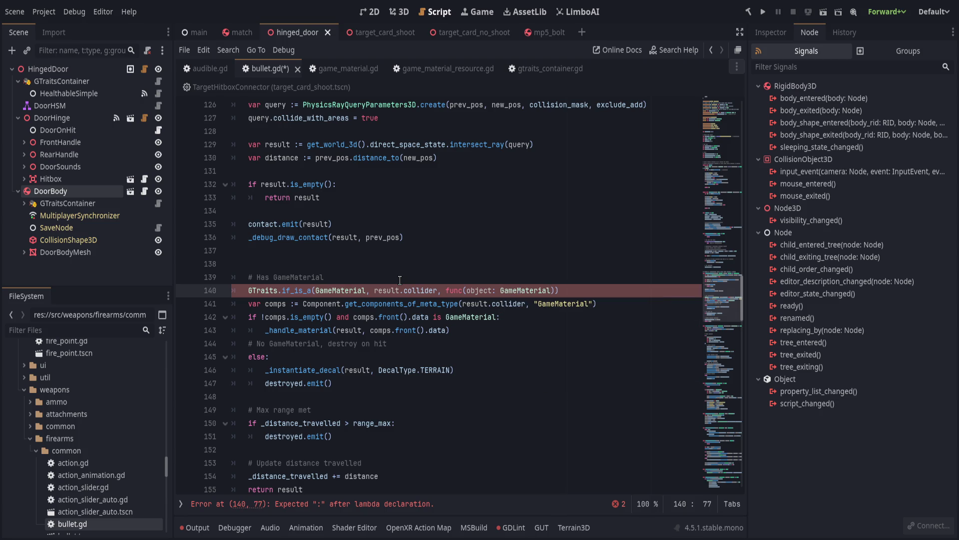
pyautogui.write(':')
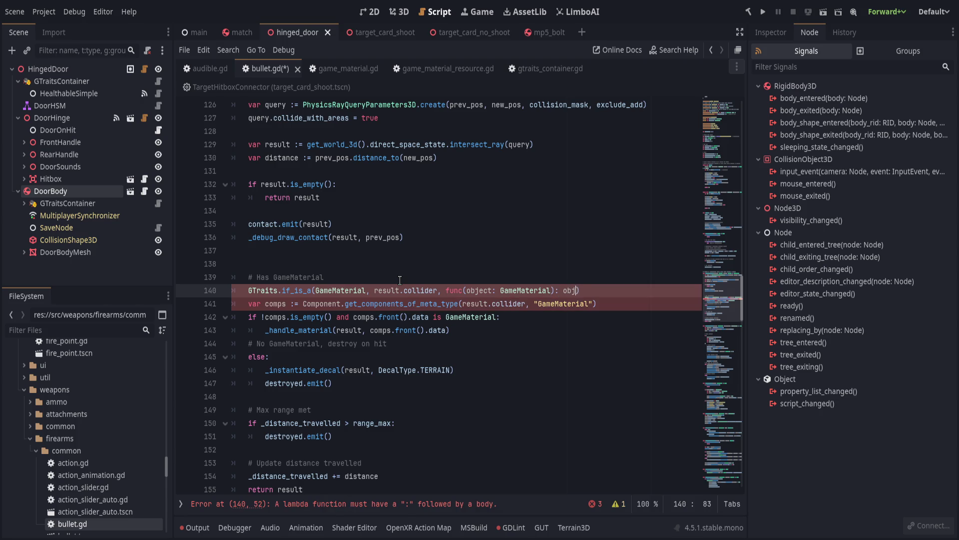
pyautogui.press('Return')
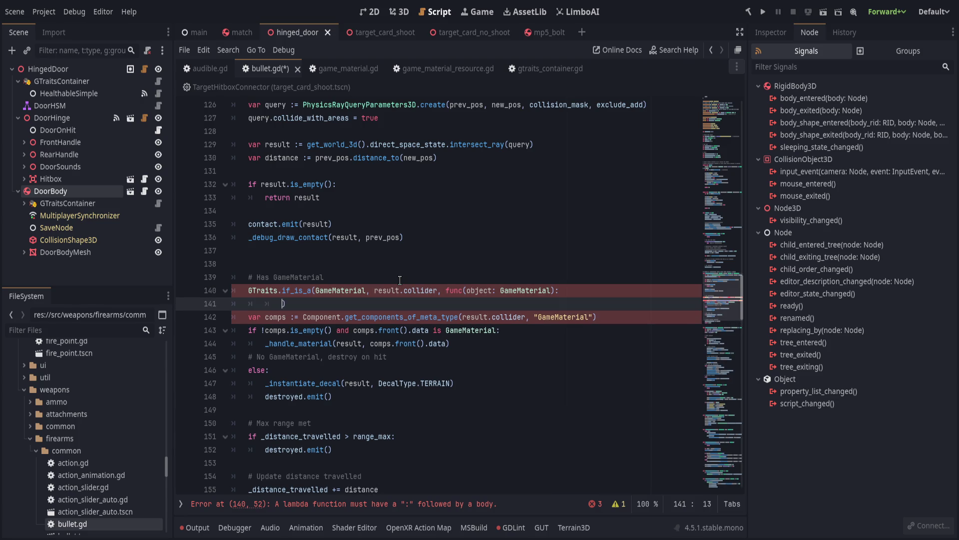
pyautogui.hotkey('ctrl', 'space')
pyautogui.write('_hand')
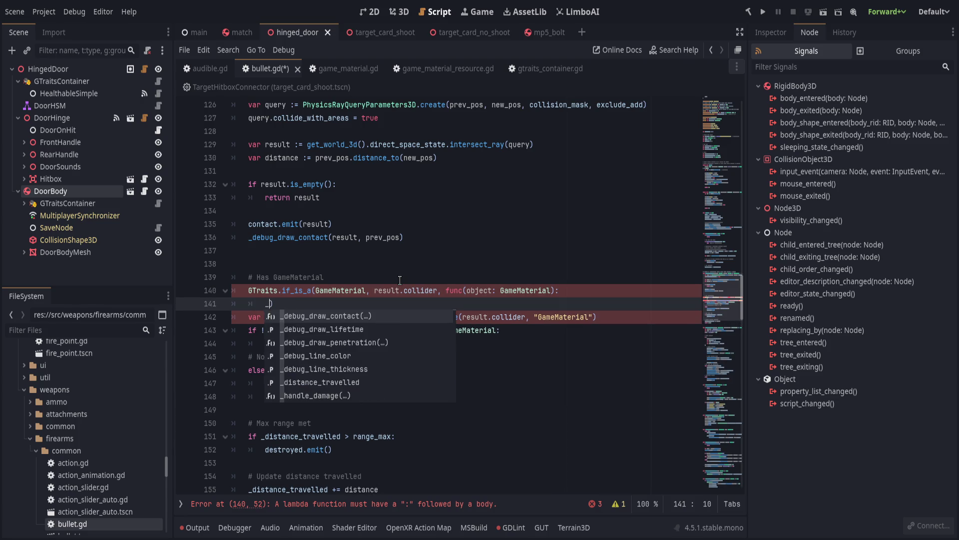
pyautogui.write('le_material(result,')
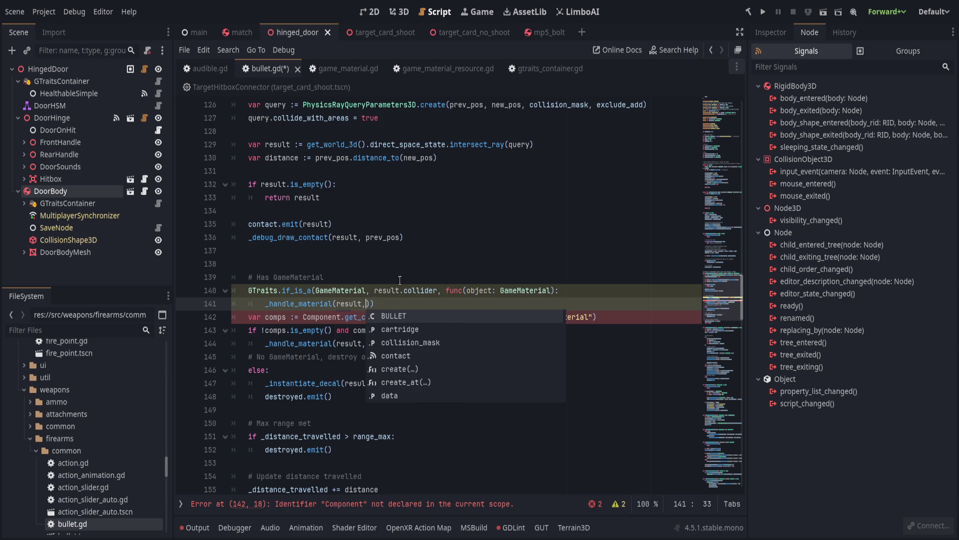
pyautogui.press('Escape')
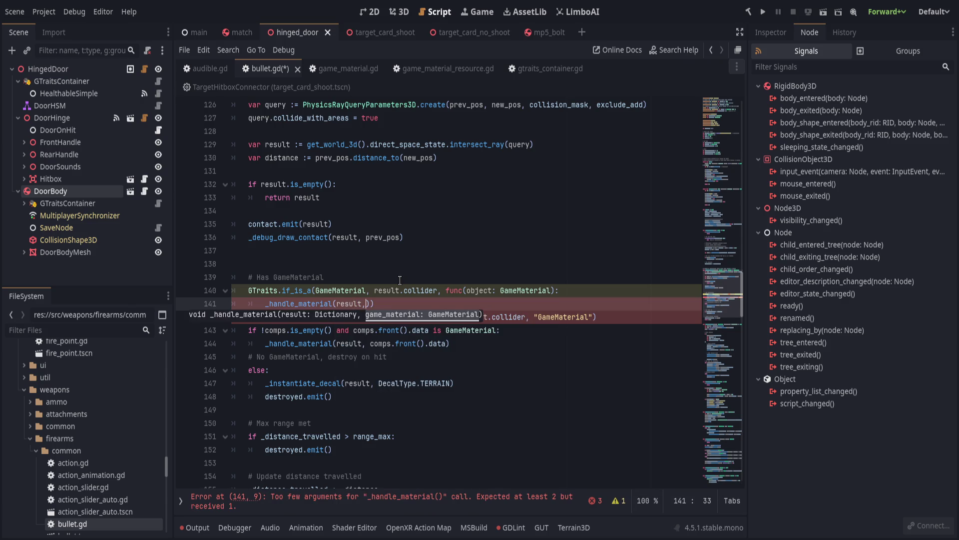
pyautogui.write('object')
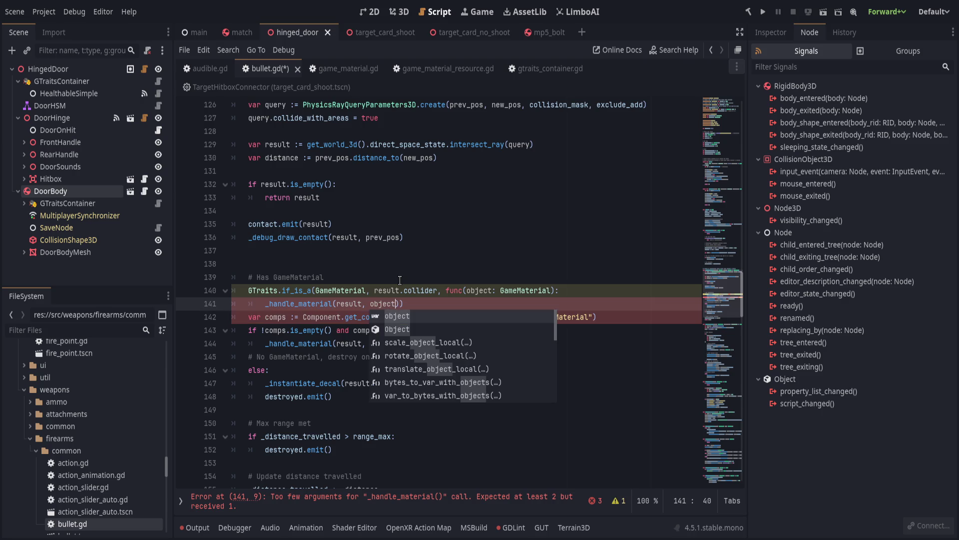
pyautogui.press('End')
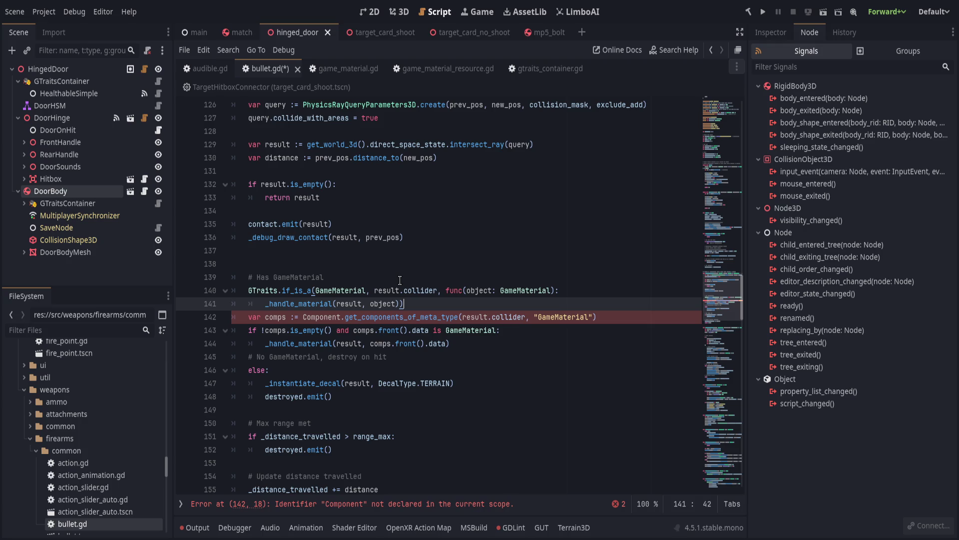
# Check the _handle_material signature's parameter order, then undo back to the new call.
pyautogui.scroll(-6, 462, 333)
pyautogui.scroll(4, 461, 348)
pyautogui.scroll(-4, 462, 348)
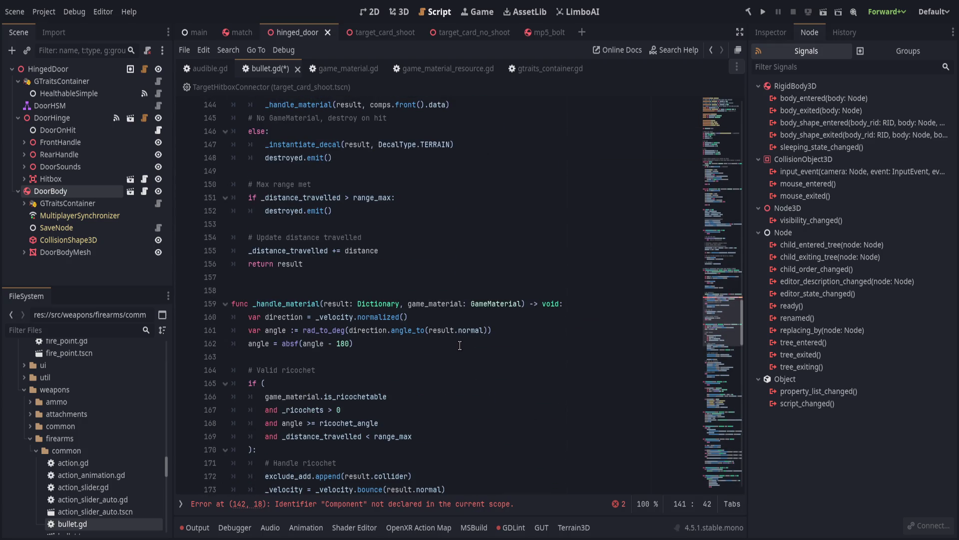
pyautogui.click(340, 303)
pyautogui.moveTo(323, 303); pyautogui.dragTo(521, 303)
pyautogui.hotkey('ctrl', 'z')
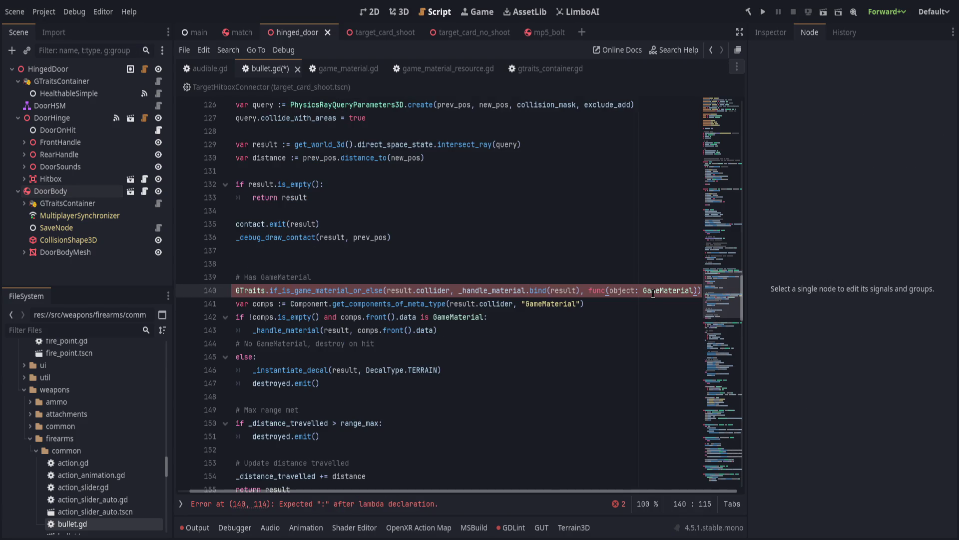
# Start the lambda body with _instantiate_decal(result, DecalType.TERRAIN).
pyautogui.write(':')
pyautogui.press('Return')
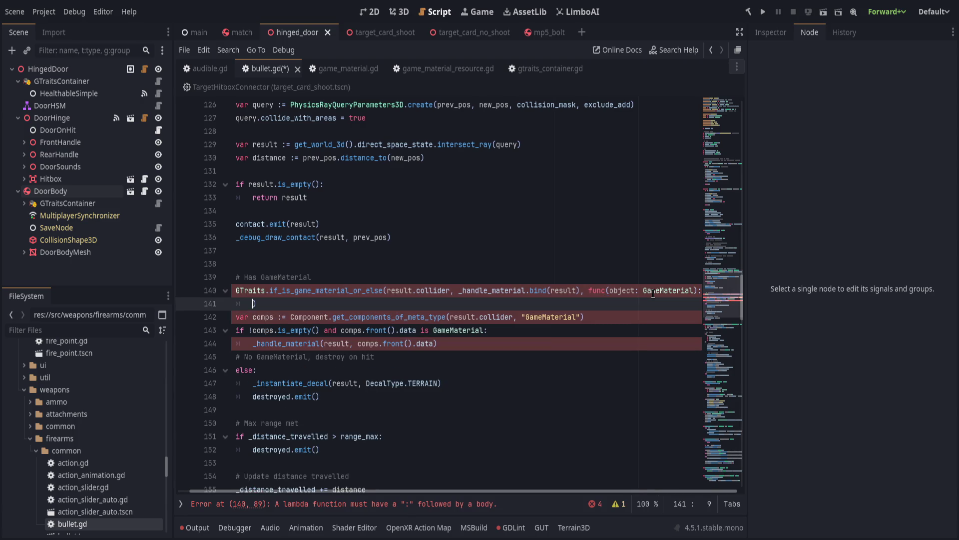
pyautogui.write('insta')
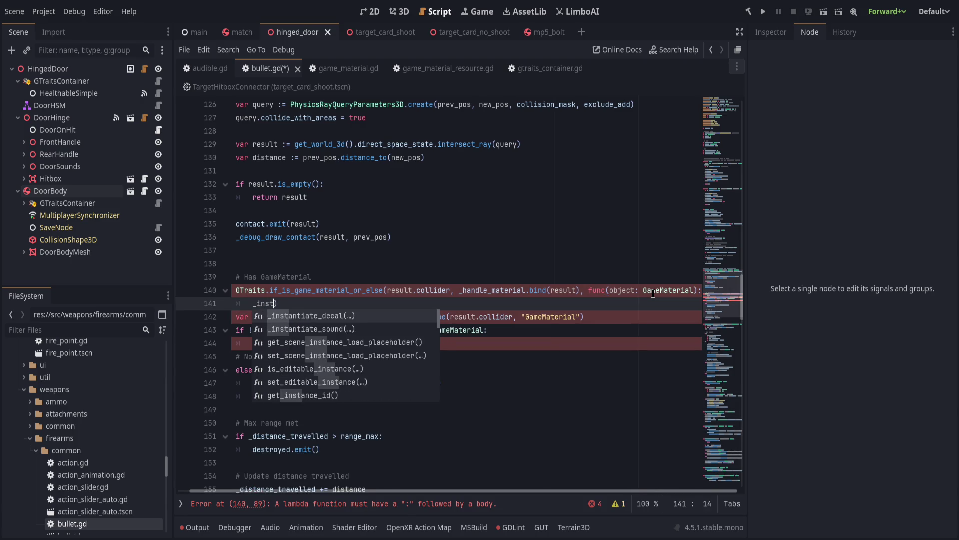
pyautogui.press('Return')
pyautogui.write('result, ')
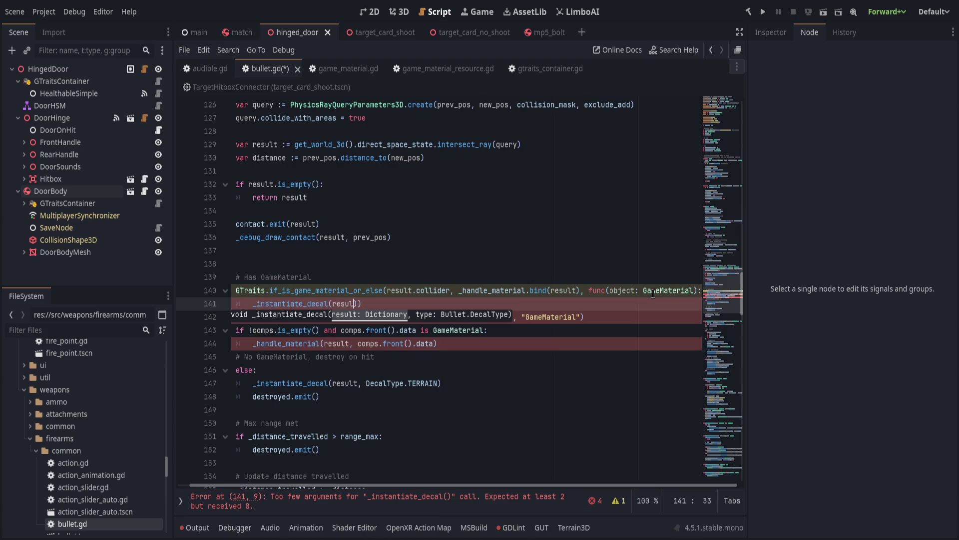
pyautogui.write('DEC')
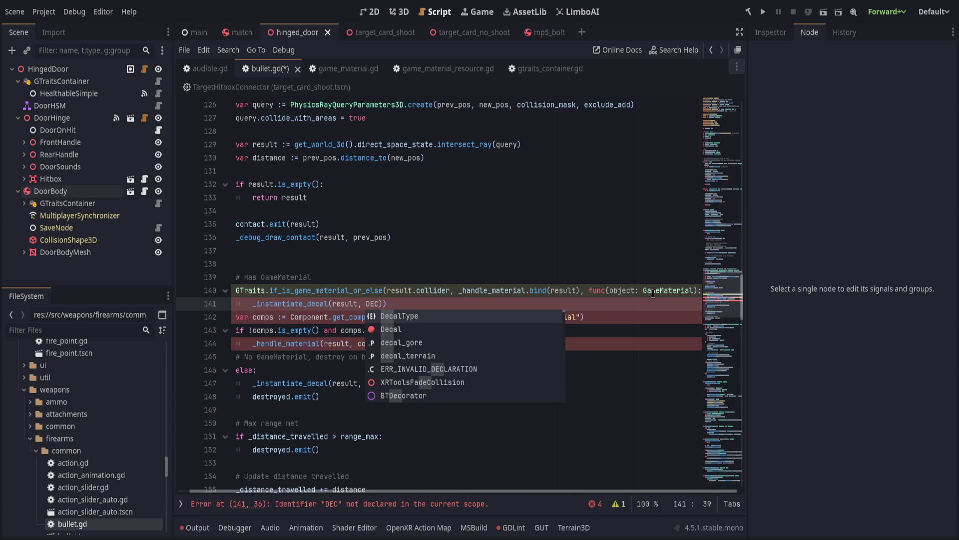
pyautogui.press('Return')
pyautogui.write('.TER')
pyautogui.press('Return')
pyautogui.press('End')
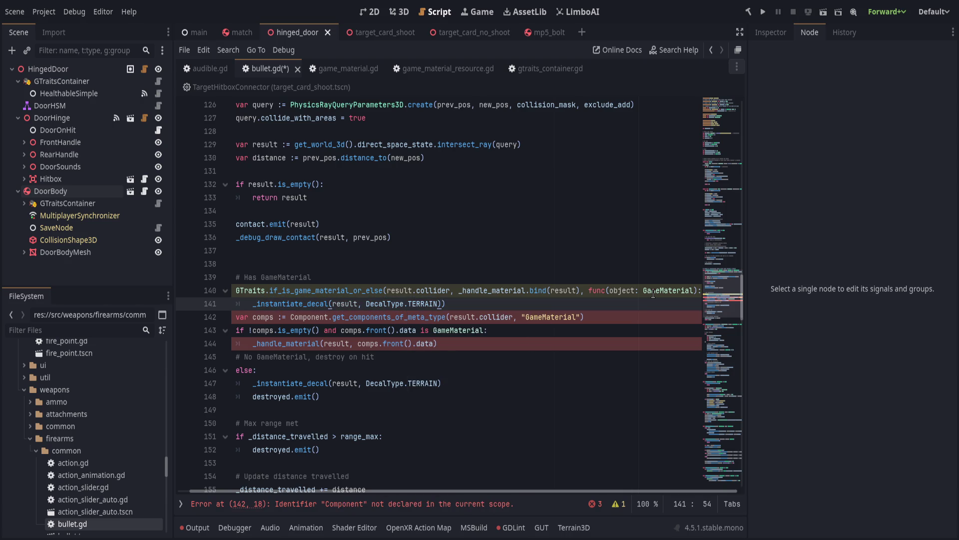
# Add destroyed.emit() as the next line of the lambda body.
pyautogui.press('Return')
pyautogui.write('destro')
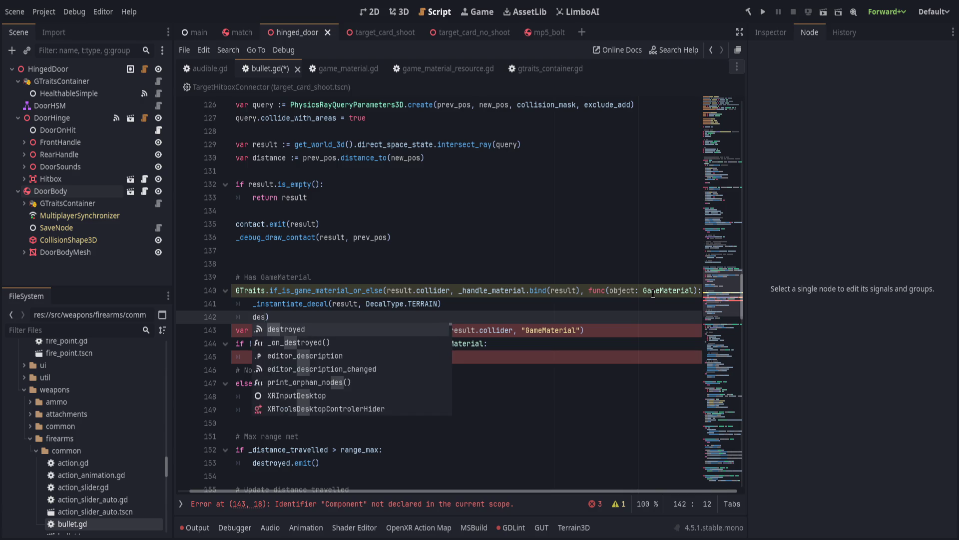
pyautogui.press('Return')
pyautogui.write('.emi')
pyautogui.press('Return')
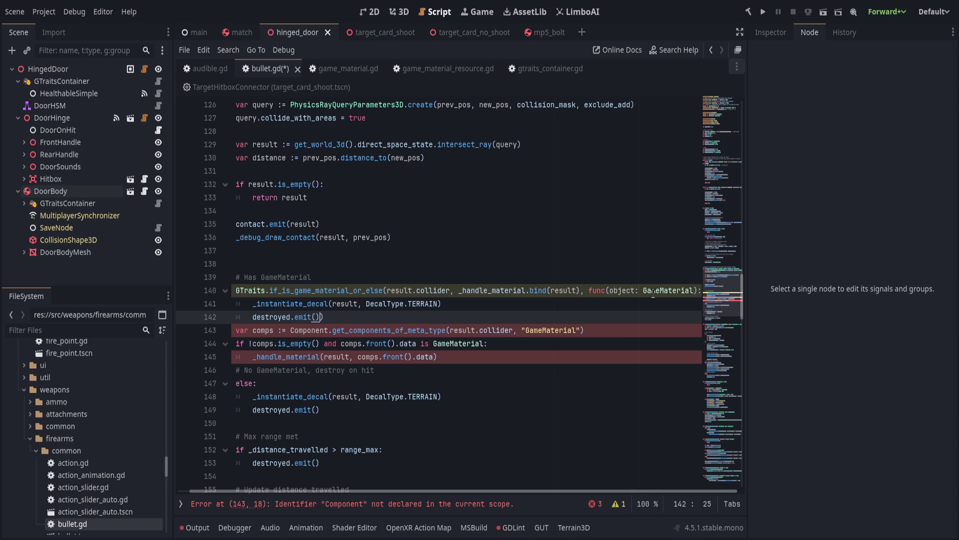
# Delete the old var comps lookup and its GameMaterial if/else branches.
pyautogui.press('Down')
pyautogui.hotkey('ctrl', 'shift', 'k')
pyautogui.hotkey('ctrl', 'shift', 'k')
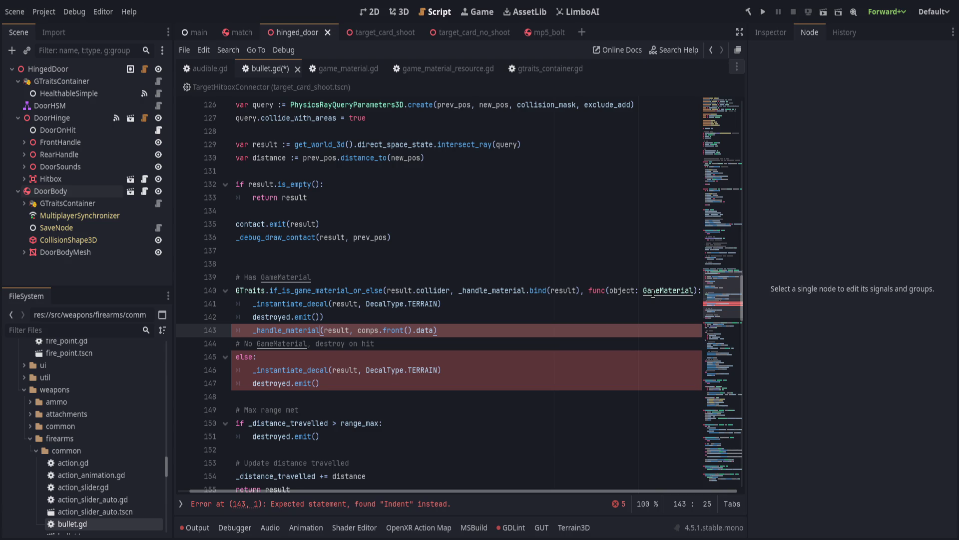
pyautogui.hotkey('ctrl', 'shift', 'k')
pyautogui.hotkey('ctrl', 'shift', 'k')
pyautogui.hotkey('ctrl', 'shift', 'k')
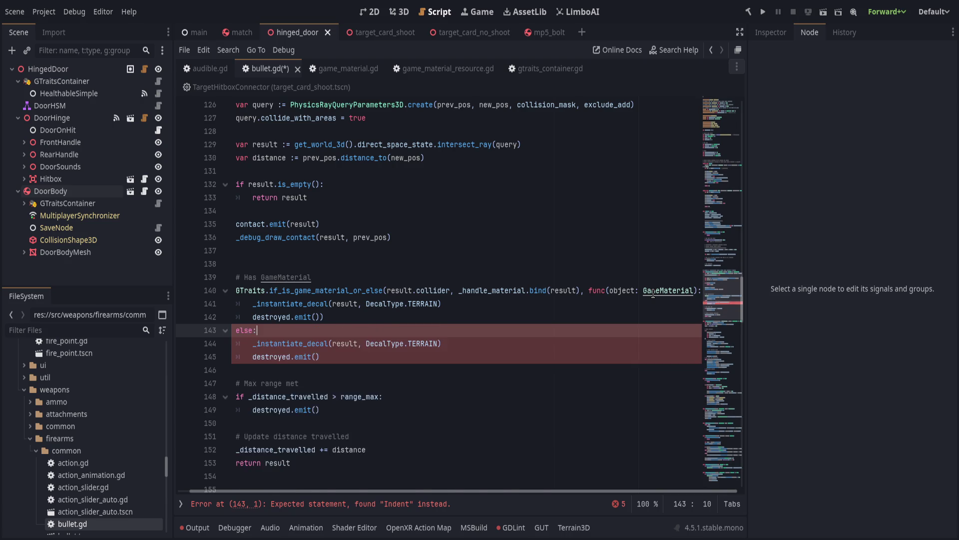
pyautogui.hotkey('ctrl', 'shift', 'k')
pyautogui.press('Up')
pyautogui.press('Up')
pyautogui.press('Up')
pyautogui.press('End')
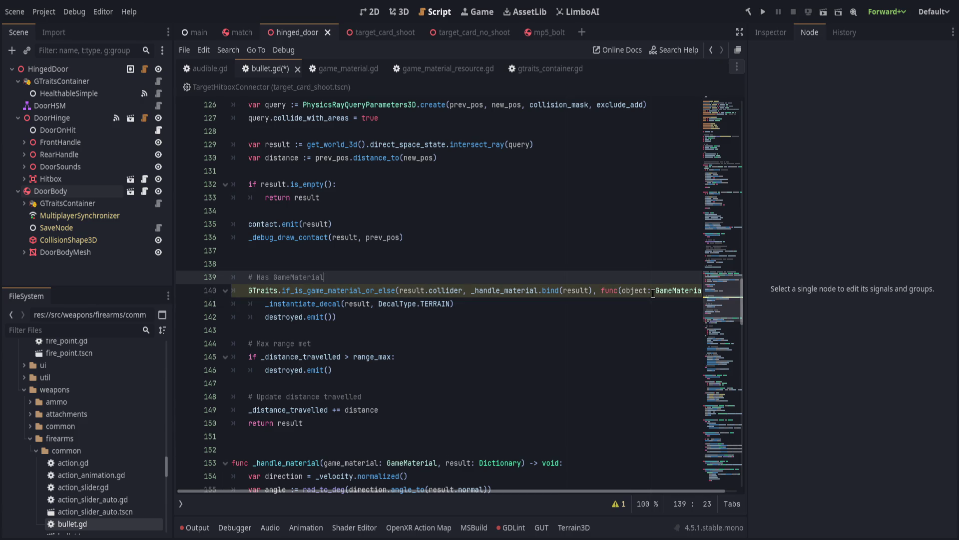
# Reword the comment to 'Handle GameMaterial or Destroy and treat as terrain' and save.
pyautogui.hotkey('ctrl', 'BackSpace')
pyautogui.hotkey('ctrl', 'BackSpace')
pyautogui.write('Handle')
pyautogui.write(' GameMaterial')
pyautogui.write(' or ')
pyautogui.write('Destroy ')
pyautogui.write('and treat a')
pyautogui.write('s terr')
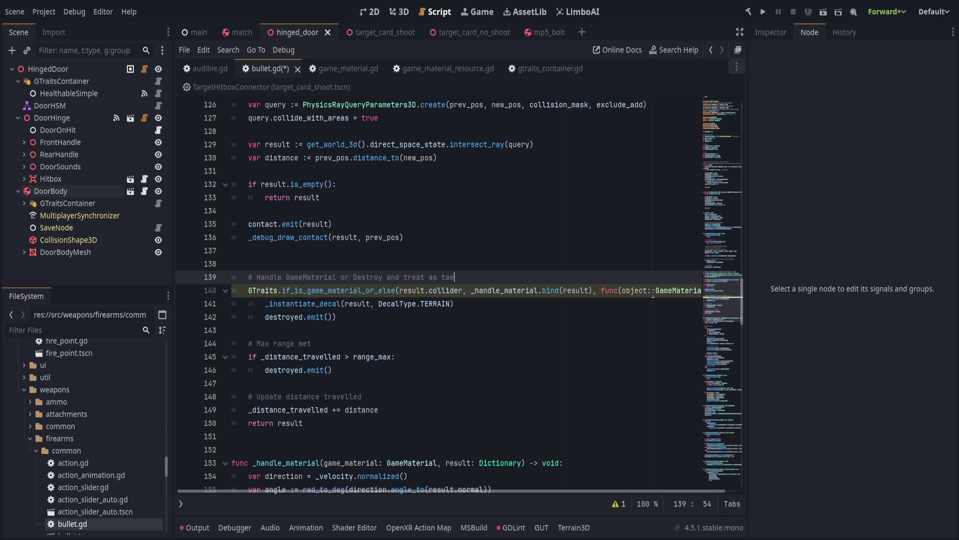
pyautogui.write('ain')
pyautogui.hotkey('ctrl', 's')
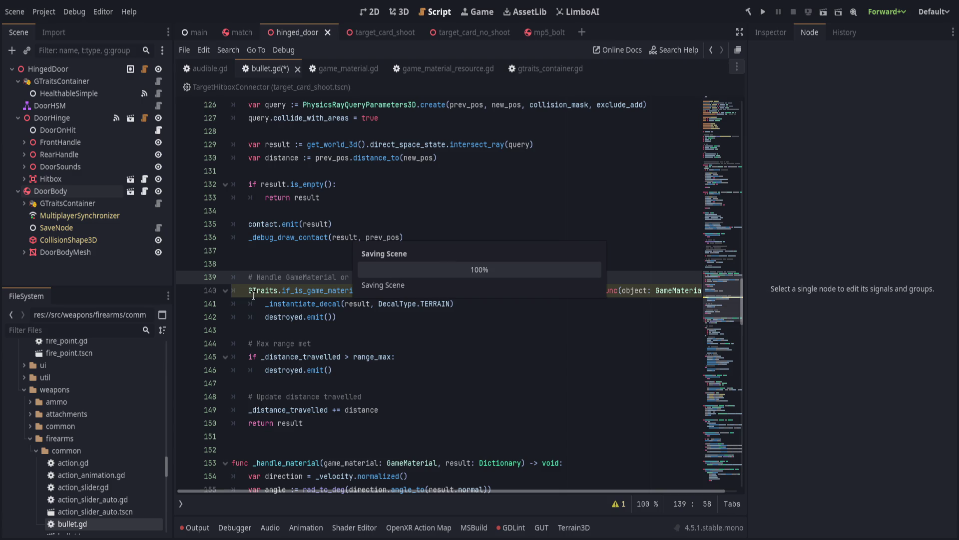
# Insert a '# Handle as material' comment above the bound handler argument.
pyautogui.scroll(1, 445, 273)
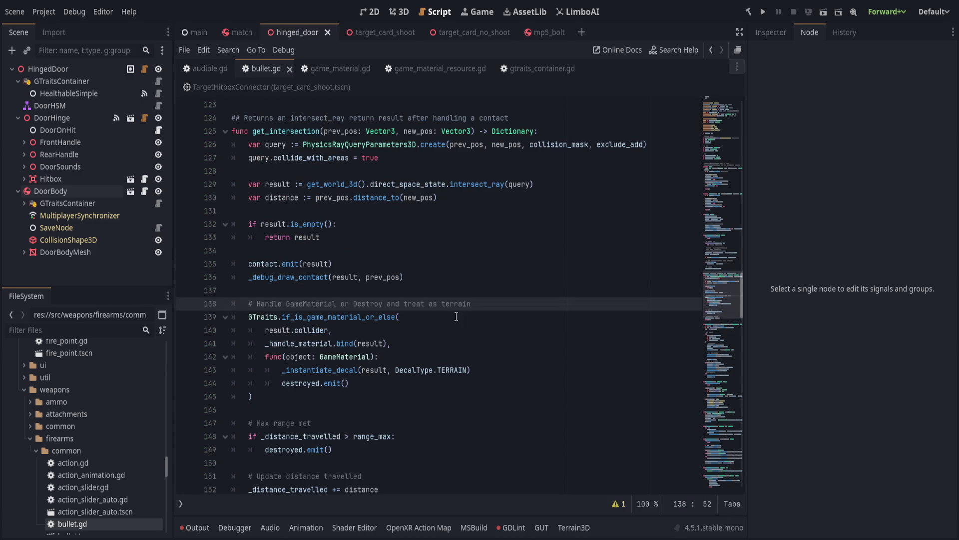
pyautogui.click(433, 328)
pyautogui.click(442, 317)
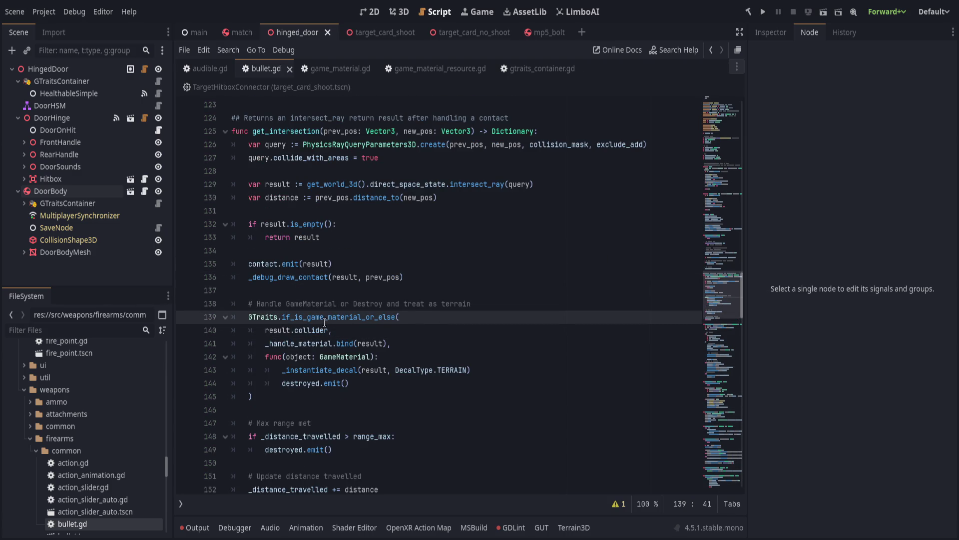
pyautogui.click(348, 331)
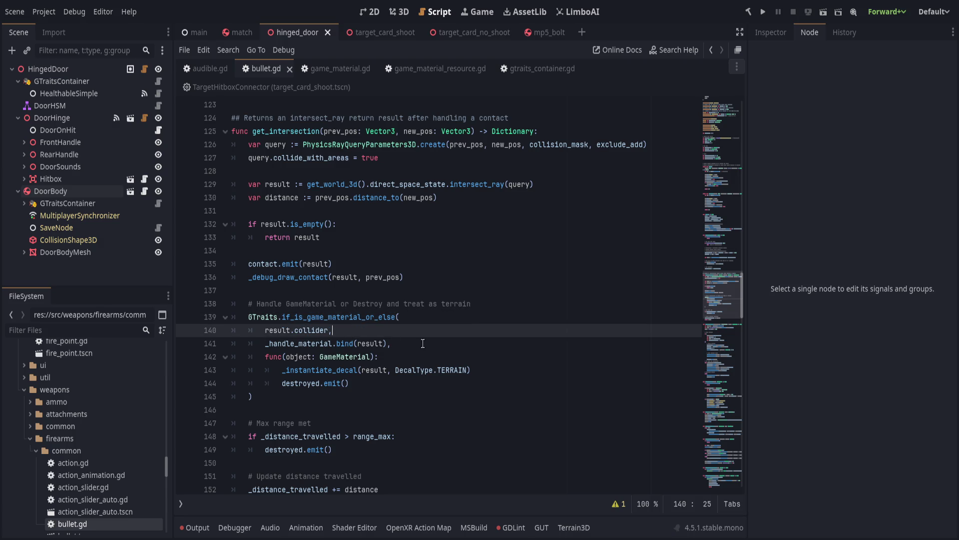
pyautogui.click(424, 343)
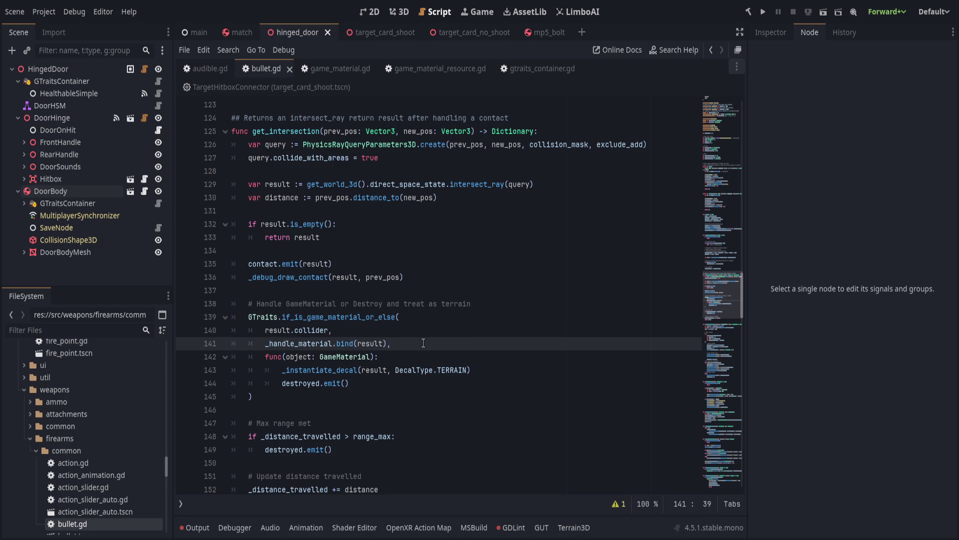
pyautogui.hotkey('ctrl', 'shift', 'Return')
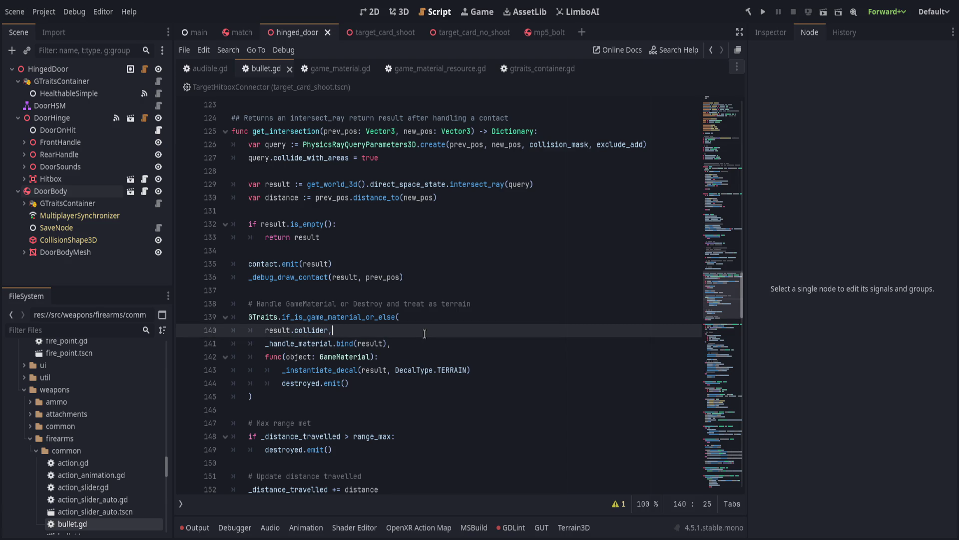
pyautogui.write('# Handle')
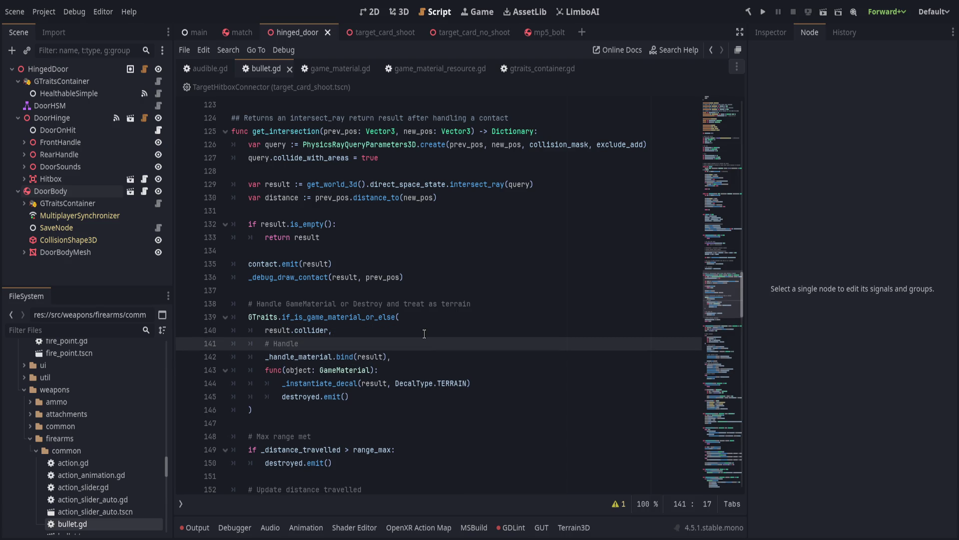
pyautogui.hotkey('ctrl', 'shift', 'k')
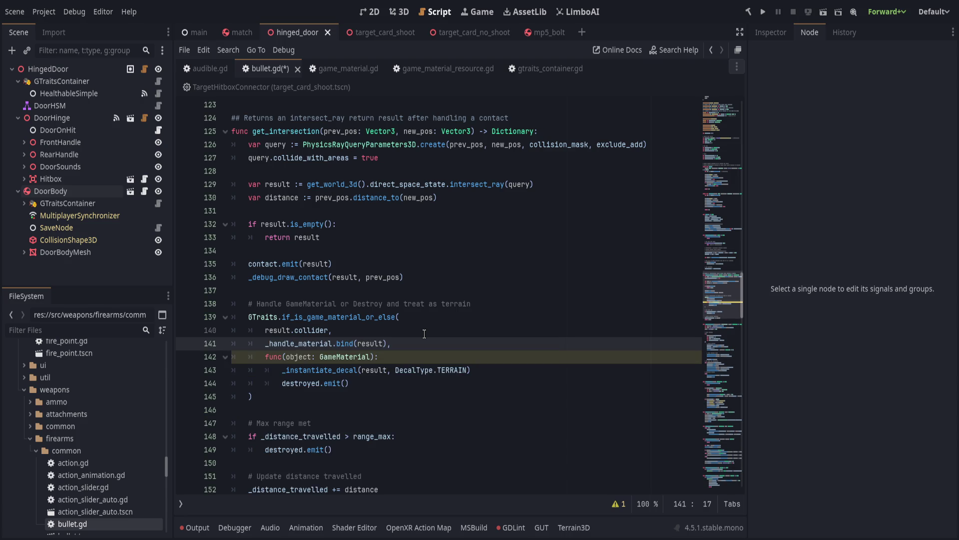
pyautogui.hotkey('ctrl', 'shift', 'Return')
pyautogui.write('# Handle as material')
# Add '# Else: Handle as terrain' below the handler argument and save bullet.gd.
pyautogui.press('Down')
pyautogui.hotkey('ctrl', 'Return')
pyautogui.write('# Else: ')
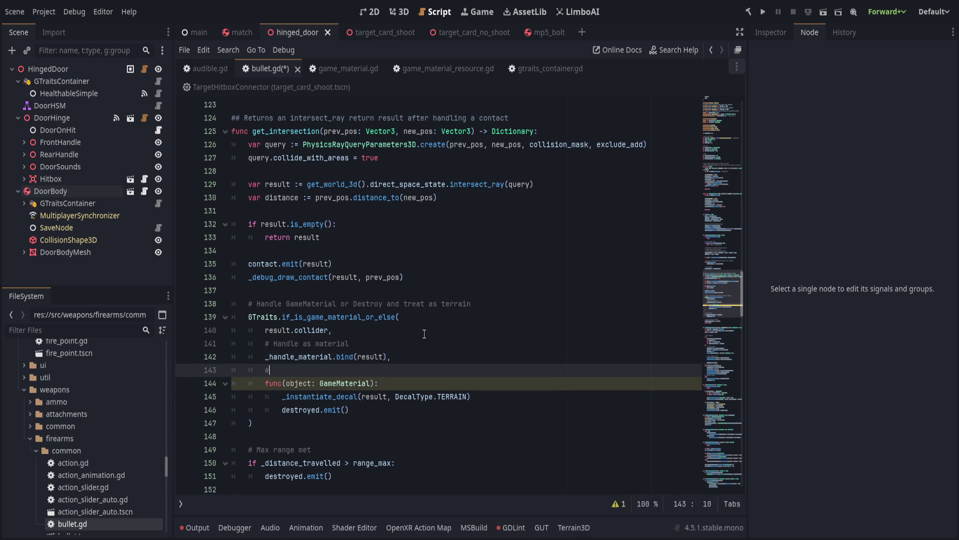
pyautogui.write('Handle as terrain')
pyautogui.click(464, 330)
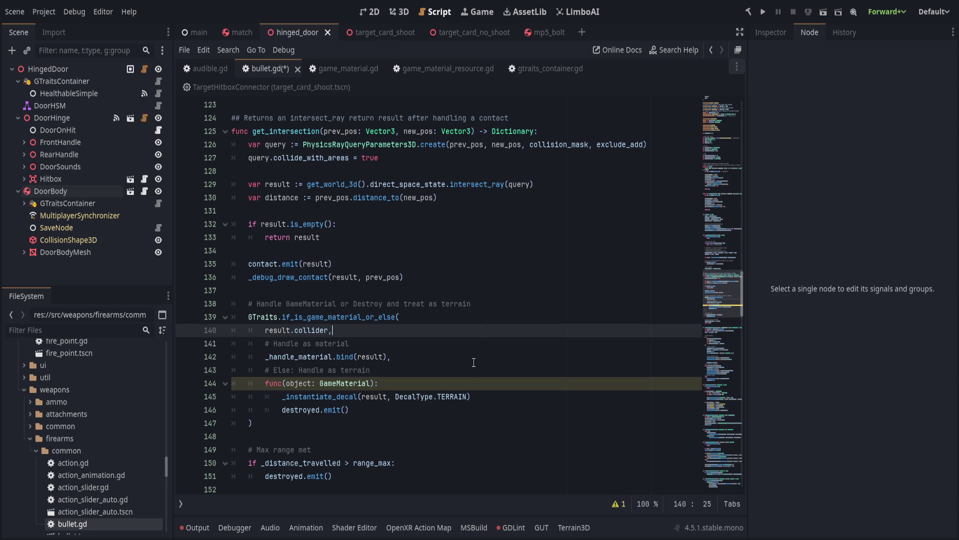
pyautogui.click(300, 369)
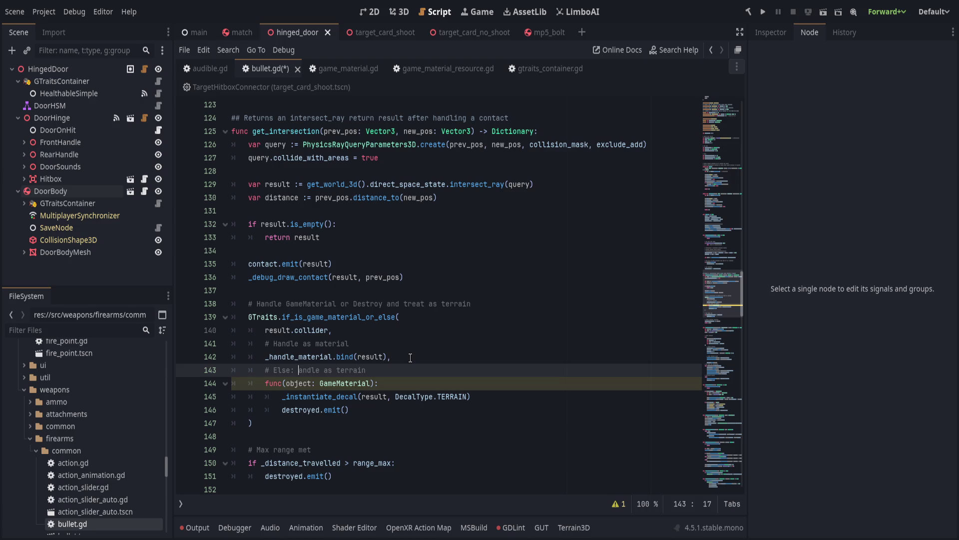
pyautogui.hotkey('ctrl', 's')
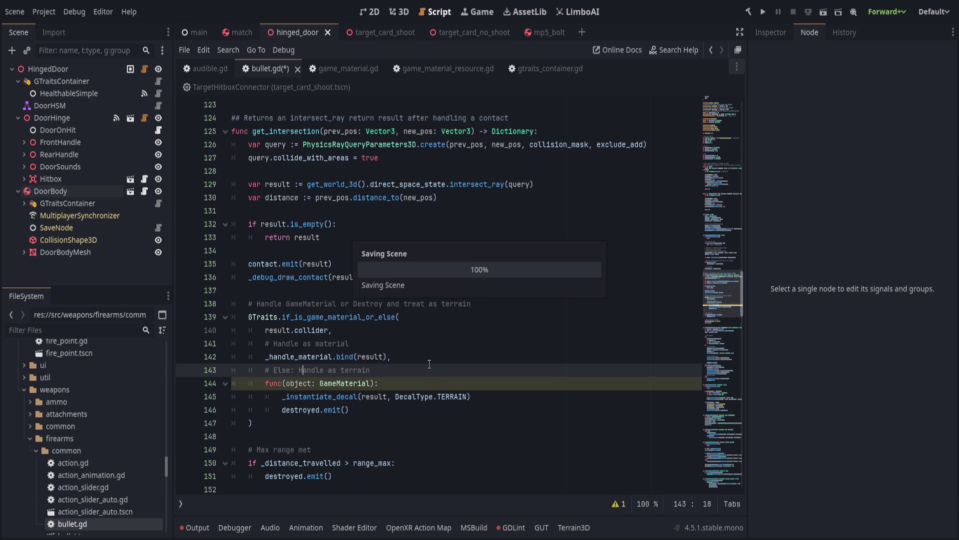
pyautogui.click(409, 383)
pyautogui.doubleClick(299, 383)
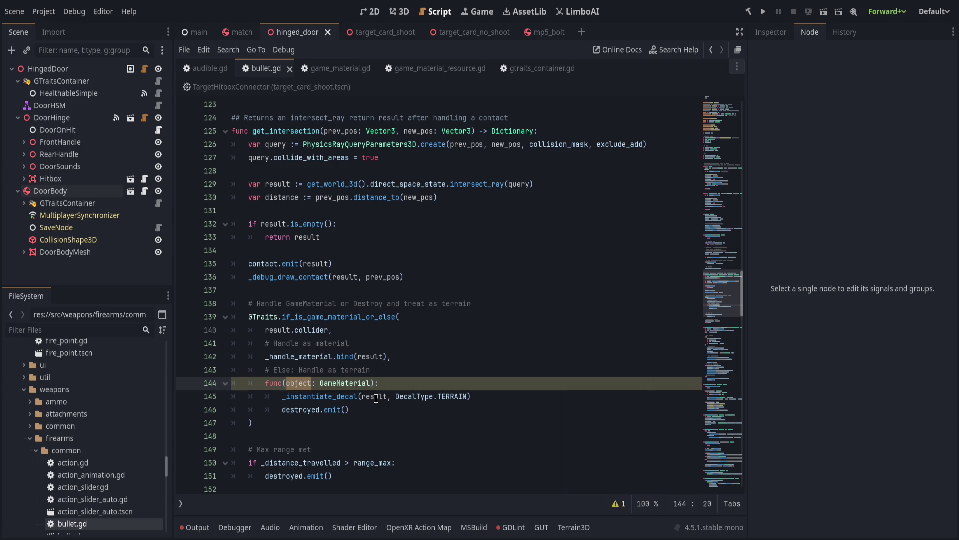
# Prefix the lambda's object parameter with an underscore and save.
pyautogui.press('Up')
pyautogui.press('Down')
pyautogui.write('_')
pyautogui.press('End')
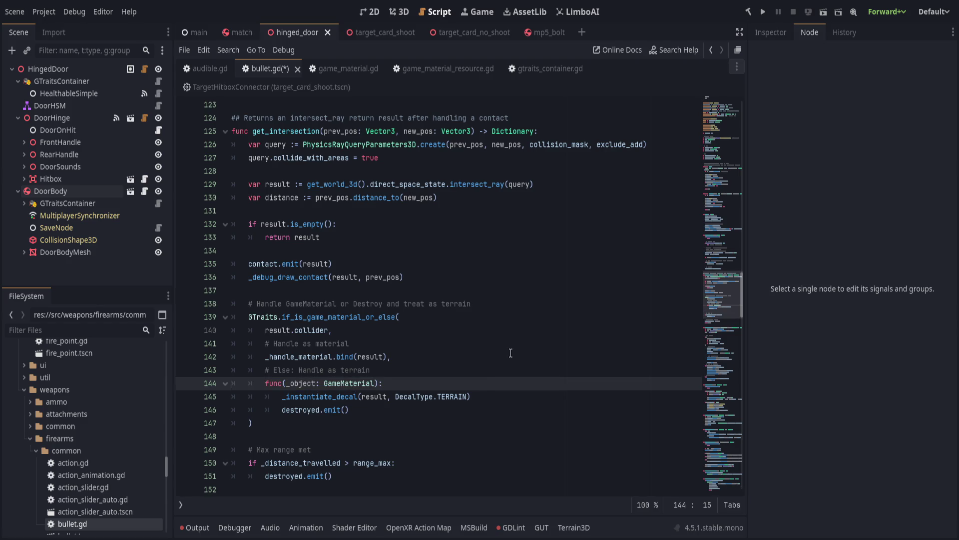
pyautogui.hotkey('ctrl', 's')
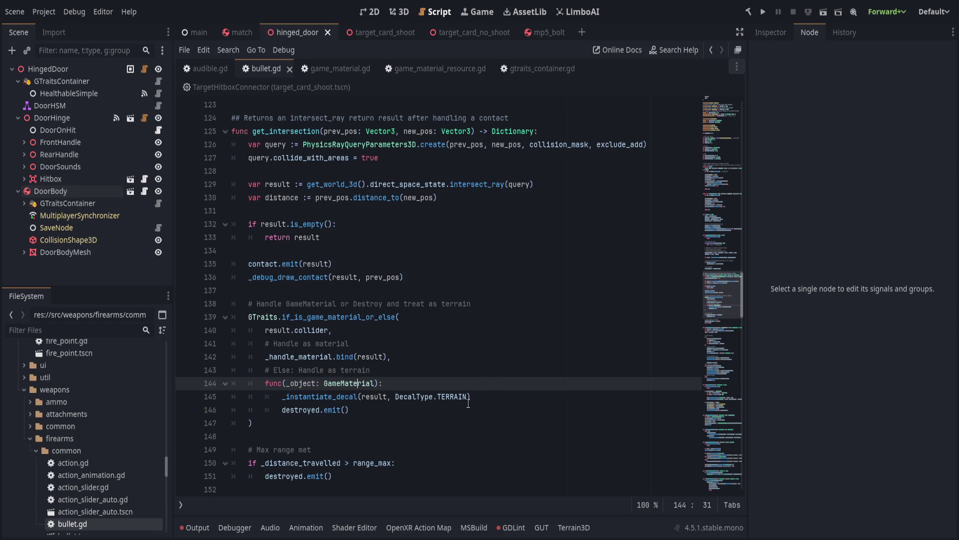
# Delete the outdated comment line above the GTraits call and save bullet.gd.
pyautogui.scroll(-1, 469, 395)
pyautogui.click(379, 369)
pyautogui.click(370, 379)
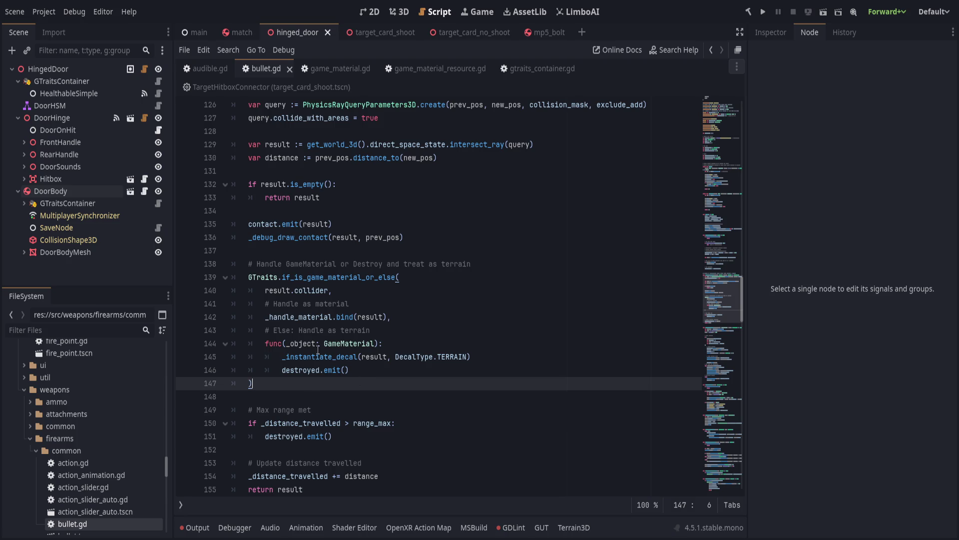
pyautogui.click(531, 265)
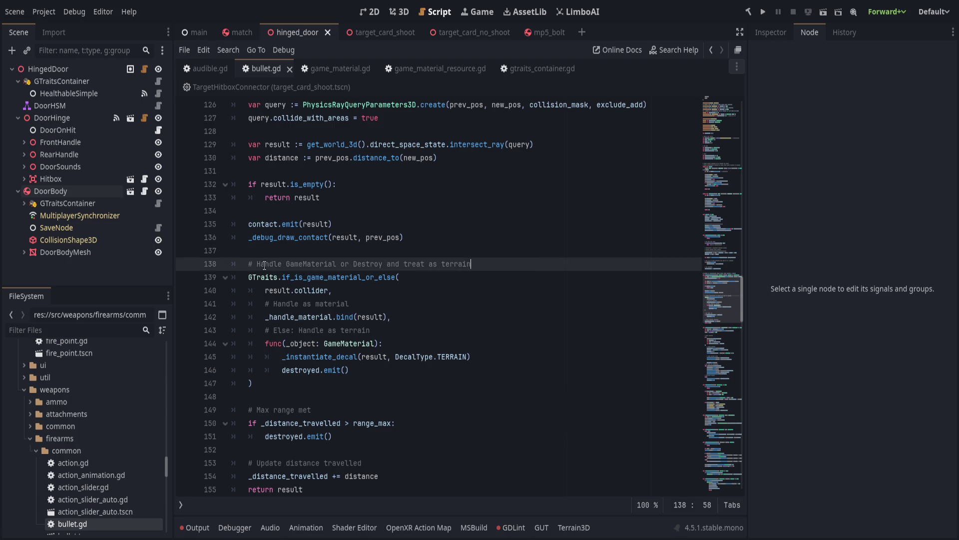
pyautogui.keyDown('shift'); pyautogui.click(265, 264); pyautogui.keyUp('shift')
pyautogui.keyDown('shift'); pyautogui.click(339, 263); pyautogui.keyUp('shift')
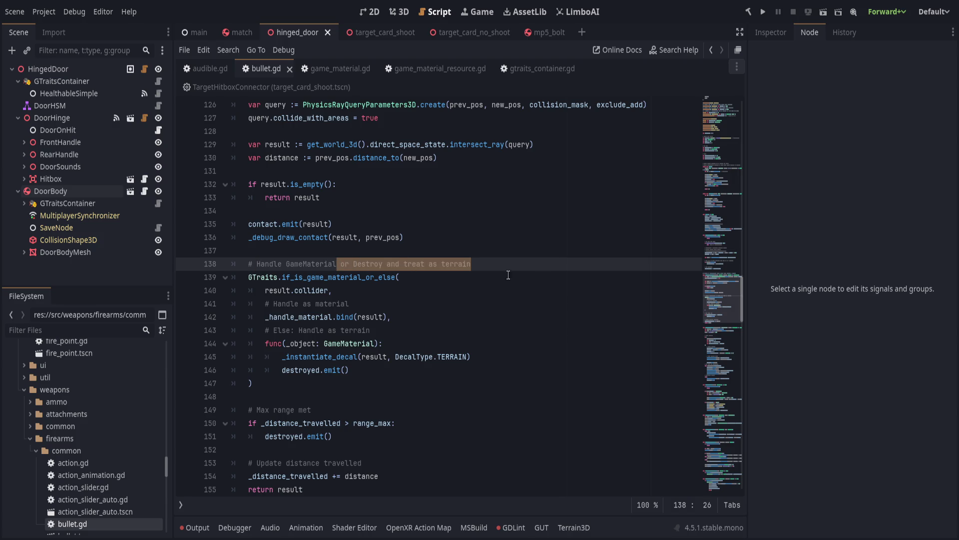
pyautogui.press('BackSpace')
pyautogui.hotkey('ctrl', 's')
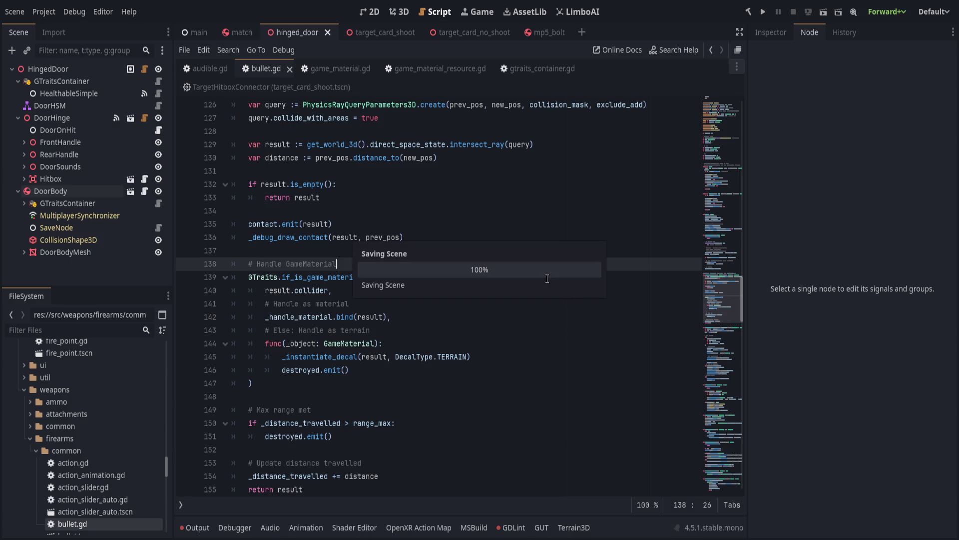
pyautogui.hotkey('ctrl', 'shift', 'k')
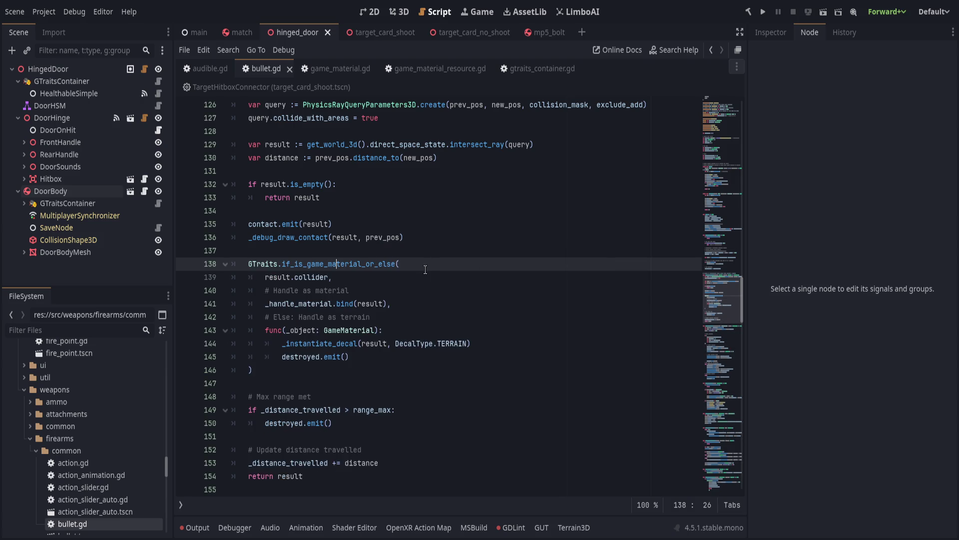
pyautogui.hotkey('ctrl', 's')
pyautogui.press('Left')
pyautogui.press('Left')
pyautogui.press('Left')
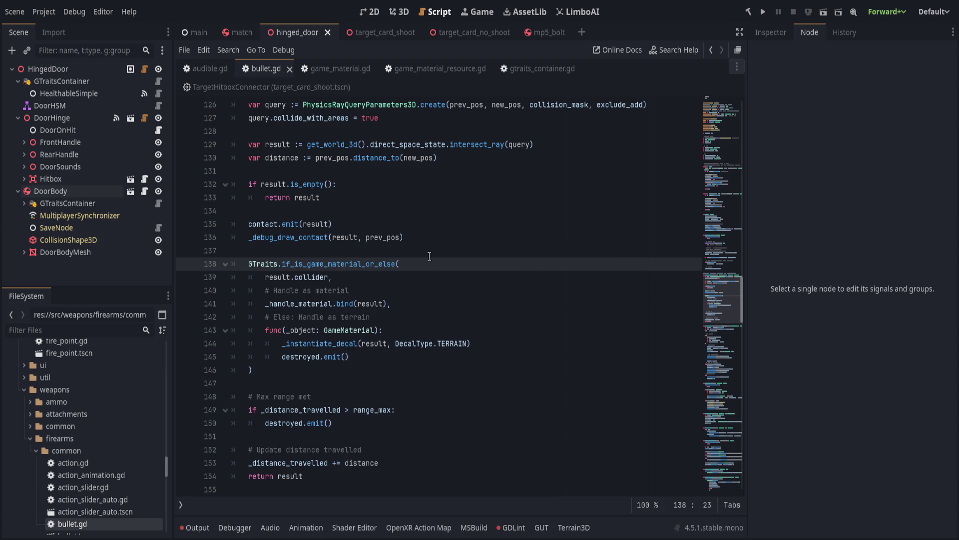
# Scroll to the end of bullet.gd and inspect the code around lines 83-91.
pyautogui.click(380, 384)
pyautogui.click(435, 396)
pyautogui.click(444, 410)
pyautogui.click(455, 432)
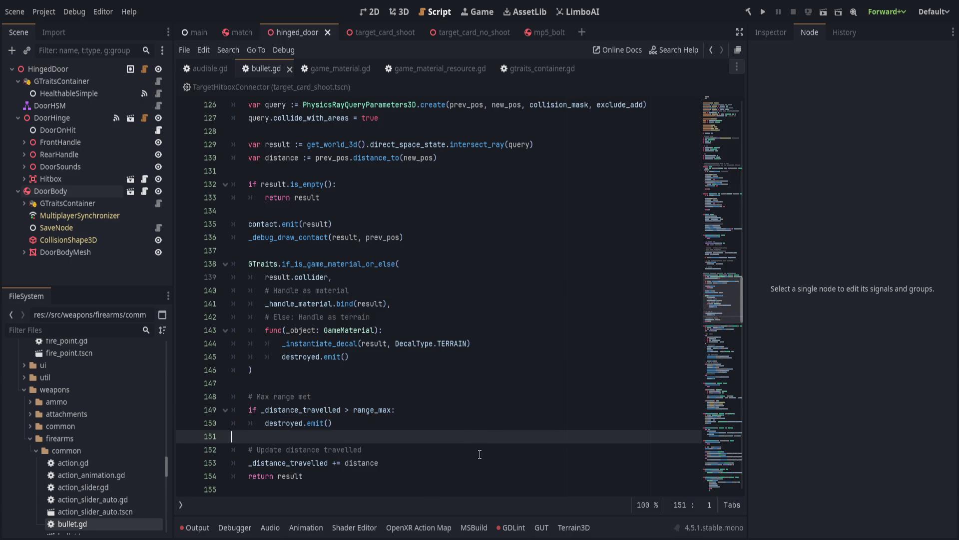
pyautogui.scroll(-2, 479, 454)
pyautogui.scroll(-1, 453, 419)
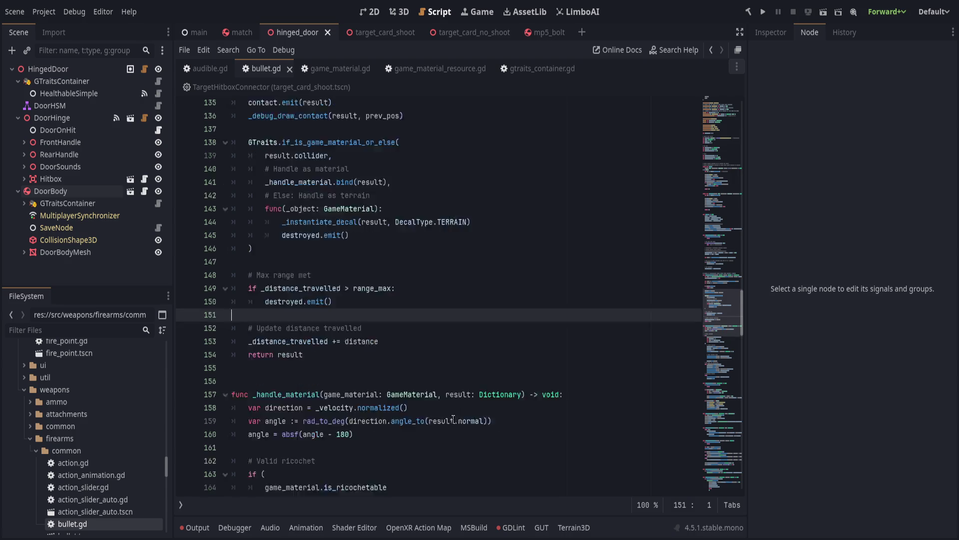
pyautogui.scroll(-20, 454, 419)
pyautogui.scroll(-15, 454, 408)
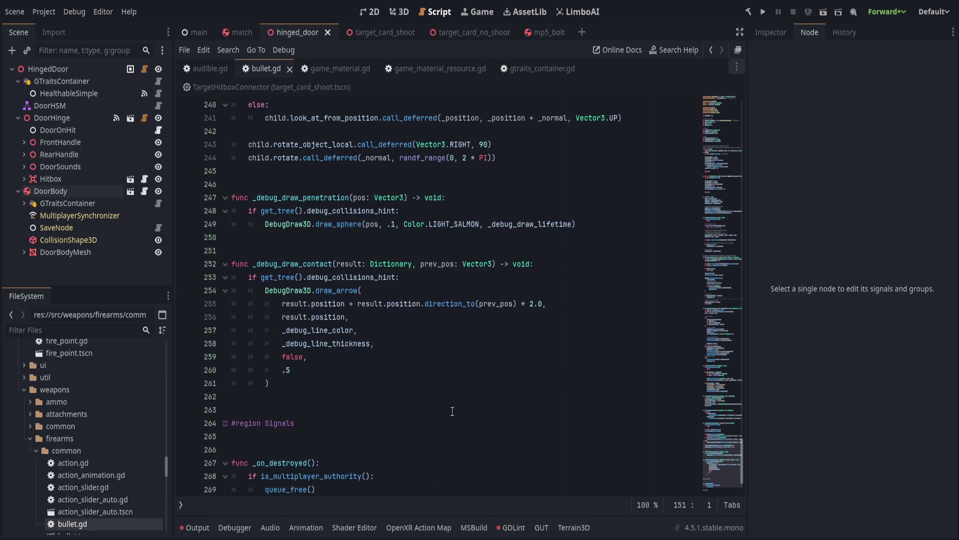
pyautogui.scroll(-2, 452, 412)
pyautogui.scroll(20, 452, 411)
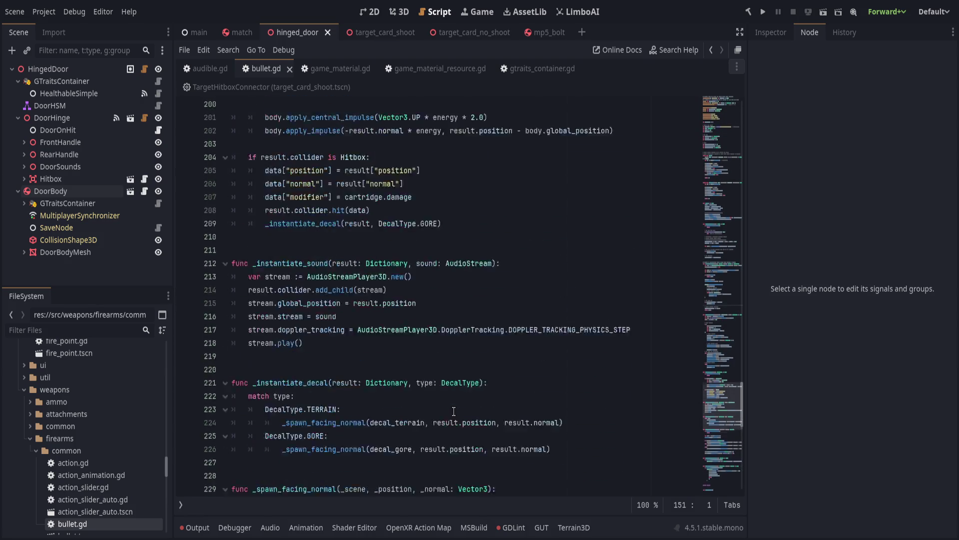
pyautogui.scroll(20, 453, 412)
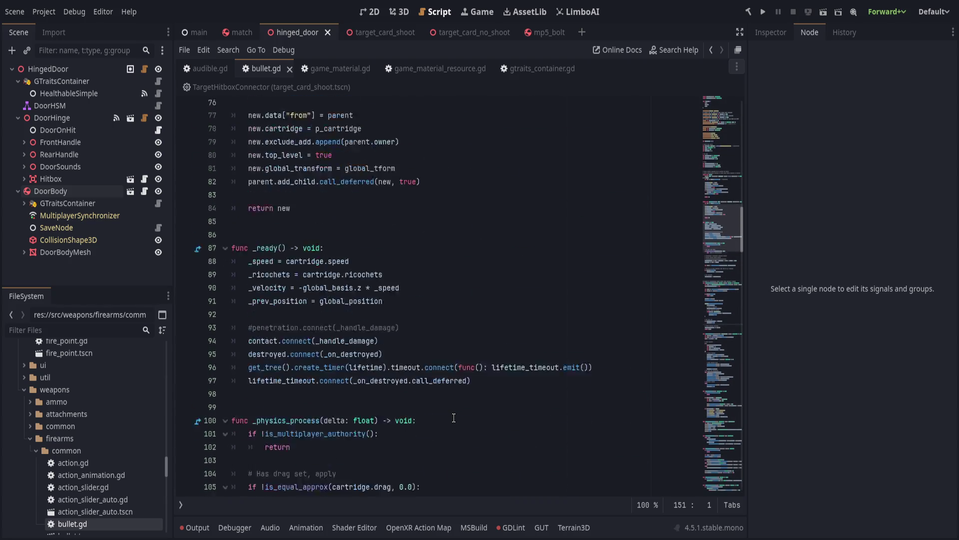
pyautogui.click(506, 396)
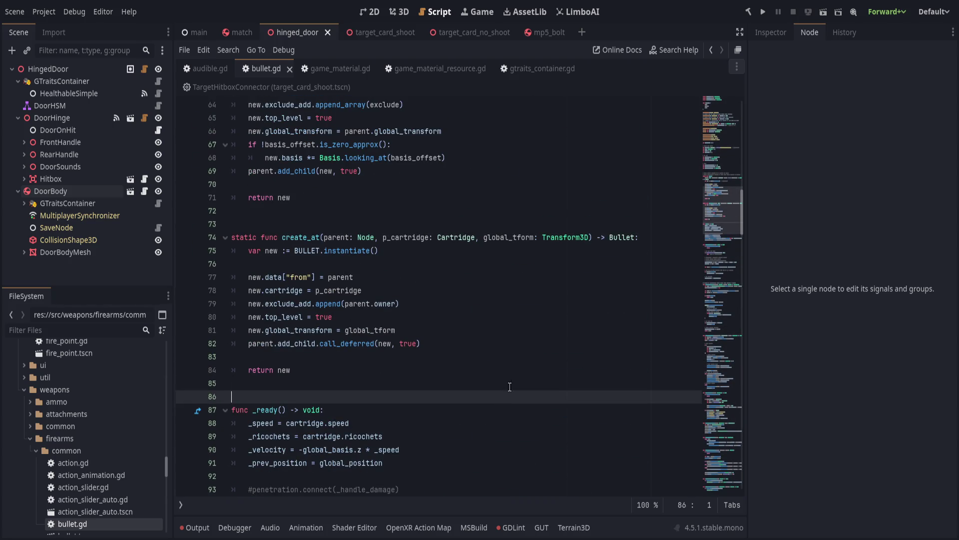
pyautogui.click(514, 374)
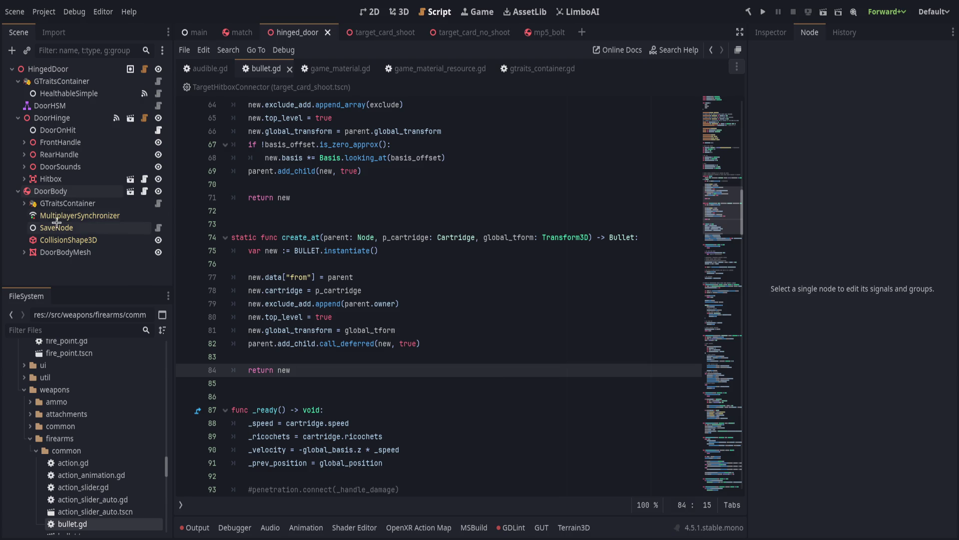
pyautogui.click(474, 383)
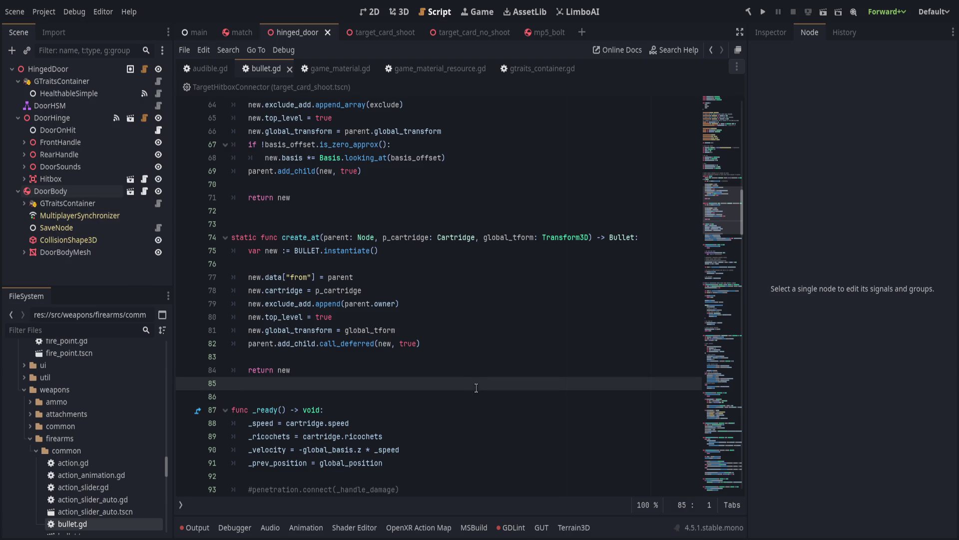
pyautogui.click(419, 360)
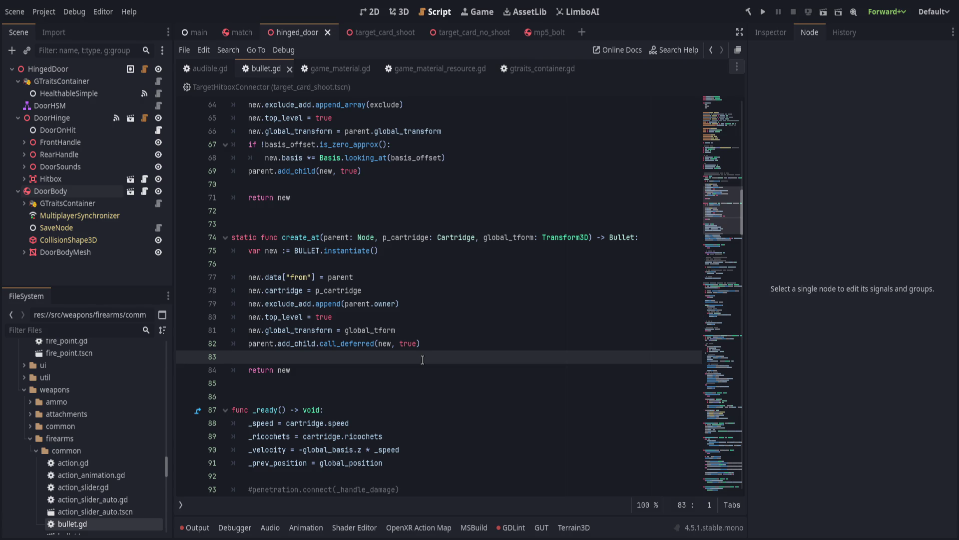
pyautogui.click(433, 463)
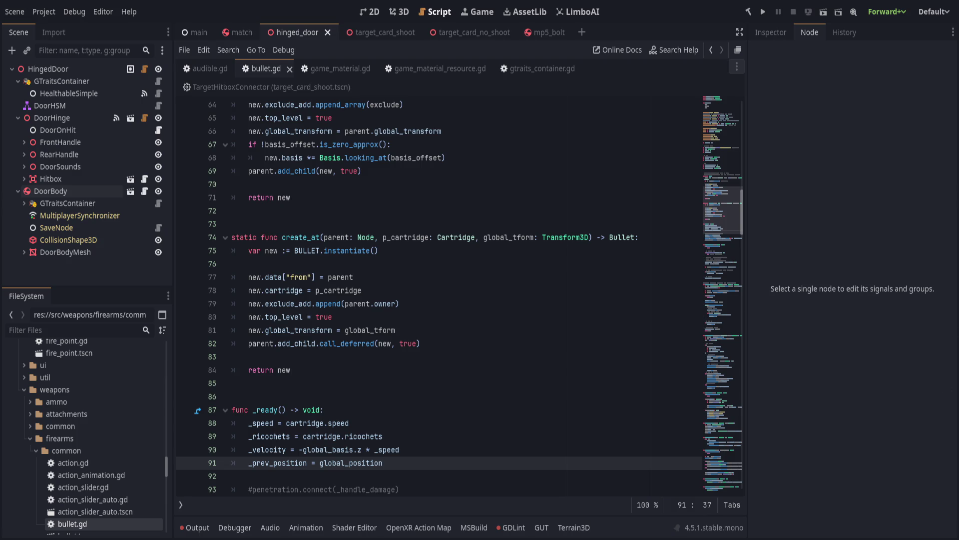
# Scroll back through bullet.gd, reviewing lines 79 to 134.
pyautogui.click(554, 224)
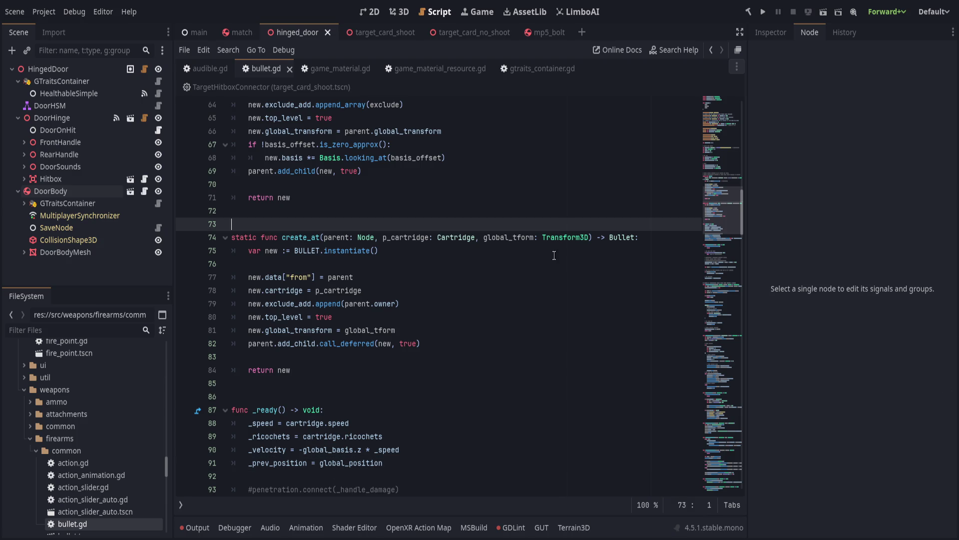
pyautogui.click(569, 305)
pyautogui.scroll(5, 569, 305)
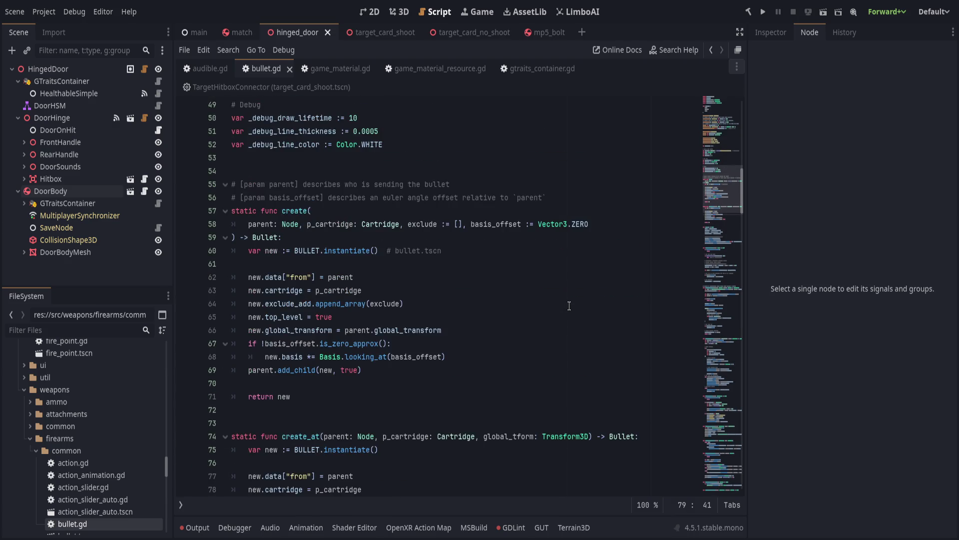
pyautogui.scroll(-6, 569, 305)
pyautogui.scroll(-4, 569, 306)
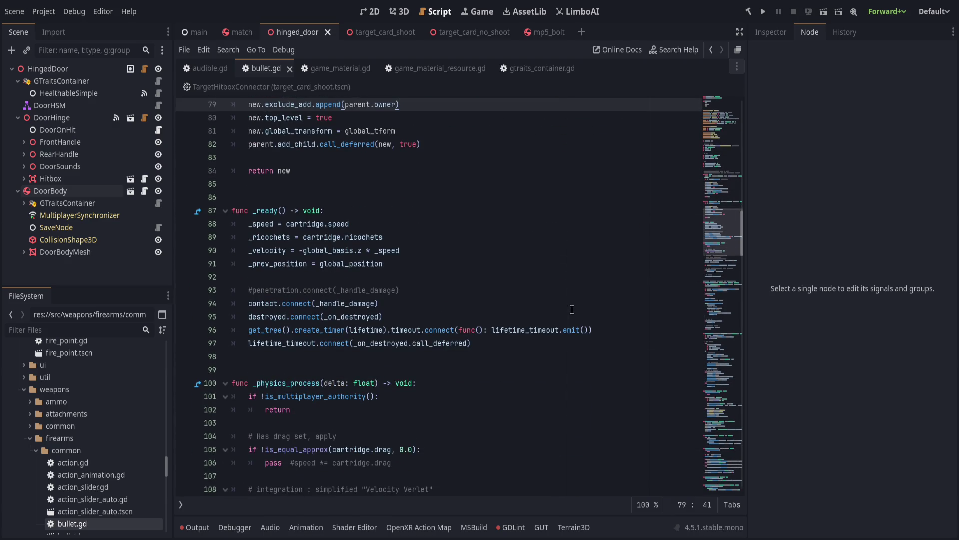
pyautogui.scroll(1, 591, 311)
pyautogui.scroll(-4, 591, 310)
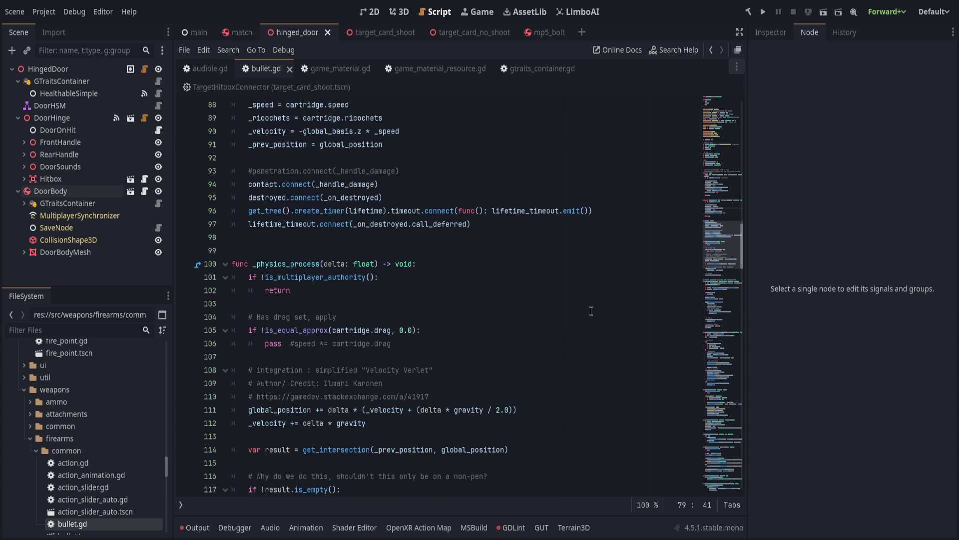
pyautogui.scroll(-7, 591, 310)
pyautogui.scroll(3, 592, 310)
pyautogui.scroll(-3, 592, 310)
pyautogui.scroll(1, 592, 311)
pyautogui.click(593, 307)
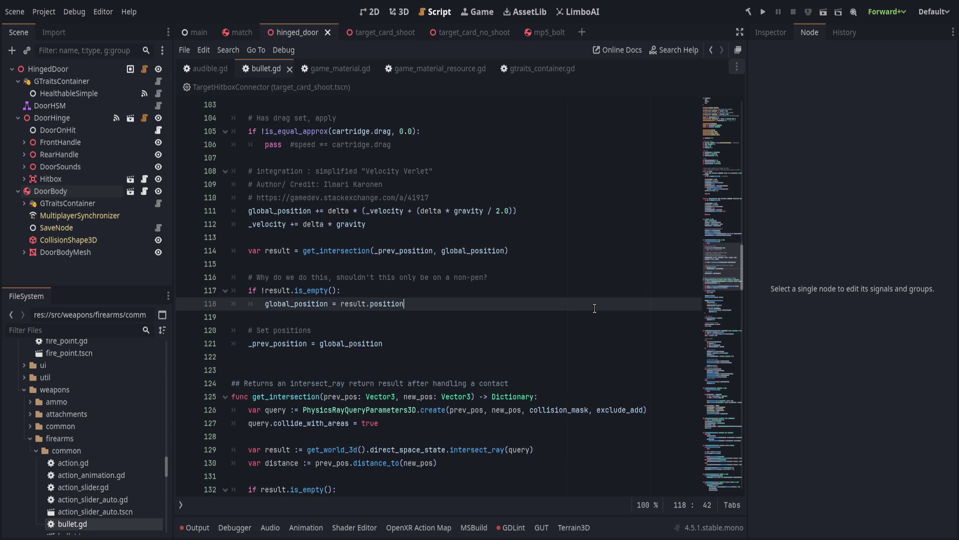
pyautogui.scroll(-5, 595, 308)
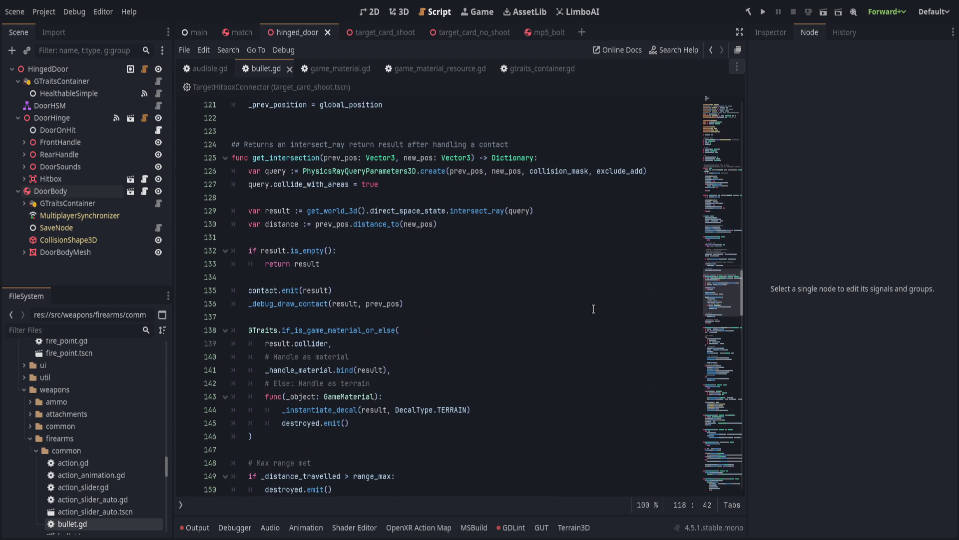
pyautogui.scroll(20, 593, 309)
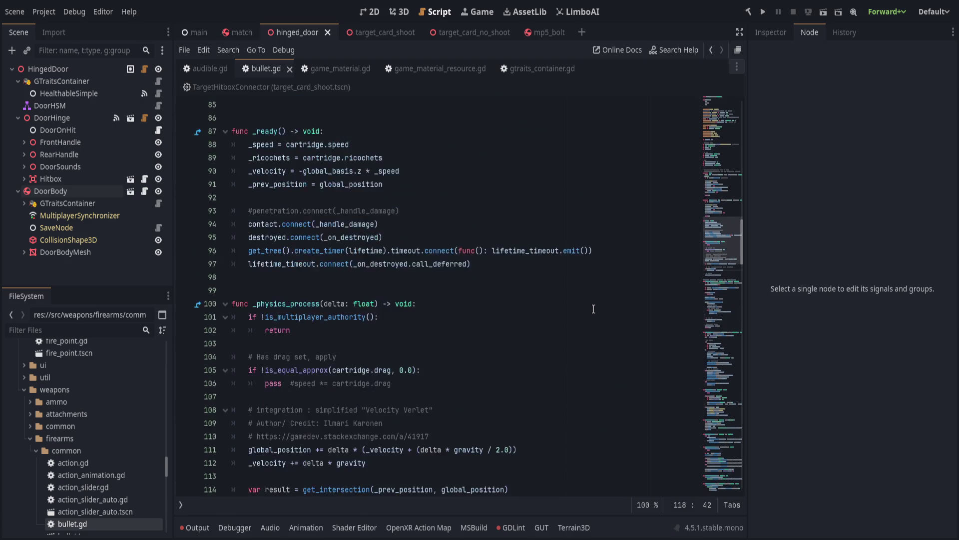
pyautogui.scroll(-12, 590, 309)
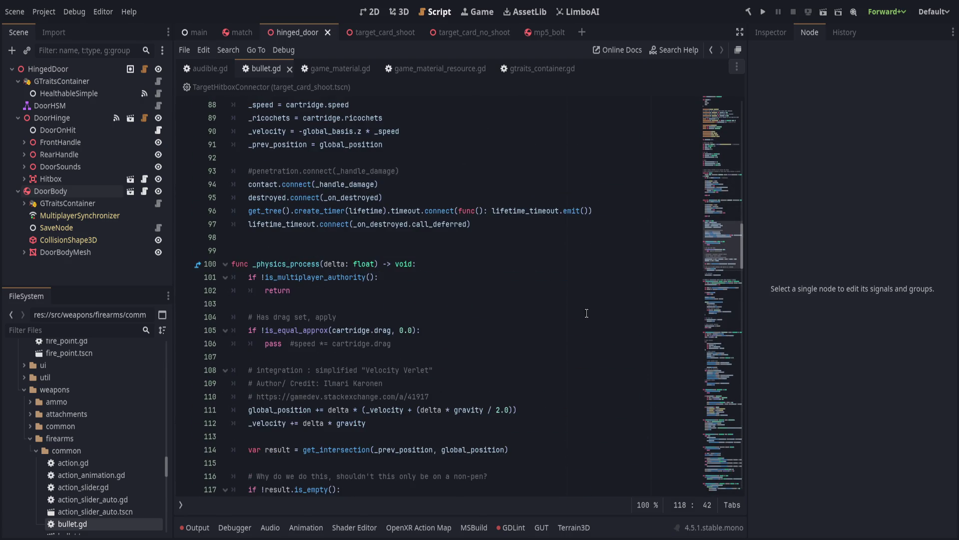
pyautogui.scroll(-4, 587, 312)
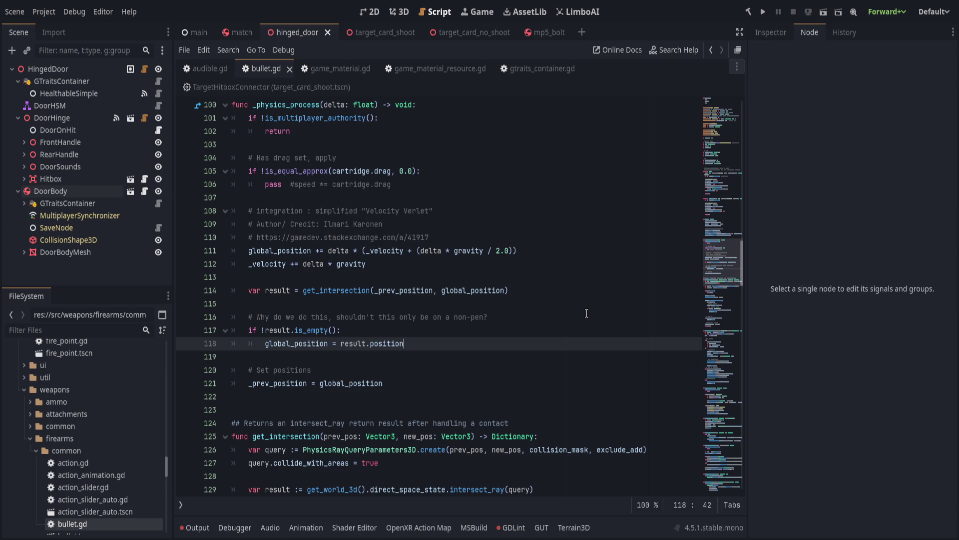
pyautogui.scroll(-2, 587, 313)
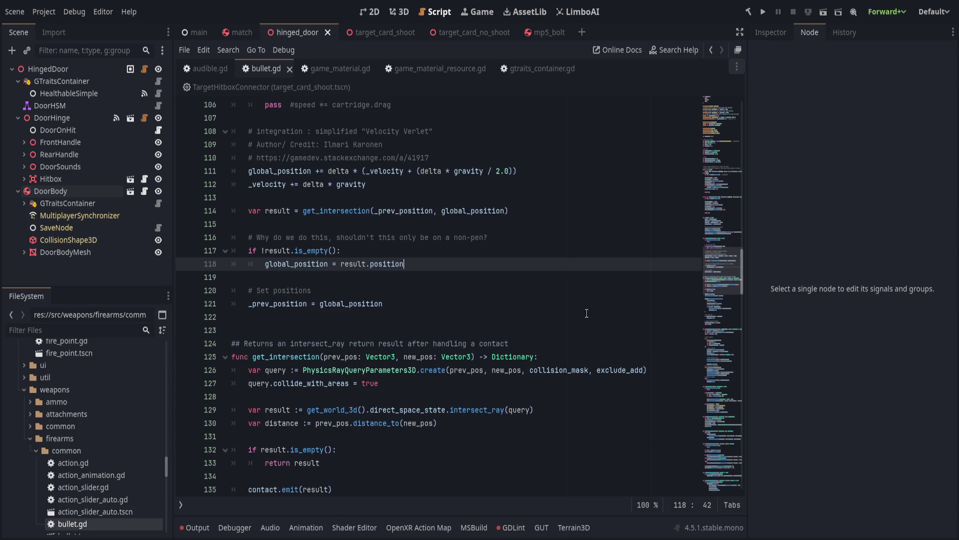
pyautogui.scroll(-3, 587, 313)
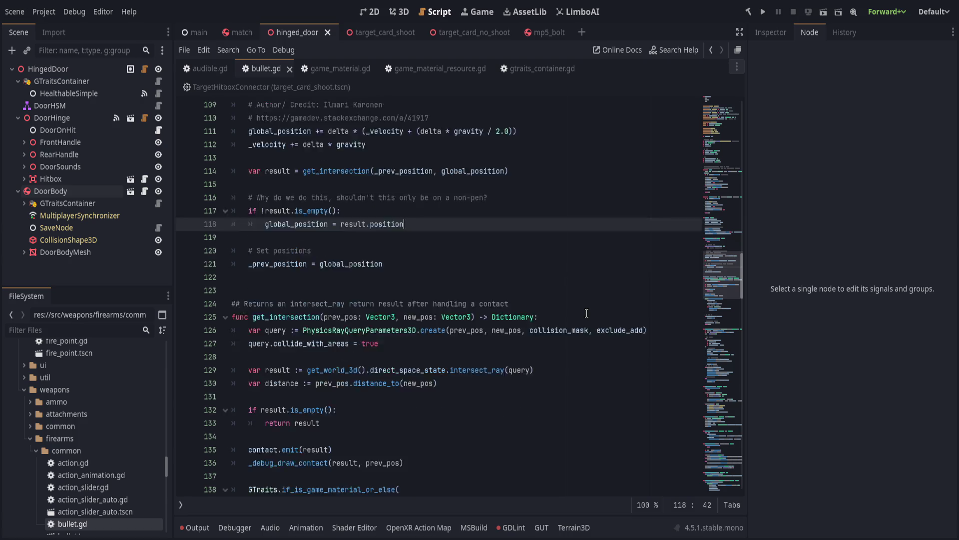
pyautogui.moveTo(748, 329)
pyautogui.mouseDown()
pyautogui.moveTo(818, 339)
pyautogui.moveTo(781, 351)
pyautogui.mouseUp()
pyautogui.click(577, 334)
pyautogui.scroll(6, 587, 316)
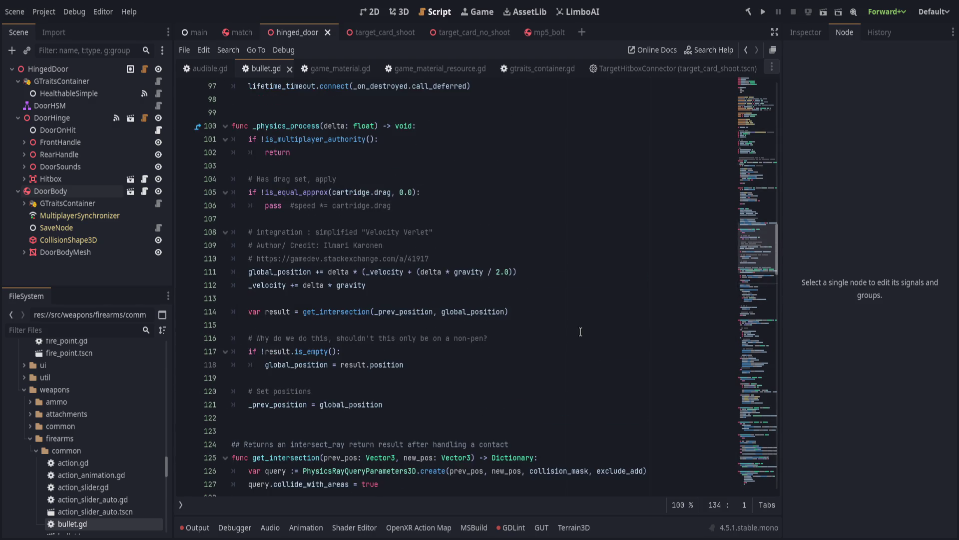
pyautogui.scroll(20, 580, 332)
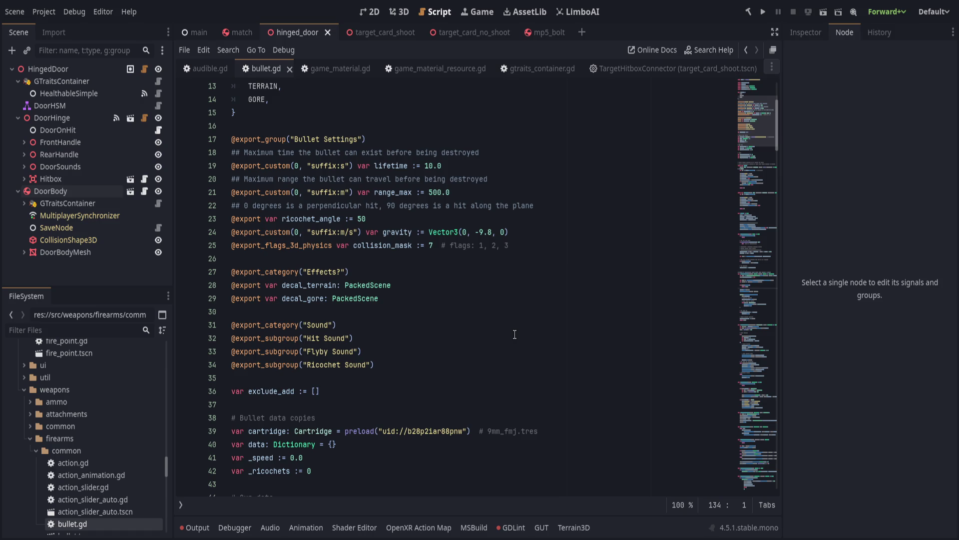
pyautogui.scroll(-2, 515, 334)
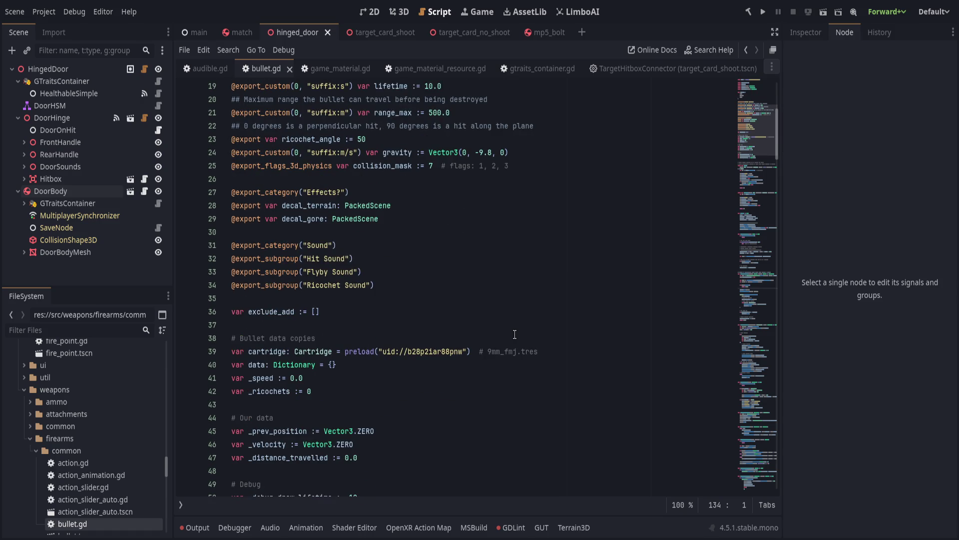
pyautogui.scroll(-4, 515, 334)
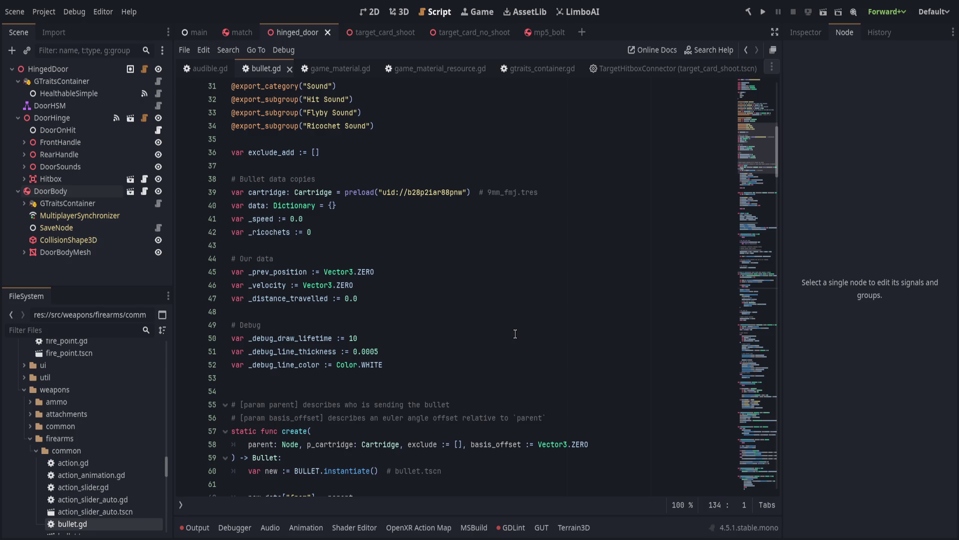
pyautogui.scroll(9, 515, 334)
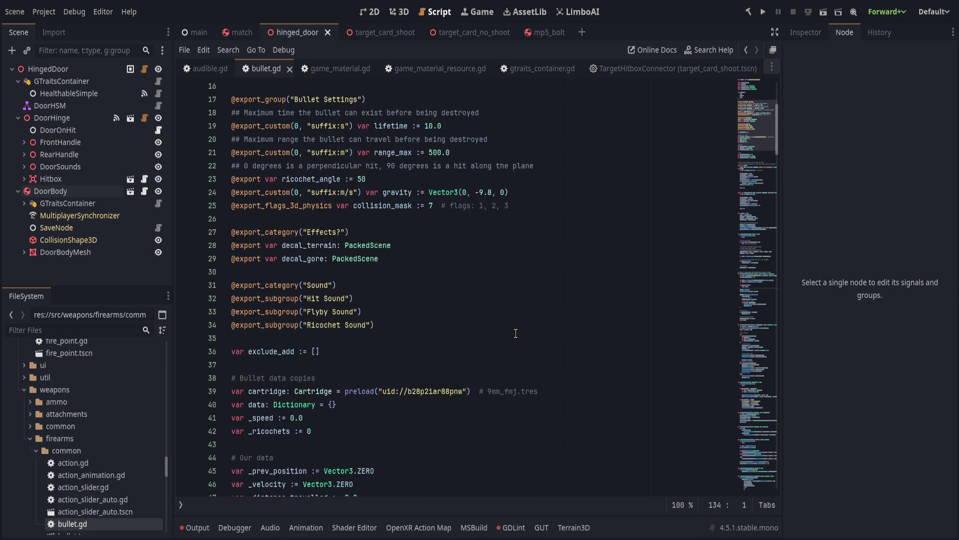
pyautogui.scroll(1, 516, 333)
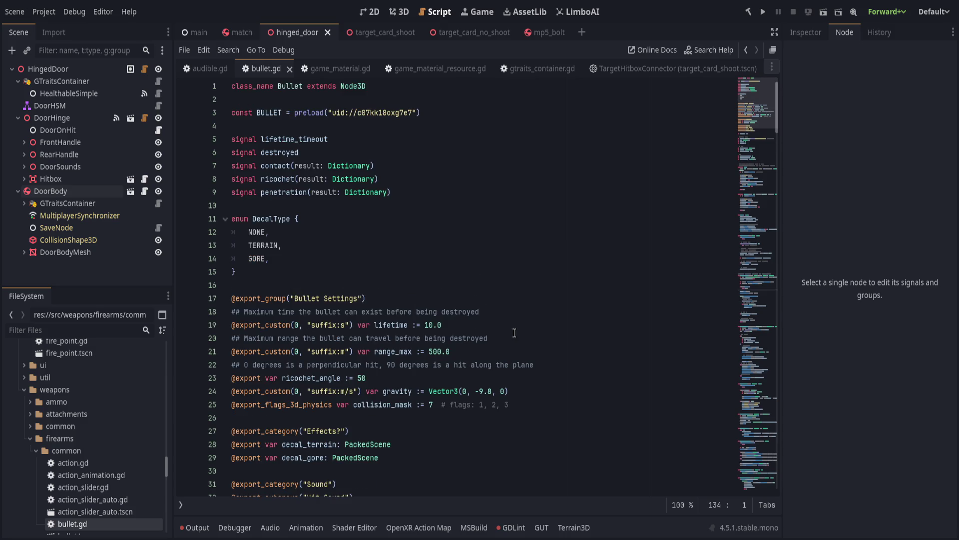
# Add a '## Contact, Entry, Exit, Ricochet' doc comment below the Bullet class line.
pyautogui.click(534, 93)
pyautogui.press('Return')
pyautogui.press('Return')
pyautogui.write('## Contact, Pene')
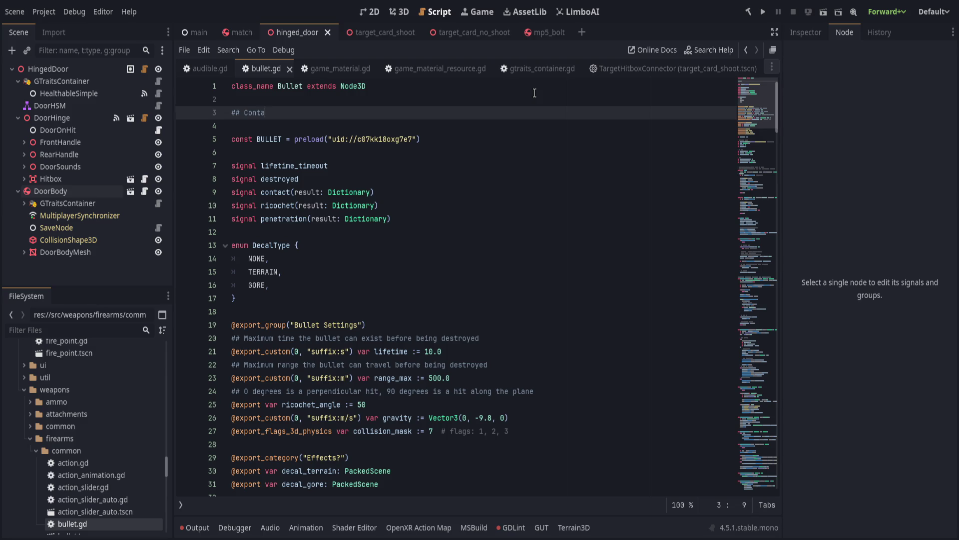
pyautogui.write('tration,')
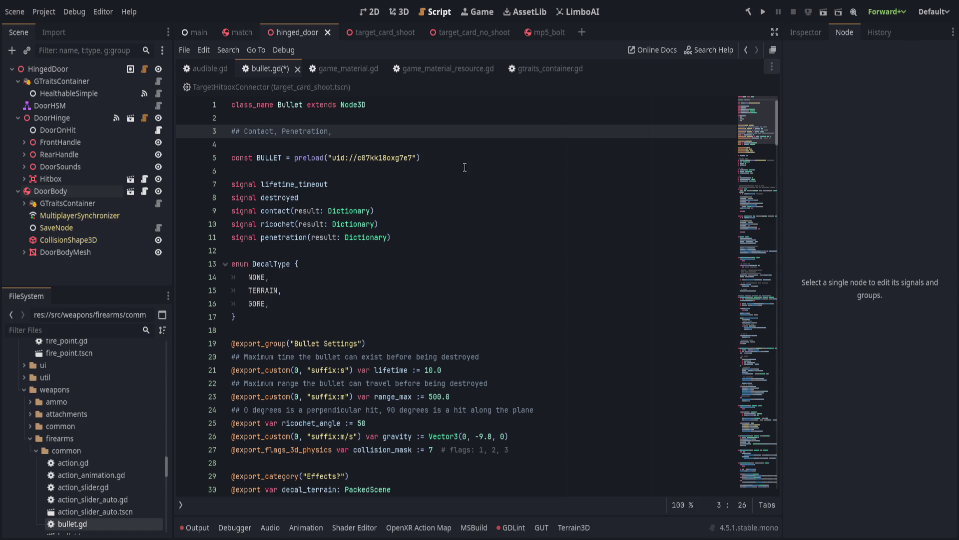
pyautogui.moveTo(283, 131); pyautogui.dragTo(405, 130)
pyautogui.write('Entry, EX')
pyautogui.press('BackSpace')
pyautogui.write('xit, ')
pyautogui.write('Ricochet')
# Finish the line 3 comment as '## Contact, Entry, Exit, Ricochet' and save bullet.gd.
pyautogui.hotkey('ctrl', 'shift', 'Left')
pyautogui.write('Reflect')
pyautogui.hotkey('ctrl', 'BackSpace')
pyautogui.write('Bounce')
pyautogui.hotkey('ctrl', 'BackSpace')
pyautogui.write('Ri')
pyautogui.write('co')
pyautogui.write('chet')
pyautogui.hotkey('ctrl', 's')
# Move the caret from after GORE to the enum's closing brace.
pyautogui.press('Left')
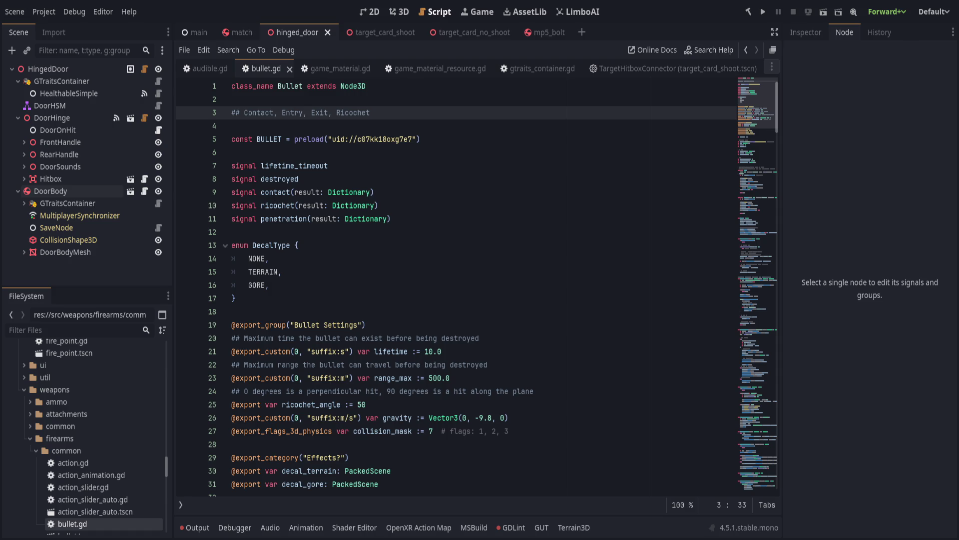
pyautogui.click(334, 284)
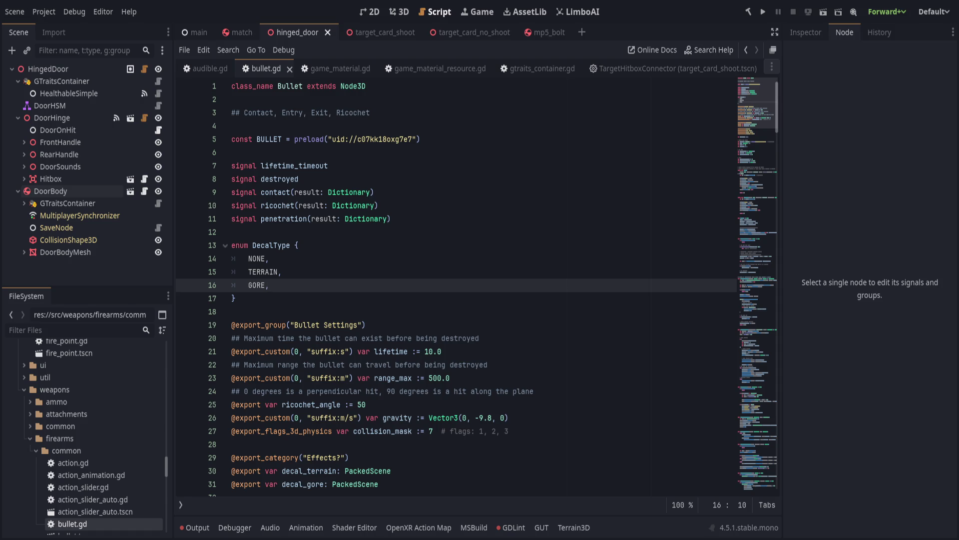
pyautogui.press('Up')
pyautogui.press('Up')
pyautogui.press('Up')
pyautogui.press('Down')
pyautogui.press('Down')
pyautogui.press('Down')
pyautogui.press('Up')
pyautogui.press('Up')
pyautogui.press('Up')
pyautogui.press('Down')
pyautogui.press('Down')
pyautogui.press('Down')
# Open game_material.gd through the GameMaterial trait under DoorBody's GTraitsContainer.
pyautogui.click(461, 243)
pyautogui.click(19, 204)
pyautogui.click(18, 205)
pyautogui.click(19, 204)
pyautogui.click(380, 113)
pyautogui.click(350, 66)
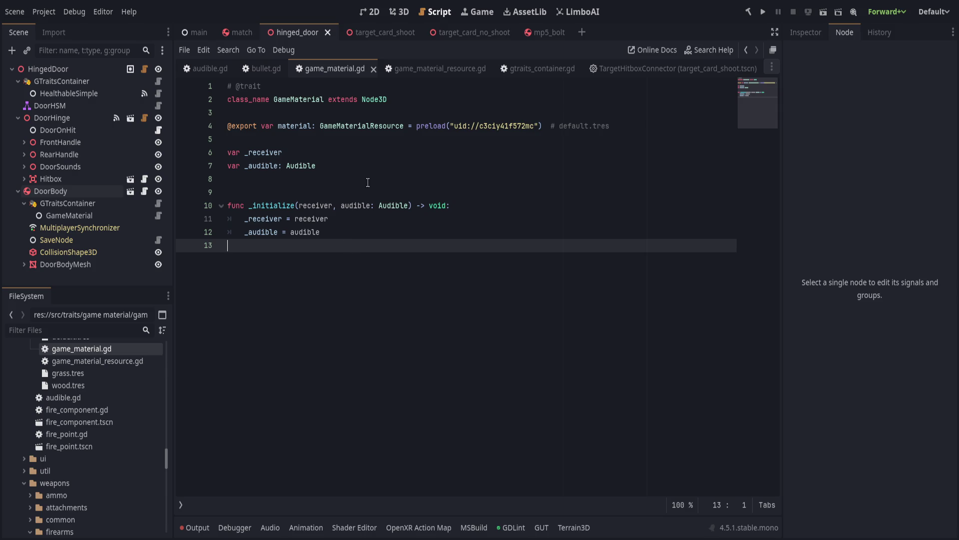
# Browse the FileSystem dock to the game material folder.
pyautogui.click(613, 126)
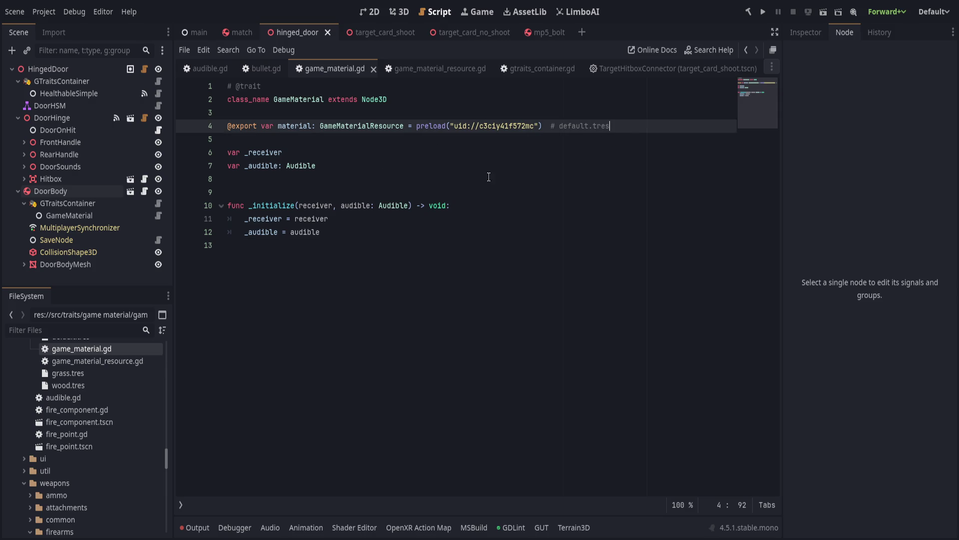
pyautogui.click(278, 126)
pyautogui.scroll(2, 107, 385)
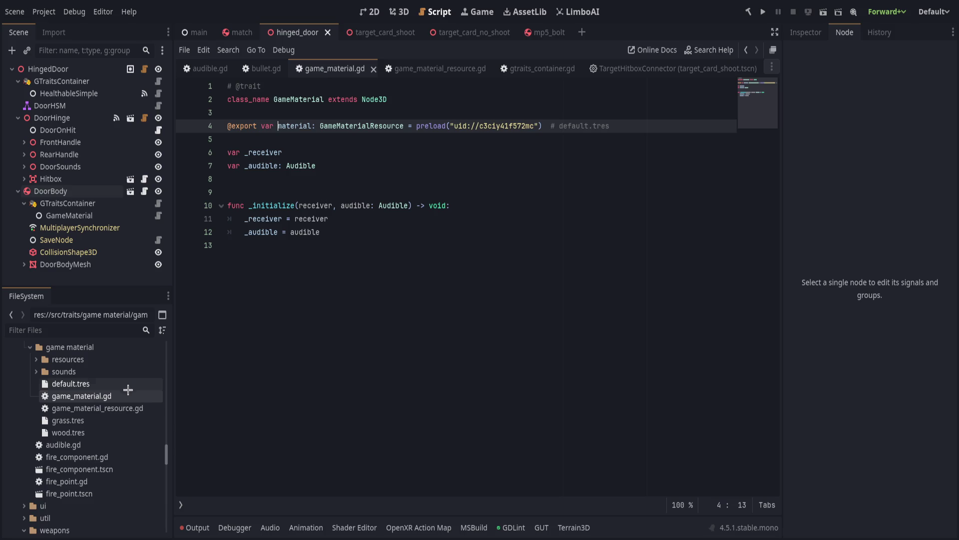
pyautogui.click(32, 374)
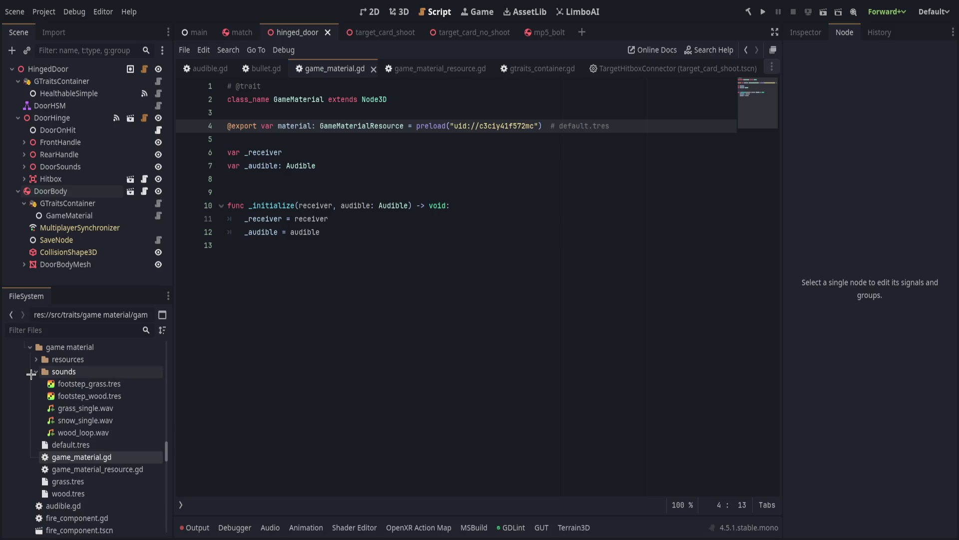
pyautogui.click(31, 375)
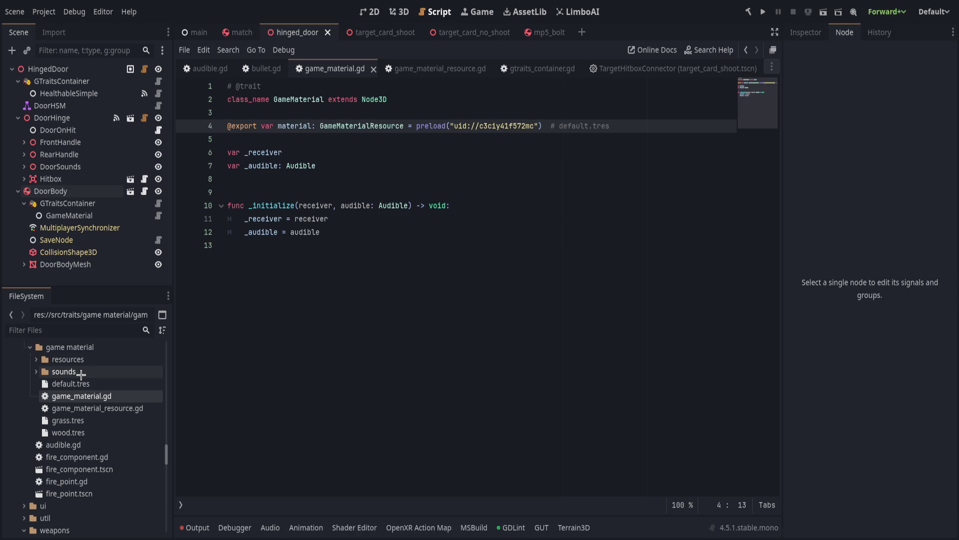
pyautogui.scroll(2, 100, 379)
pyautogui.click(131, 374)
# Add a blank line below the class_name line in game_material.gd.
pyautogui.click(392, 313)
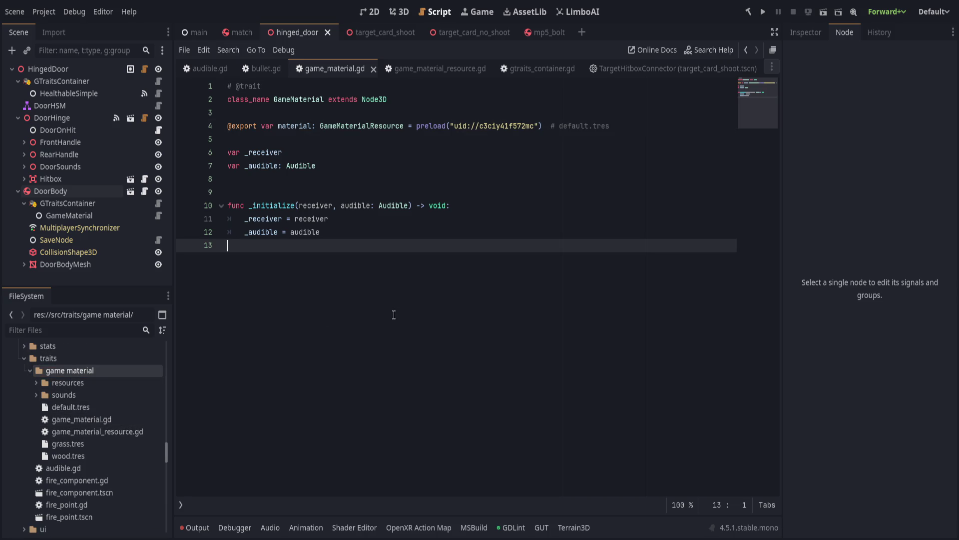
pyautogui.click(435, 99)
pyautogui.press('Return')
pyautogui.press('Return')
# Write the doc comment '## Used for physics impacts, bullet impacts, footsteps' below class_name.
pyautogui.write('## Used to')
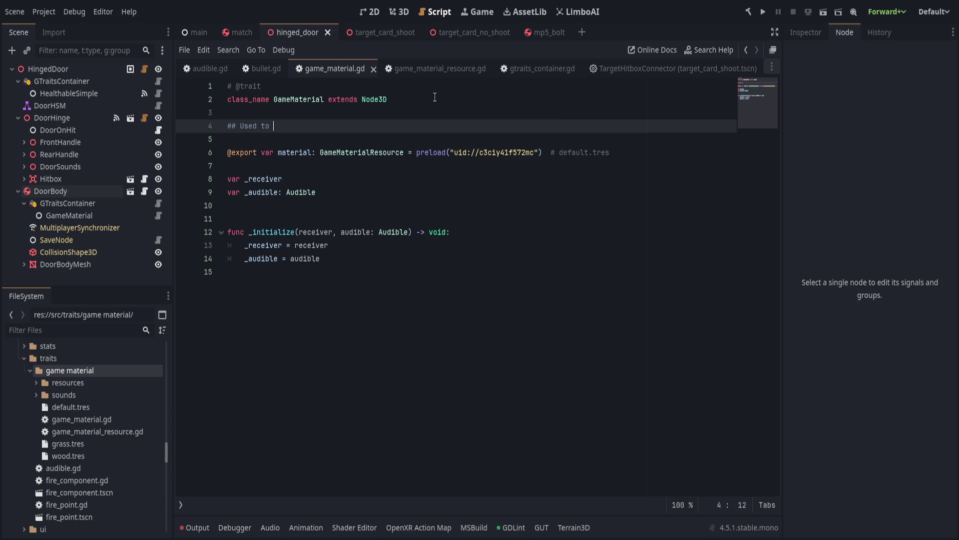
pyautogui.press('BackSpace')
pyautogui.press('BackSpace')
pyautogui.press('BackSpace')
pyautogui.write('to inform')
pyautogui.hotkey('ctrl', 'BackSpace')
pyautogui.hotkey('ctrl', 'BackSpace')
pyautogui.write('for phyg')
pyautogui.press('BackSpace')
pyautogui.write('sics impac')
pyautogui.write('ts, bul')
pyautogui.write('let impacts, fo')
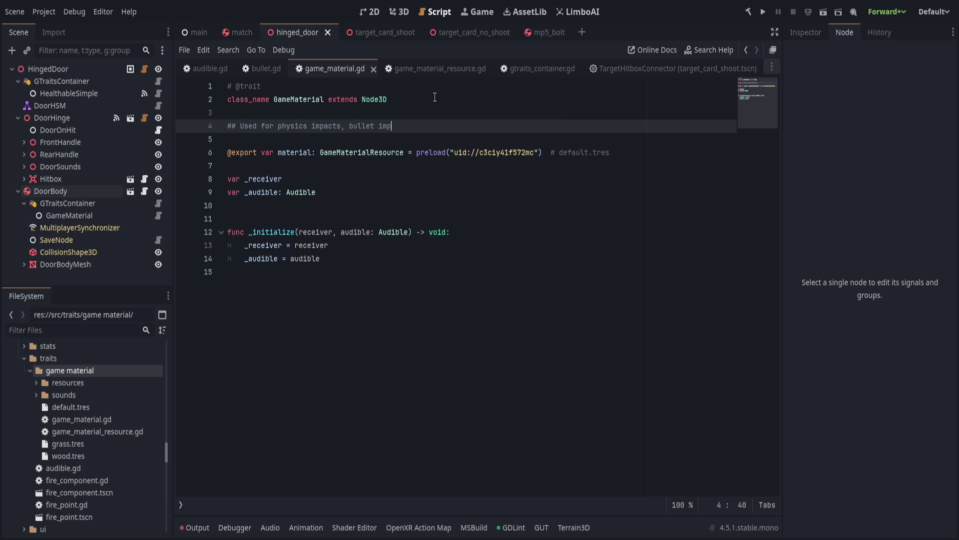
pyautogui.write('otsteps, ')
pyautogui.write('and')
pyautogui.hotkey('ctrl', 'BackSpace')
pyautogui.hotkey('ctrl', 'BackSpace')
pyautogui.write('footsteps')
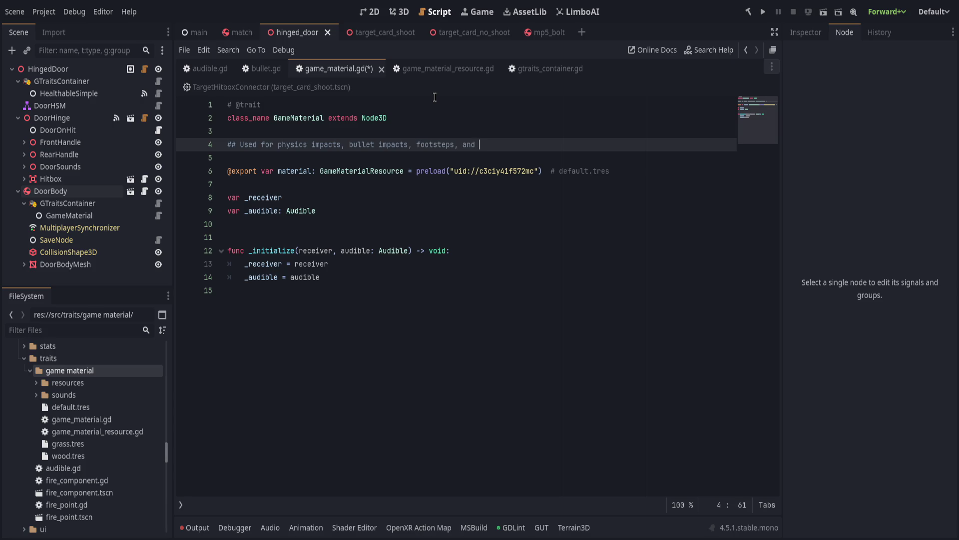
# Extend the comment to 'Used for SFX/ Decals/ Effects regarding…', drop the extra line, and save.
pyautogui.press('Return')
pyautogui.write('##')
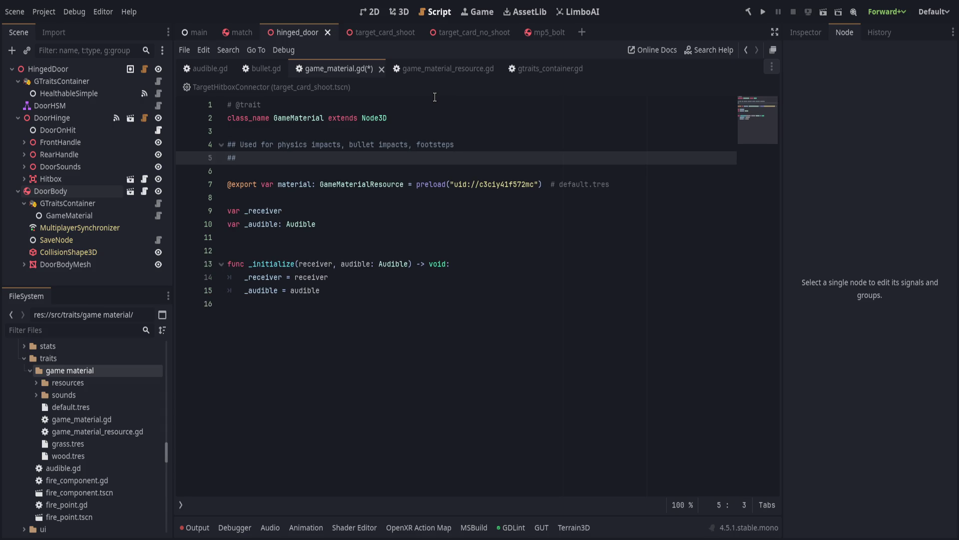
pyautogui.press('Up')
pyautogui.hotkey('ctrl', 'Right')
pyautogui.hotkey('ctrl', 'Right')
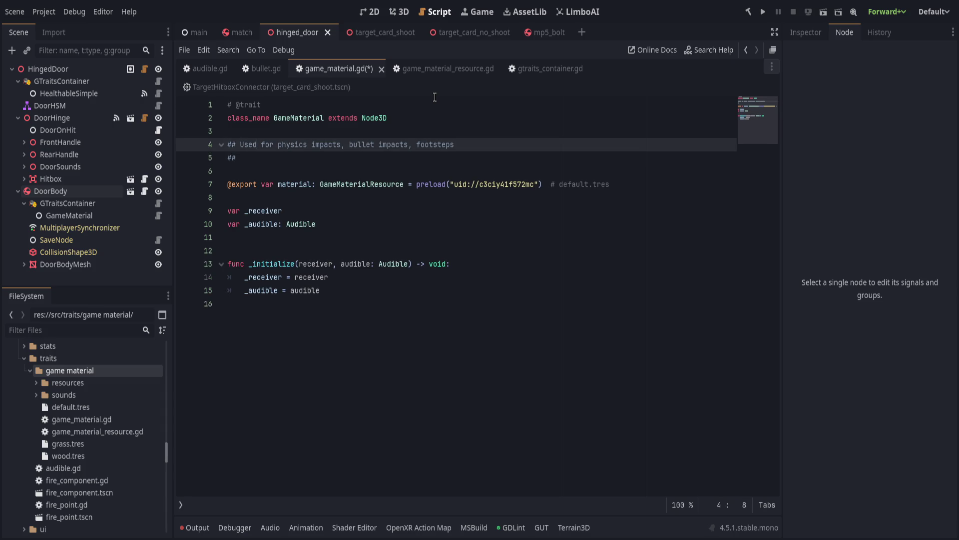
pyautogui.write('SFX regarding')
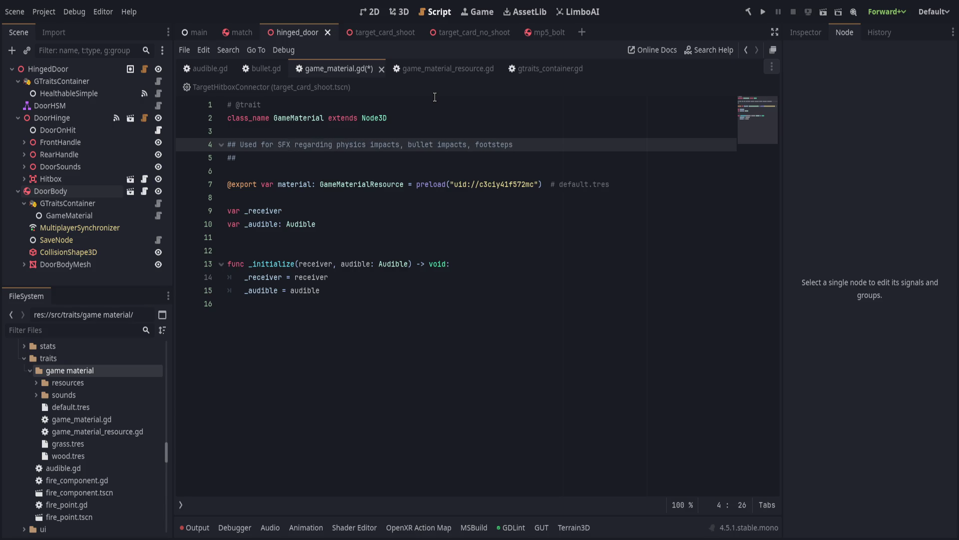
pyautogui.press('Down')
pyautogui.write('Used for D')
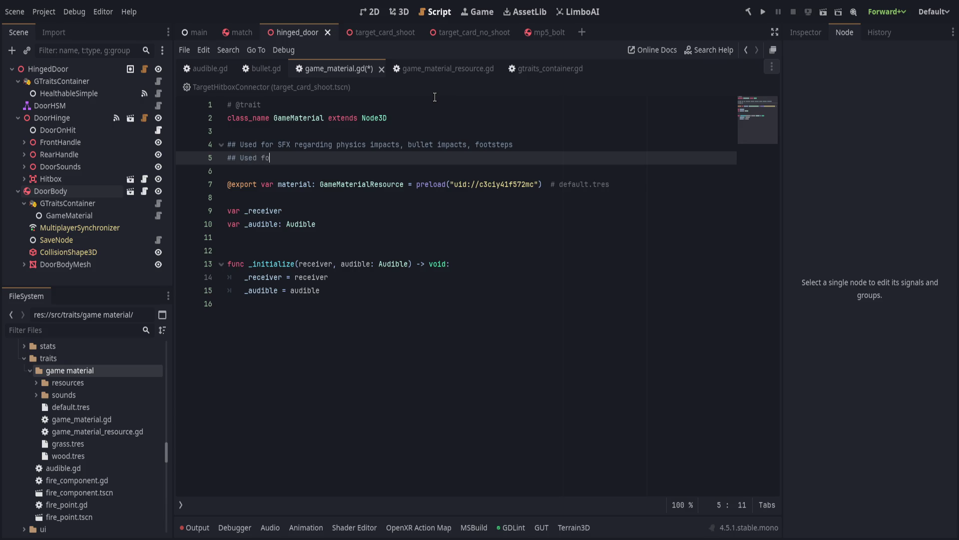
pyautogui.write('ecals regar')
pyautogui.write('ding')
pyautogui.press('Up')
pyautogui.press('Left')
pyautogui.press('Left')
pyautogui.press('Left')
pyautogui.write('/ Decals')
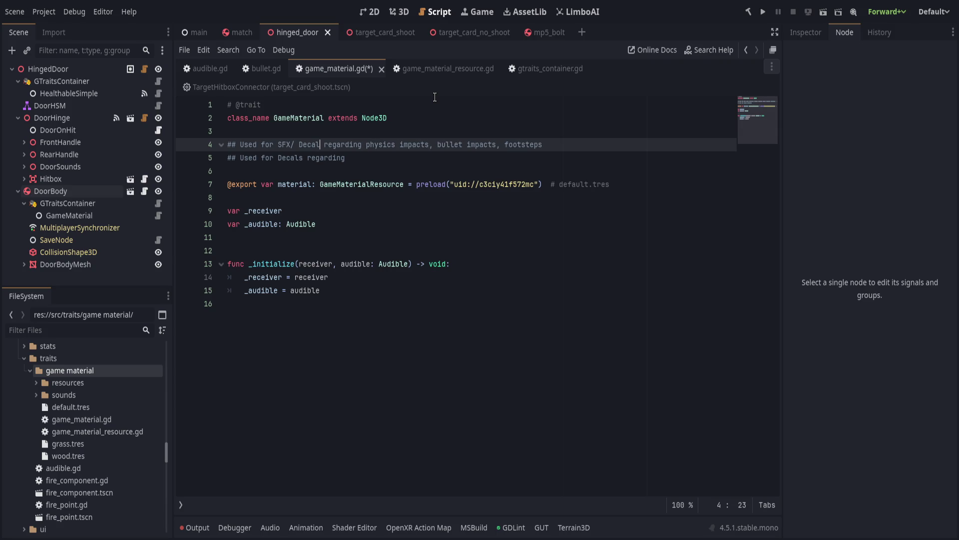
pyautogui.write('/ Effects')
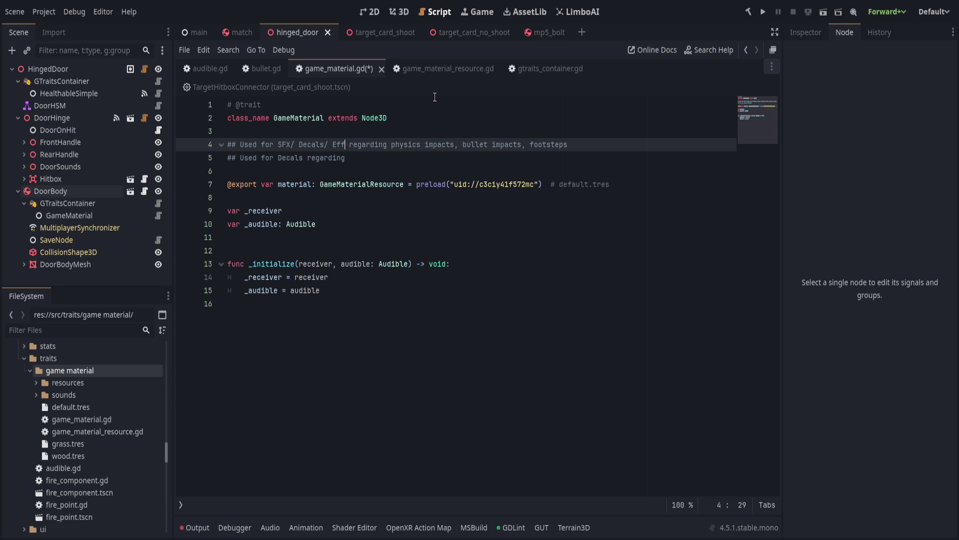
pyautogui.press('Down')
pyautogui.hotkey('ctrl', 'shift', 'k')
pyautogui.press('Up')
pyautogui.press('End')
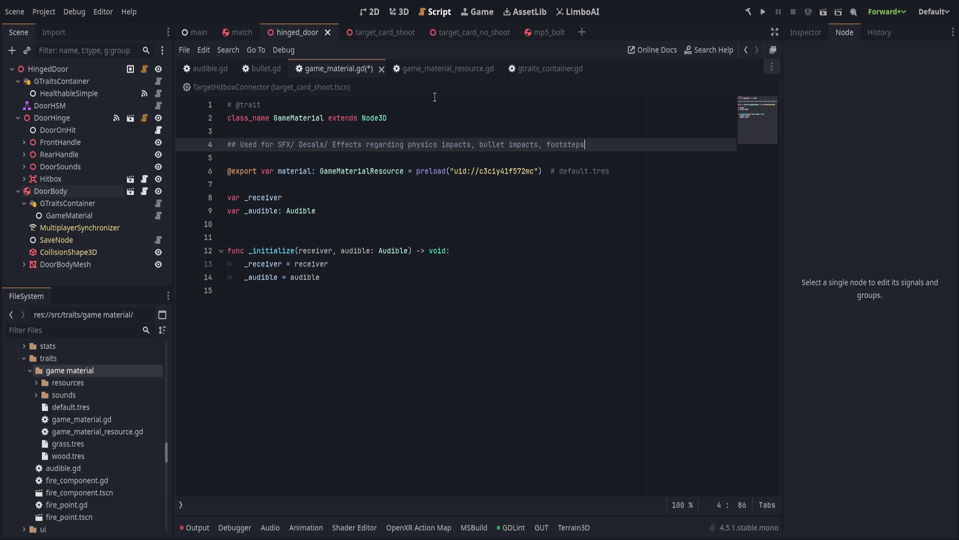
pyautogui.hotkey('ctrl', 's')
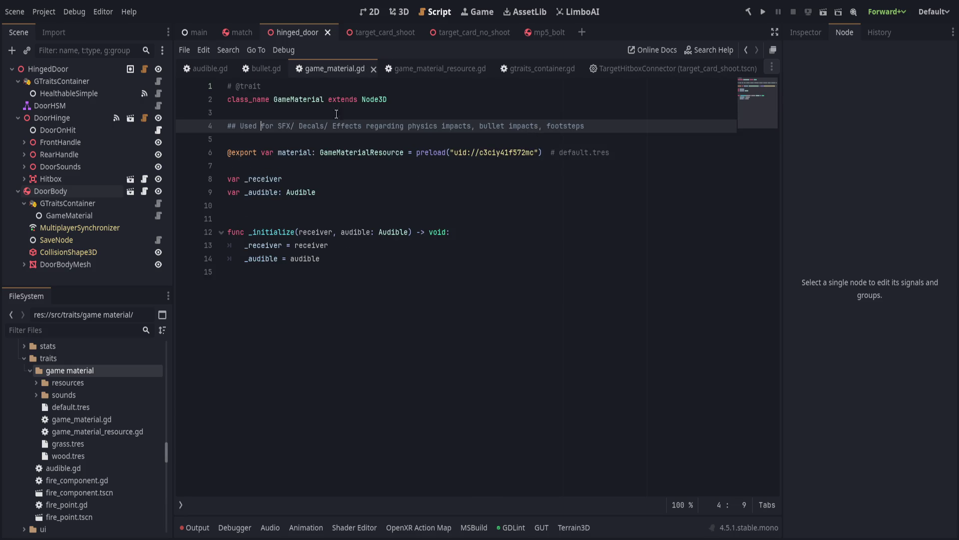
# Change the comment to 'SFX/ Decals/ Particles/ Information' and save game_material.gd.
pyautogui.click(325, 126)
pyautogui.write('/ Particles')
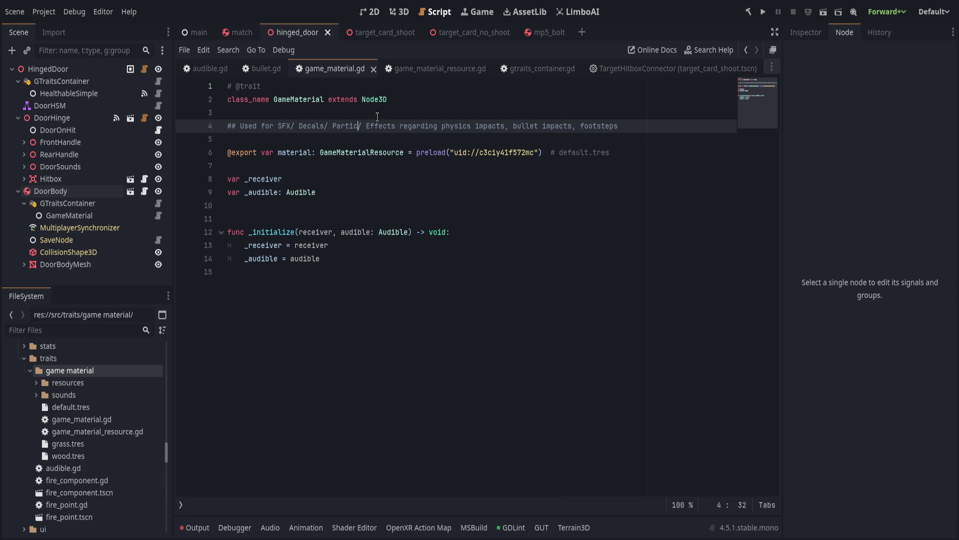
pyautogui.press('Right')
pyautogui.press('Right')
pyautogui.press('Delete')
pyautogui.press('Delete')
pyautogui.press('Delete')
pyautogui.write('Information')
pyautogui.press('End')
pyautogui.hotkey('ctrl', 's')
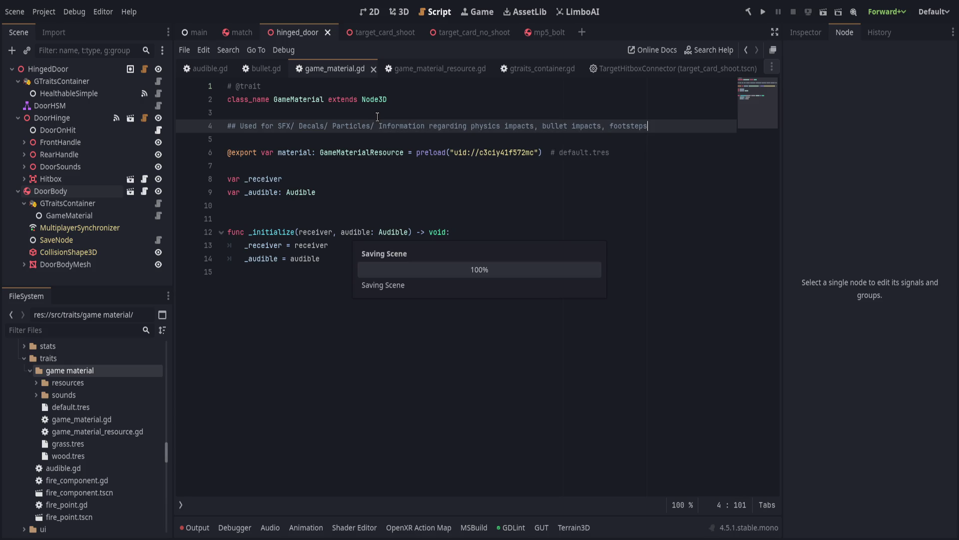
pyautogui.press('Home')
pyautogui.hotkey('ctrl', 'Right')
pyautogui.hotkey('ctrl', 'Right')
pyautogui.press('Right')
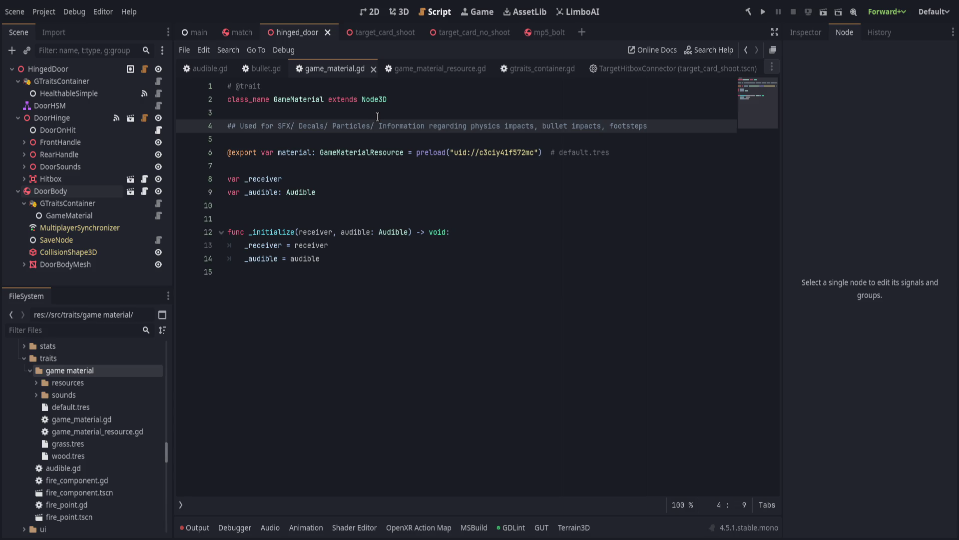
# Open the GameMaterialResource script from its reference in game_material.gd.
pyautogui.click(535, 250)
pyautogui.click(530, 266)
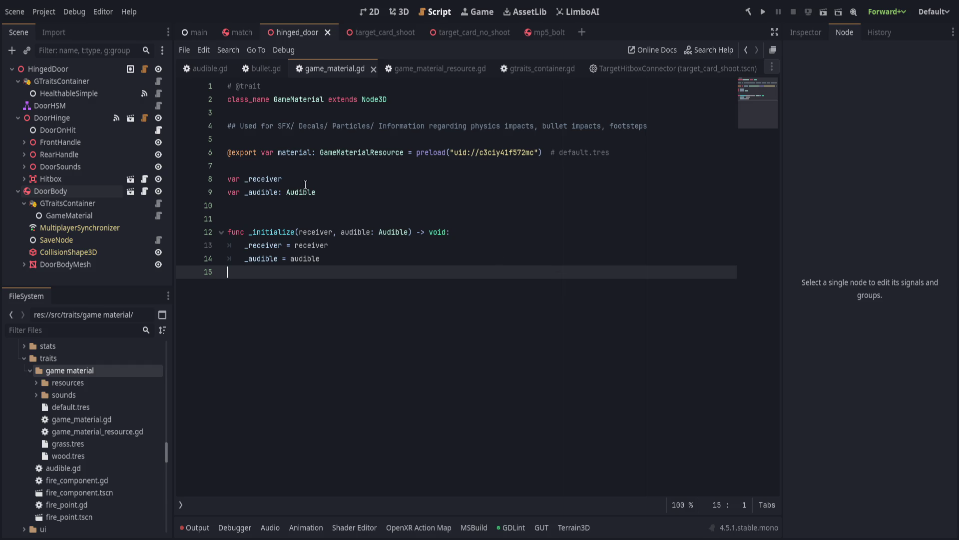
pyautogui.click(314, 165)
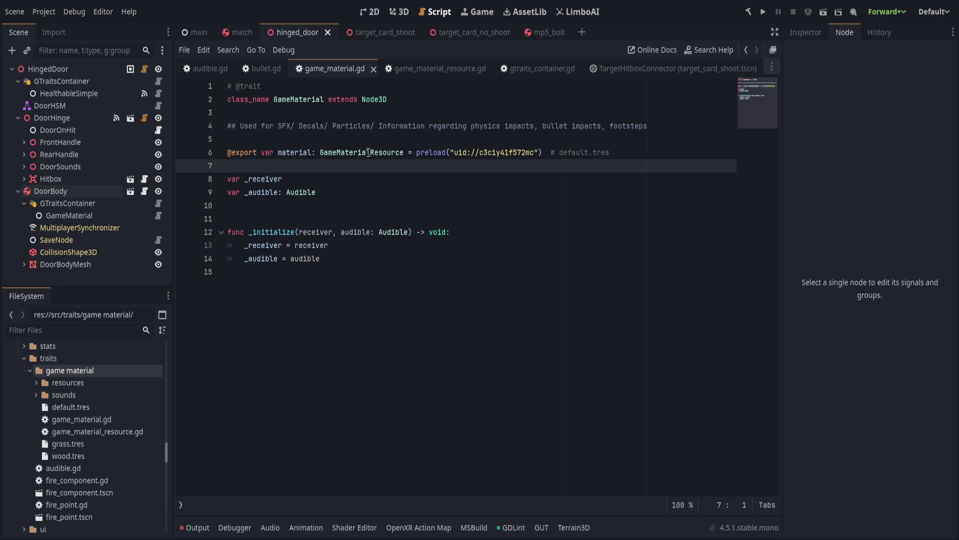
pyautogui.keyDown('ctrl'); pyautogui.click(368, 153); pyautogui.keyUp('ctrl')
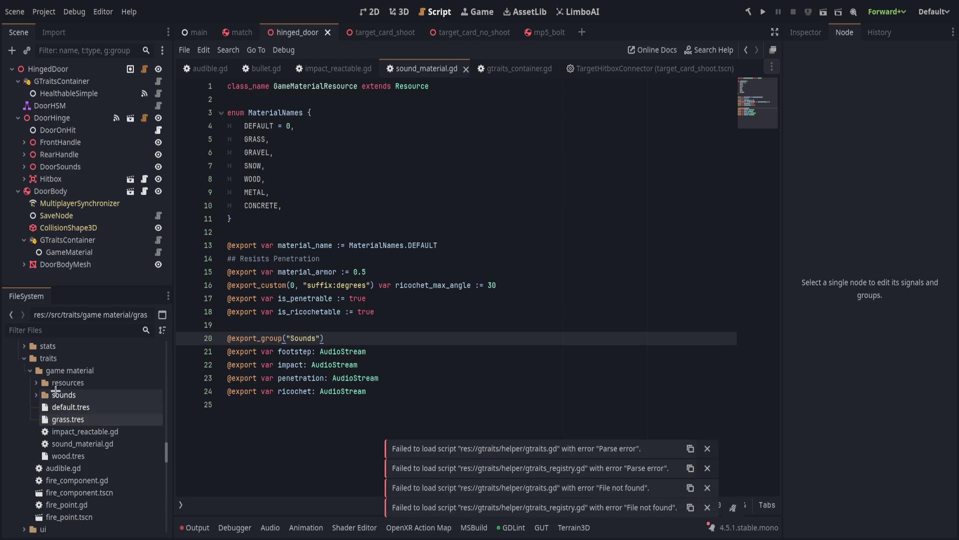
# Inspect default.tres, then move default.tres and grass.tres into the resources folder.
pyautogui.click(36, 383)
pyautogui.click(70, 418)
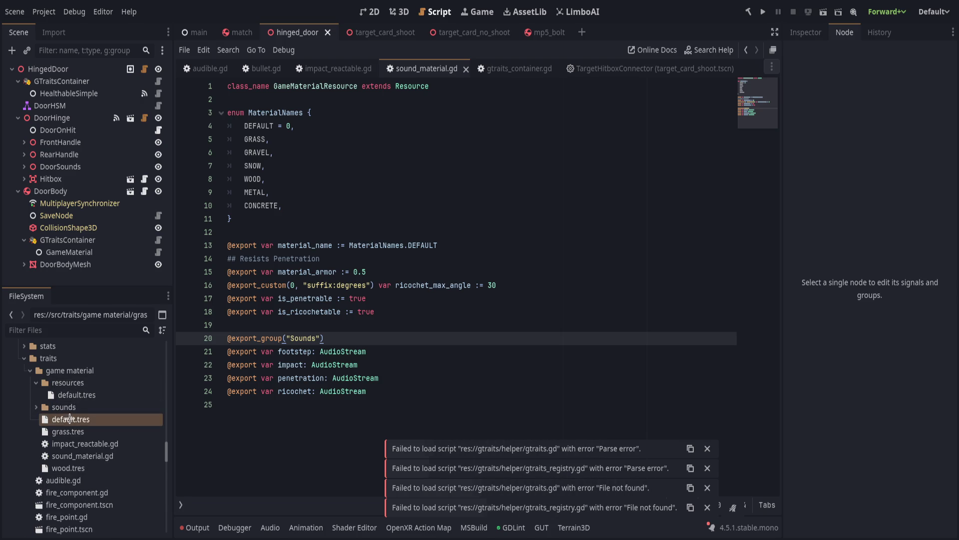
pyautogui.click(809, 32)
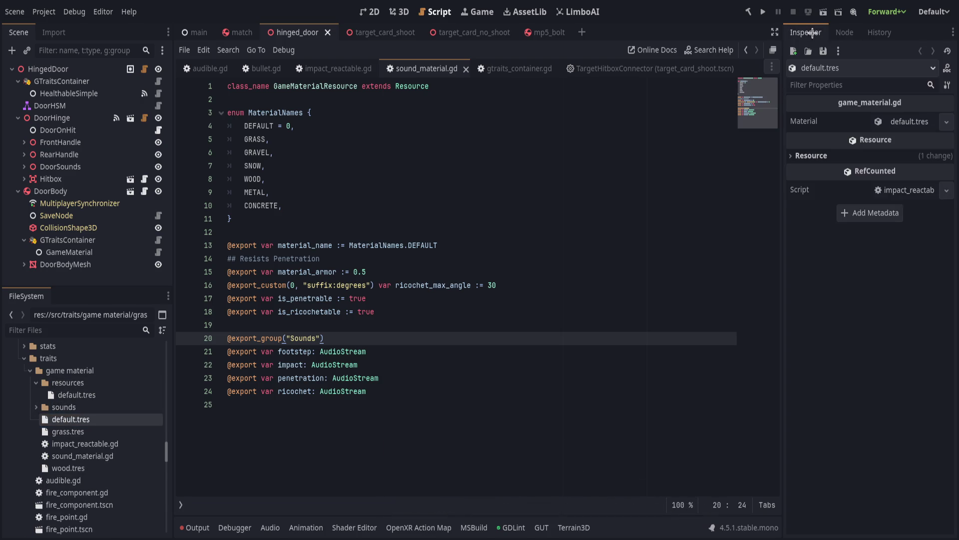
pyautogui.click(904, 125)
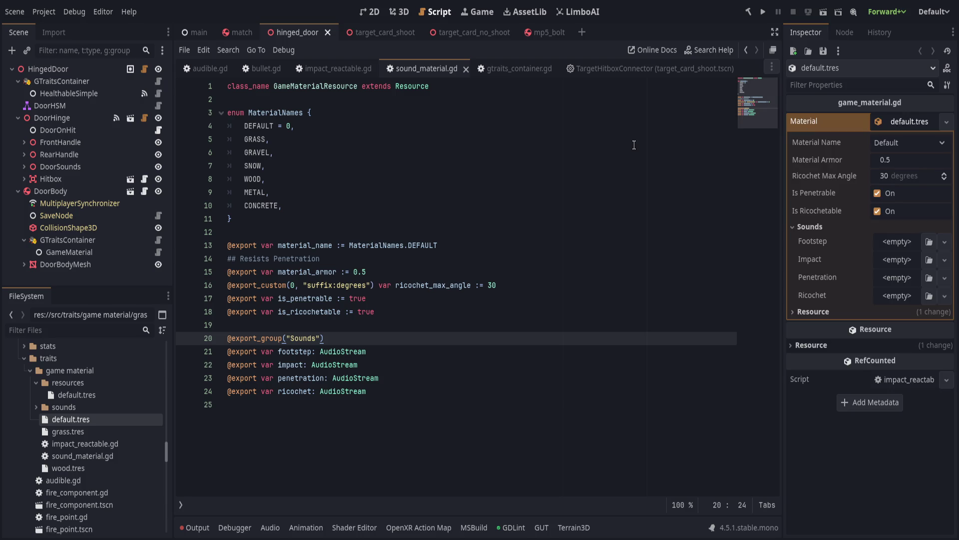
pyautogui.click(109, 392)
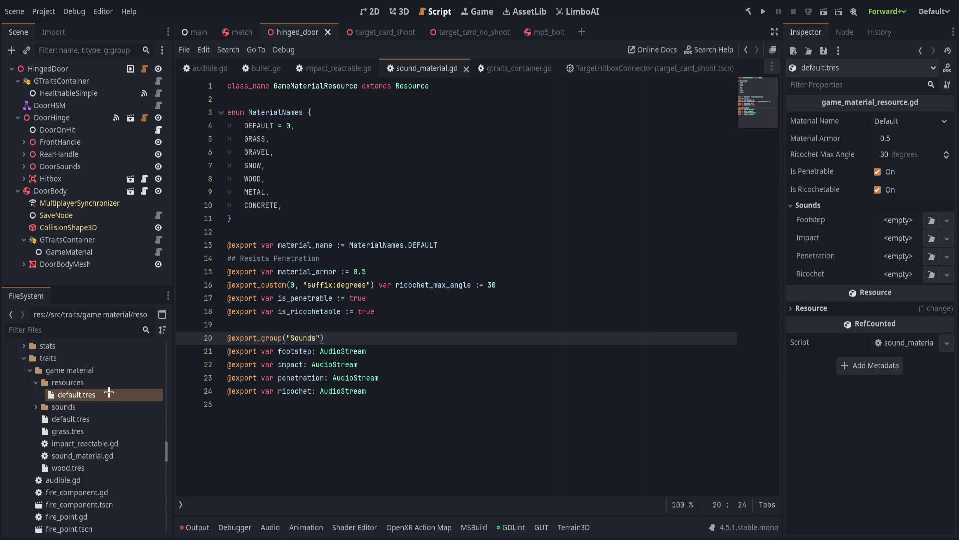
pyautogui.click(105, 419)
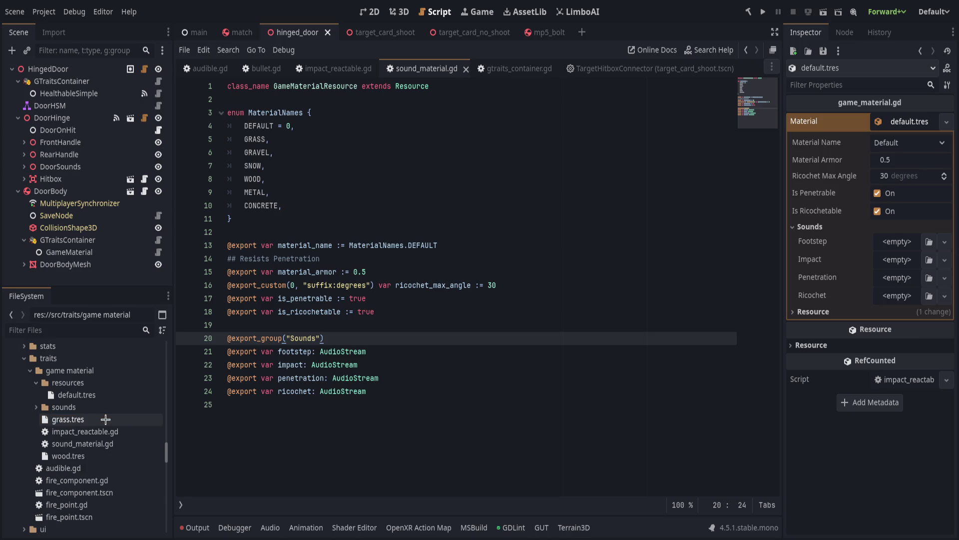
pyautogui.moveTo(105, 418); pyautogui.dragTo(62, 382)
pyautogui.moveTo(74, 416); pyautogui.dragTo(78, 383)
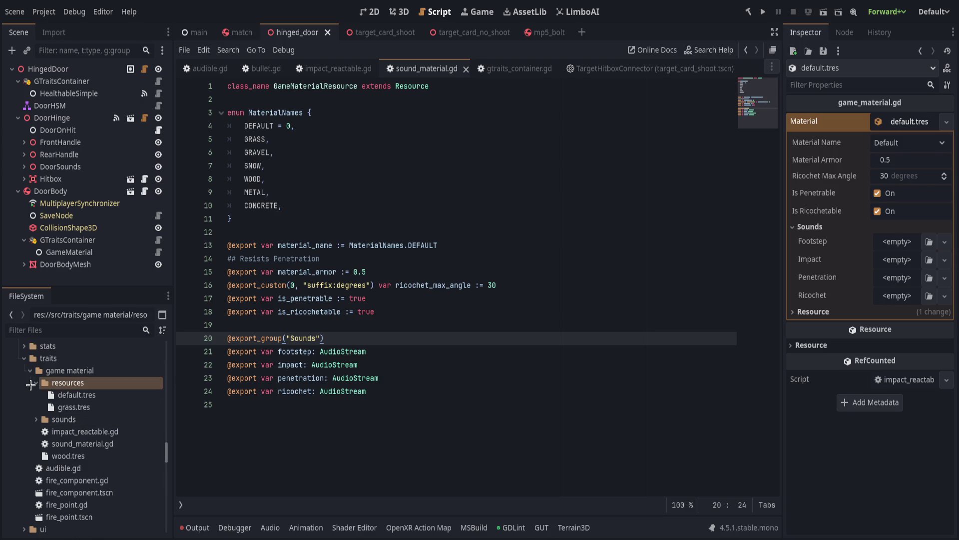
# Rearrange the impact_reactable.gd and sound_material.gd scripts and select sound_material.gd for renaming.
pyautogui.click(31, 382)
pyautogui.click(36, 394)
pyautogui.click(36, 394)
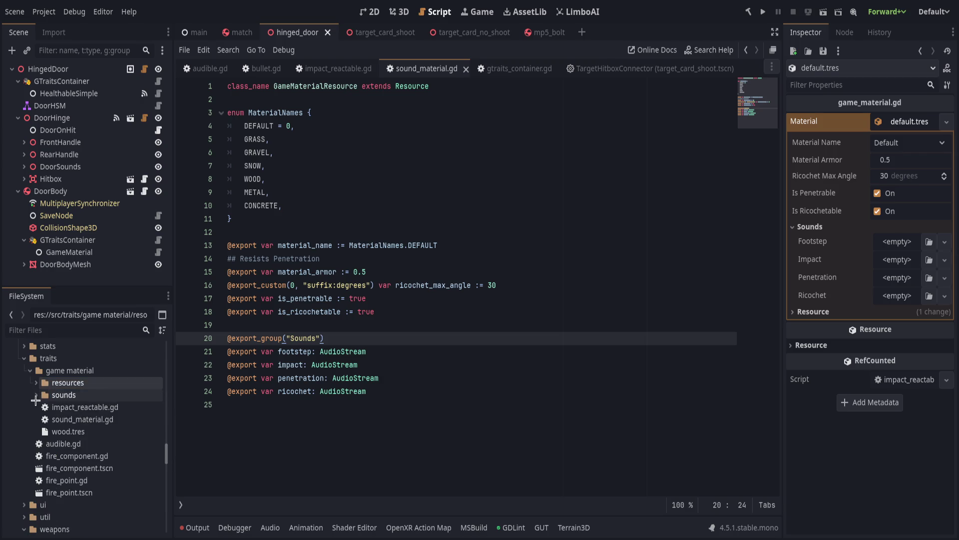
pyautogui.click(107, 407)
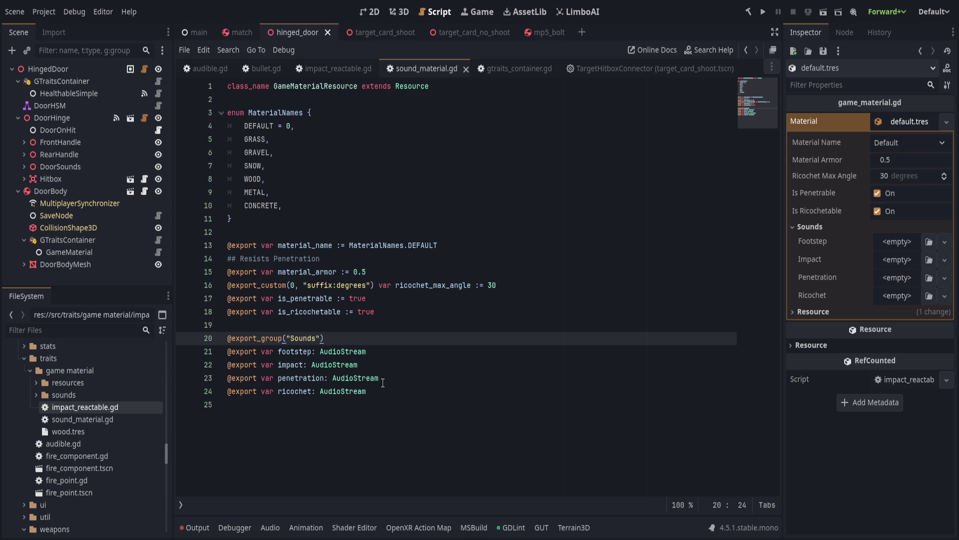
pyautogui.click(83, 419)
pyautogui.moveTo(85, 407); pyautogui.dragTo(227, 404)
pyautogui.click(72, 420)
pyautogui.moveTo(73, 424); pyautogui.dragTo(220, 417)
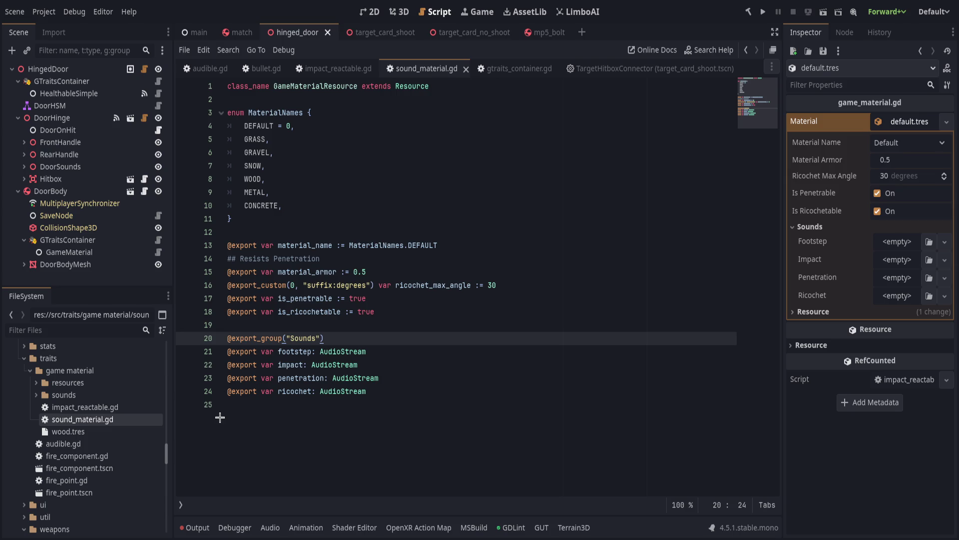
pyautogui.moveTo(220, 418)
pyautogui.mouseDown()
pyautogui.moveTo(64, 407)
pyautogui.moveTo(125, 394)
pyautogui.mouseUp()
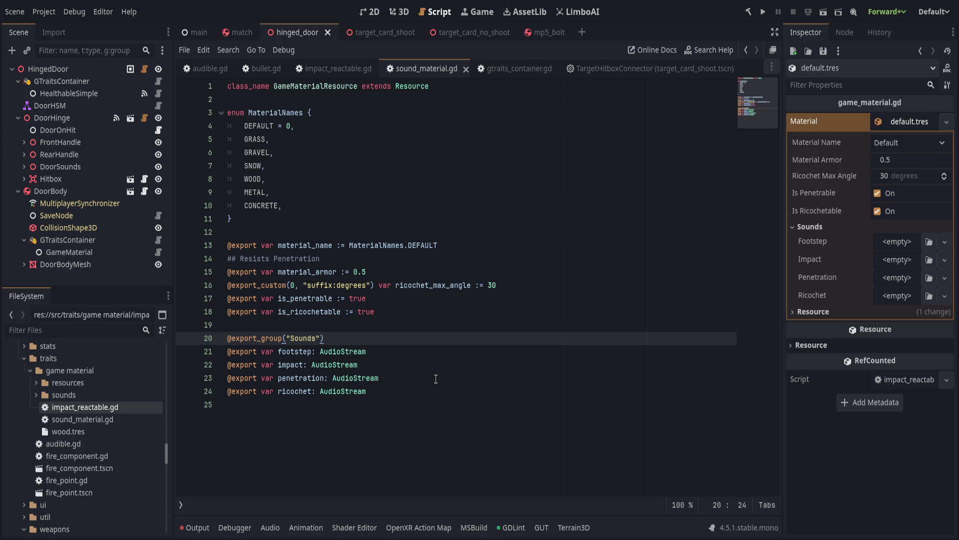
pyautogui.click(134, 418)
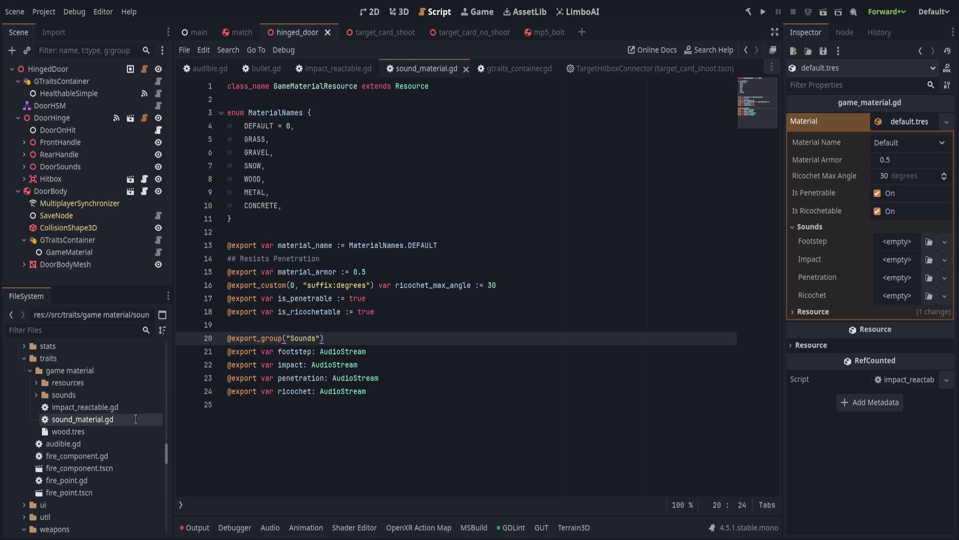
# Rename sound_material.gd to impact_sound_resource.gd, move wood.tres into resources, and select the new impact_decal_resource.gd.
pyautogui.press('Return')
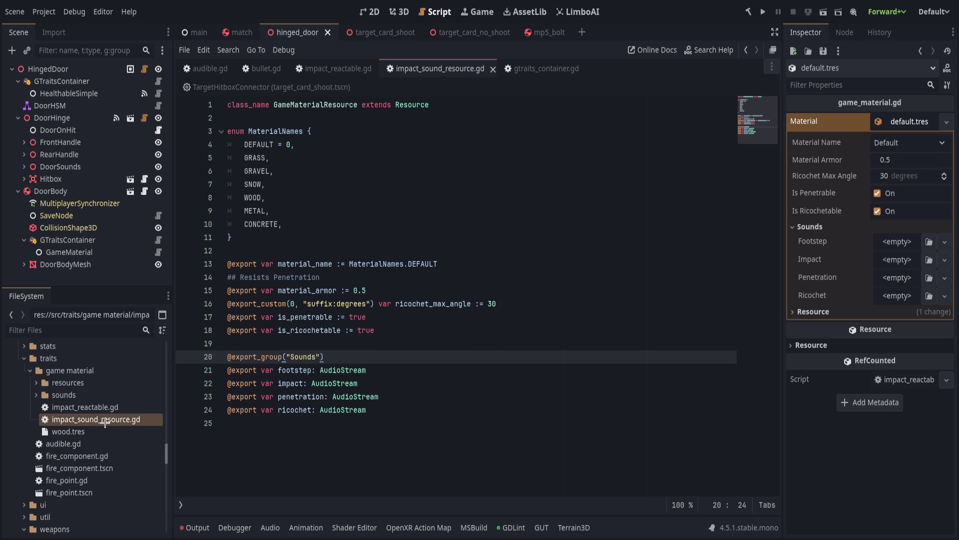
pyautogui.moveTo(68, 431)
pyautogui.mouseDown()
pyautogui.moveTo(77, 387)
pyautogui.moveTo(74, 395)
pyautogui.mouseUp()
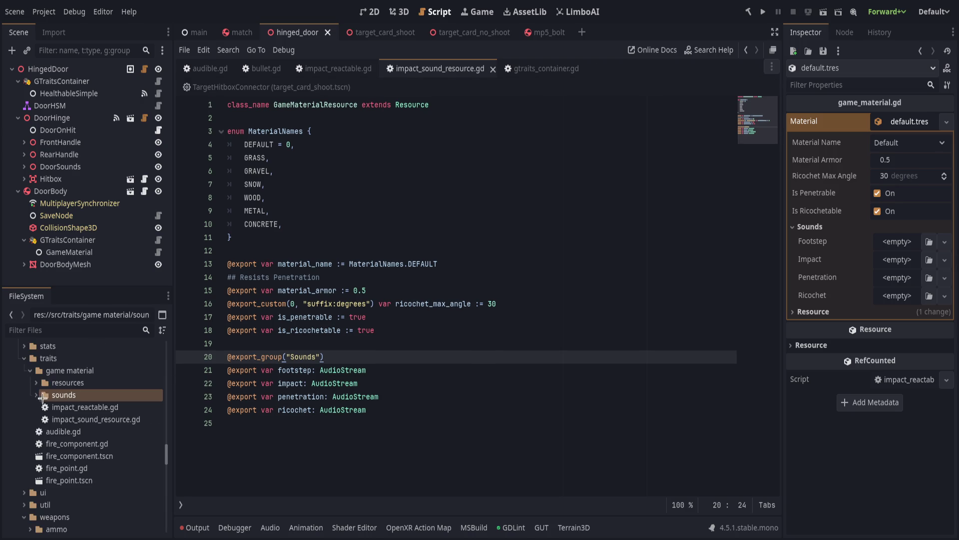
pyautogui.moveTo(73, 457); pyautogui.dragTo(67, 382)
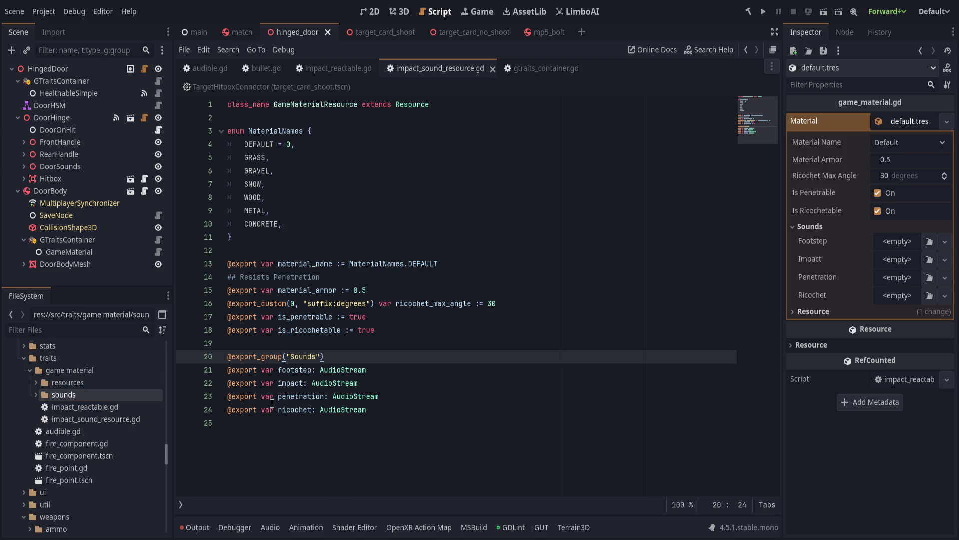
pyautogui.click(70, 370)
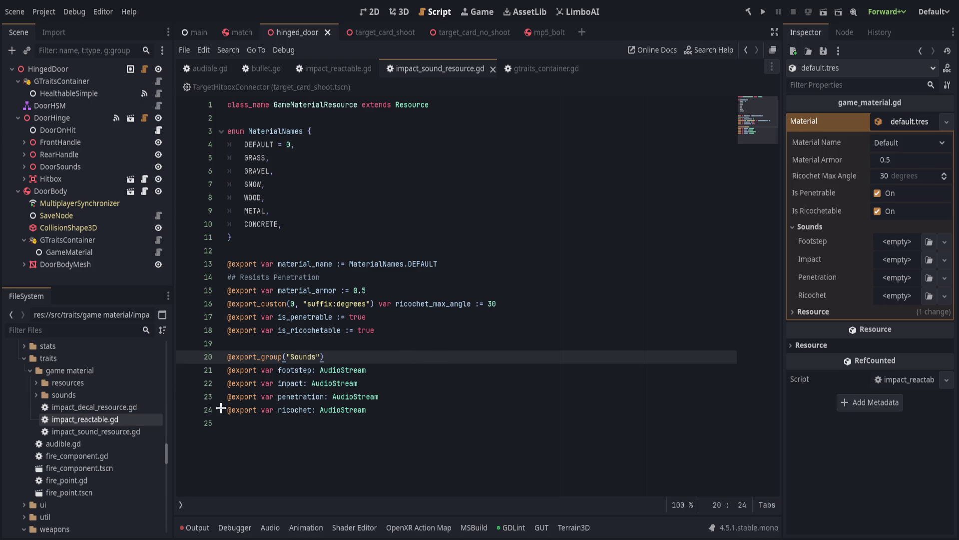
pyautogui.click(150, 408)
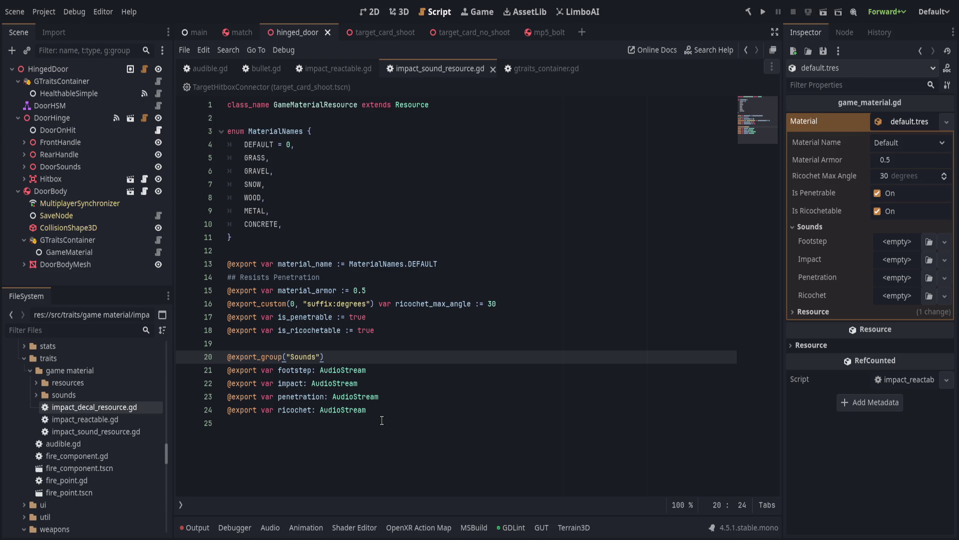
pyautogui.click(108, 422)
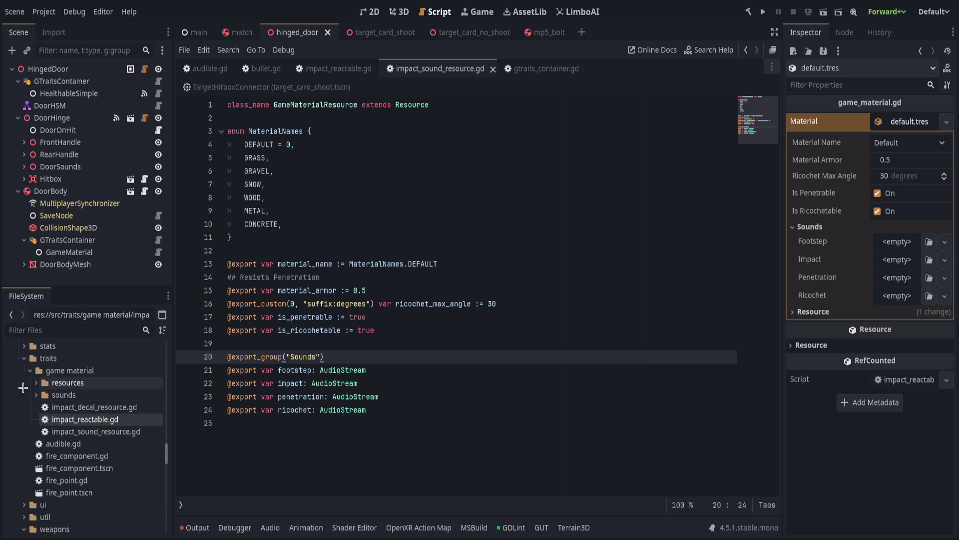
pyautogui.click(36, 383)
pyautogui.click(36, 383)
pyautogui.click(95, 431)
pyautogui.keyDown('ctrl'); pyautogui.click(82, 407); pyautogui.keyUp('ctrl')
pyautogui.moveTo(82, 408); pyautogui.dragTo(30, 386)
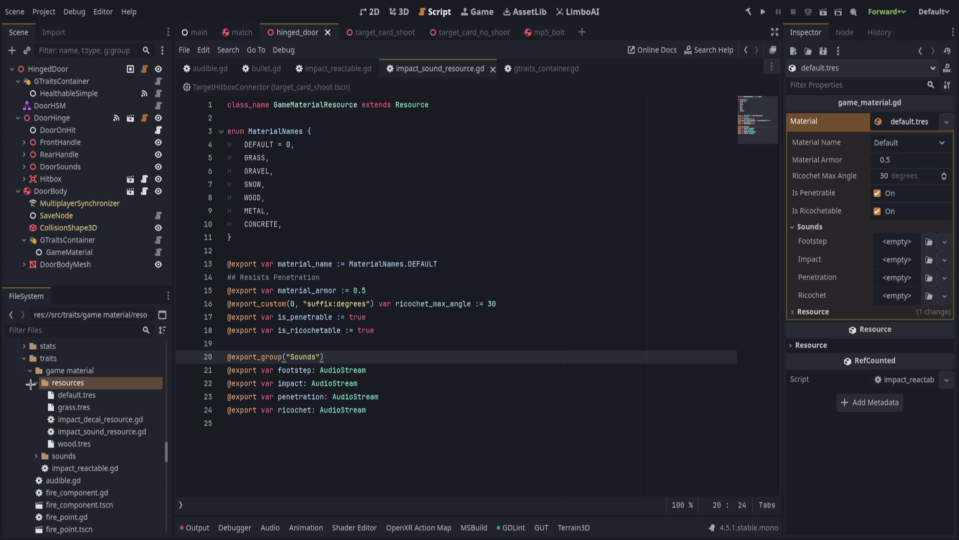
pyautogui.click(90, 420)
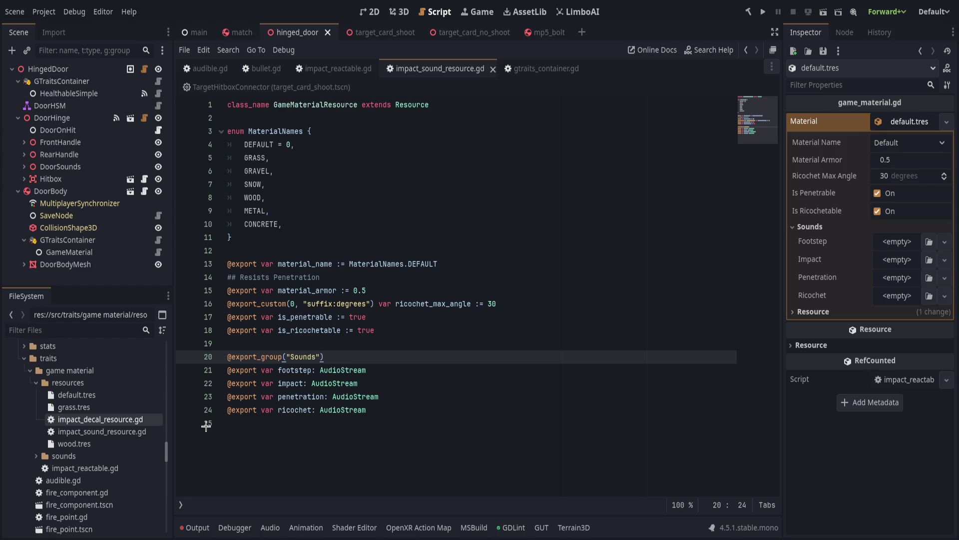
pyautogui.scroll(-1, 50, 430)
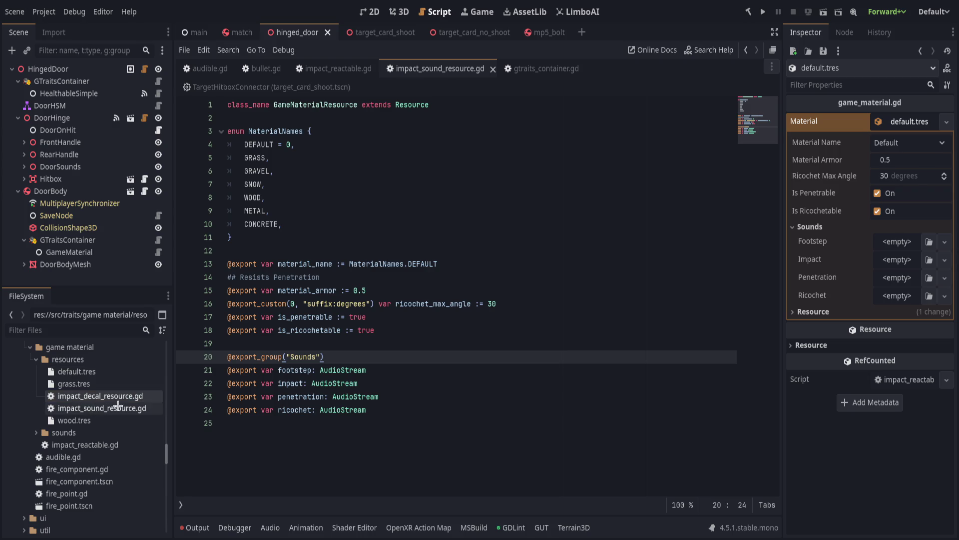
pyautogui.keyDown('ctrl'); pyautogui.click(96, 411); pyautogui.keyUp('ctrl')
pyautogui.moveTo(95, 411); pyautogui.dragTo(91, 379)
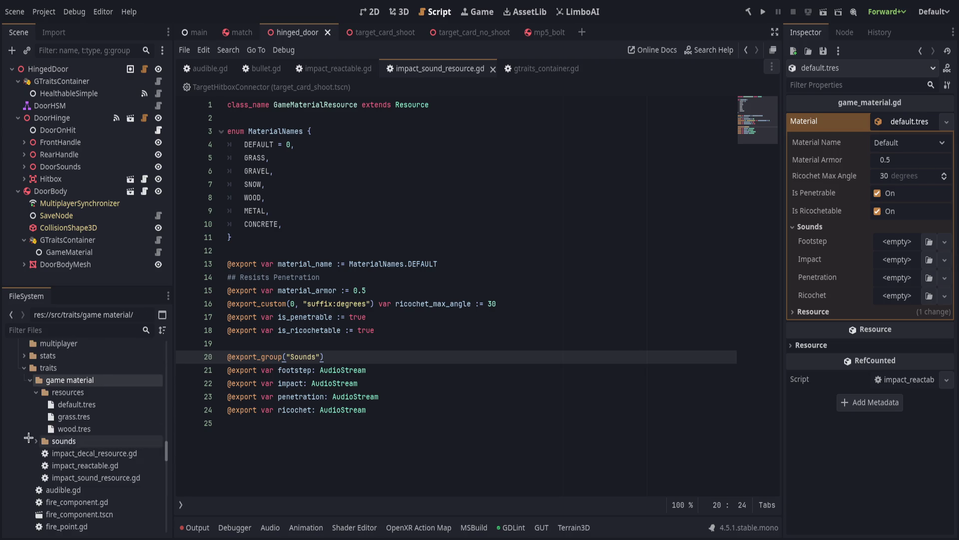
pyautogui.click(36, 392)
# Rename impact_decal_resource.gd to impact_reactable_decal.gd and select impact_sound_resource.gd for renaming.
pyautogui.click(82, 430)
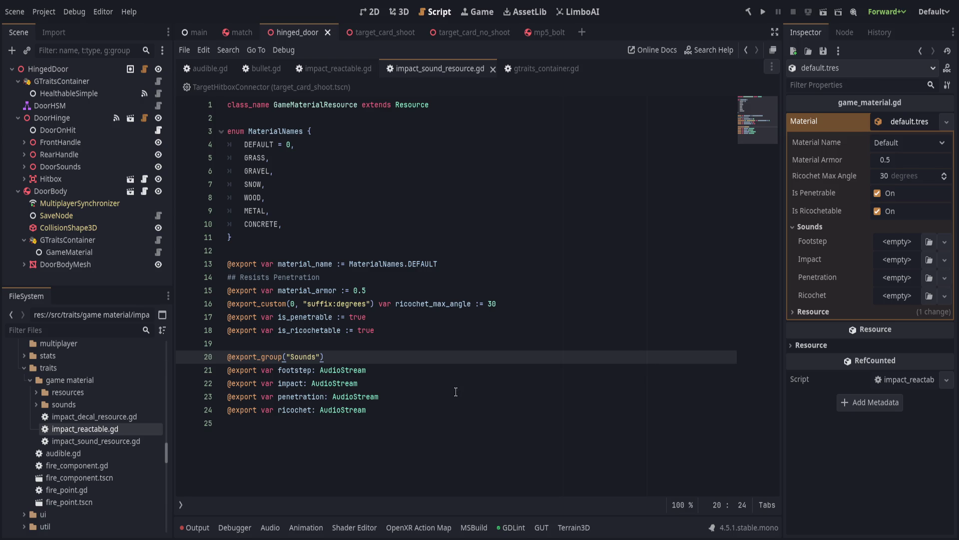
pyautogui.press('Up')
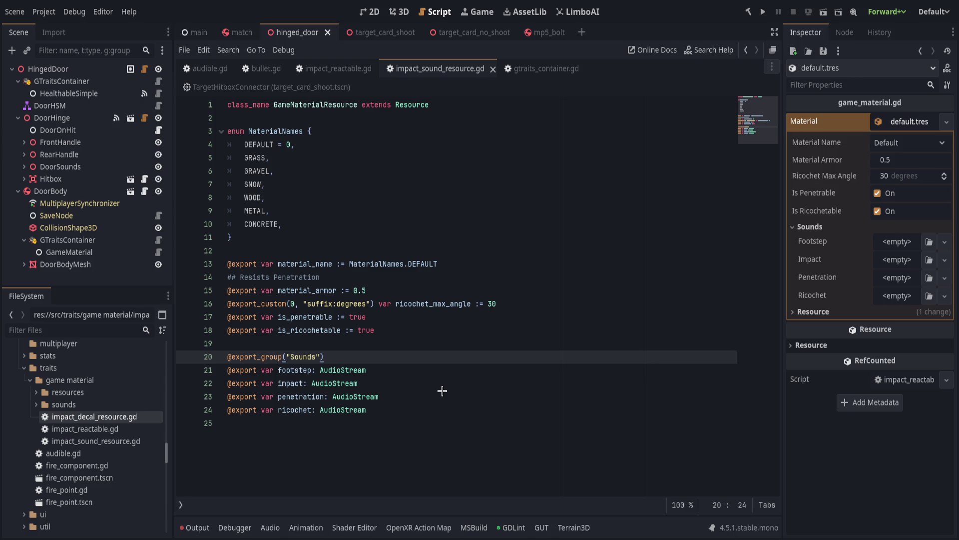
pyautogui.click(129, 440)
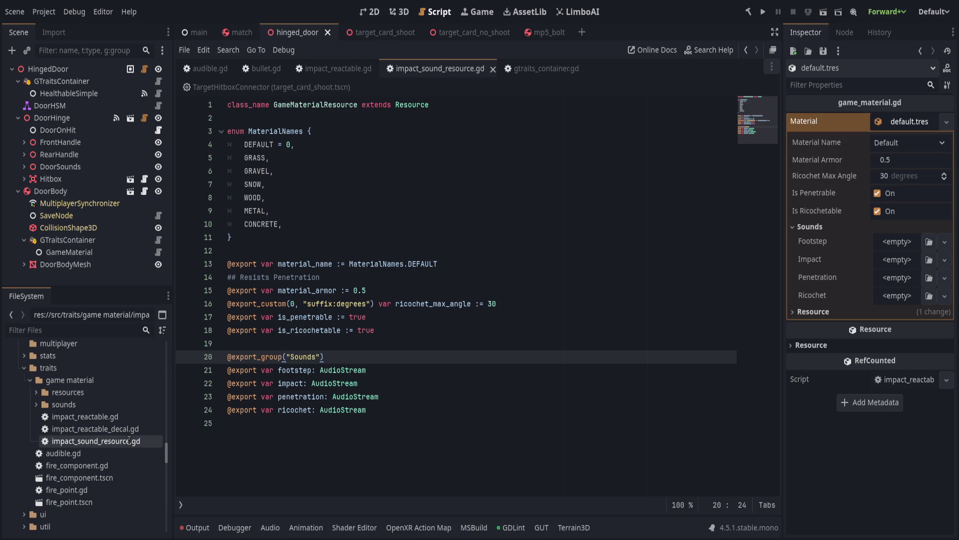
# Rename the sound script to impact_reactable_sound.gd and open impact_reactable.gd and impact_reactable_decal.gd.
pyautogui.click(130, 430)
pyautogui.doubleClick(129, 430)
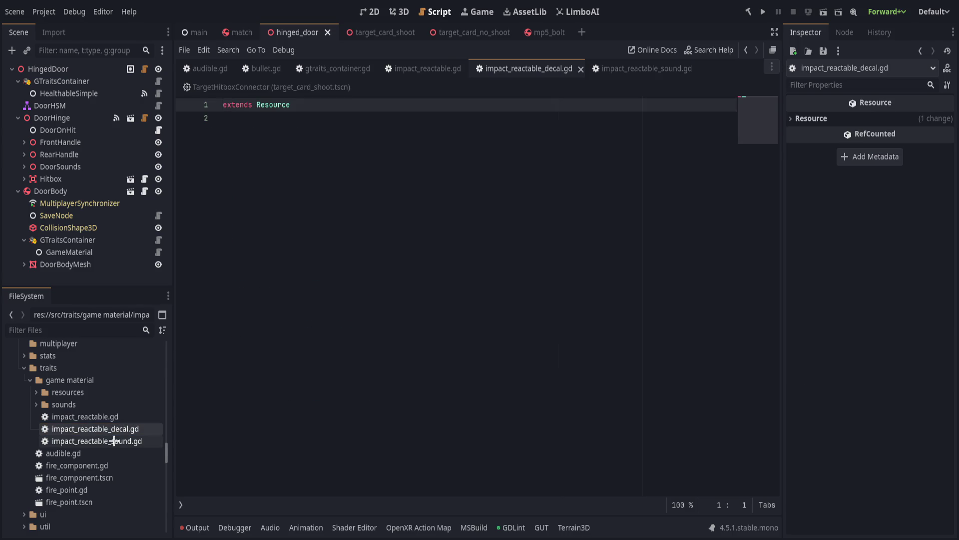
pyautogui.click(105, 416)
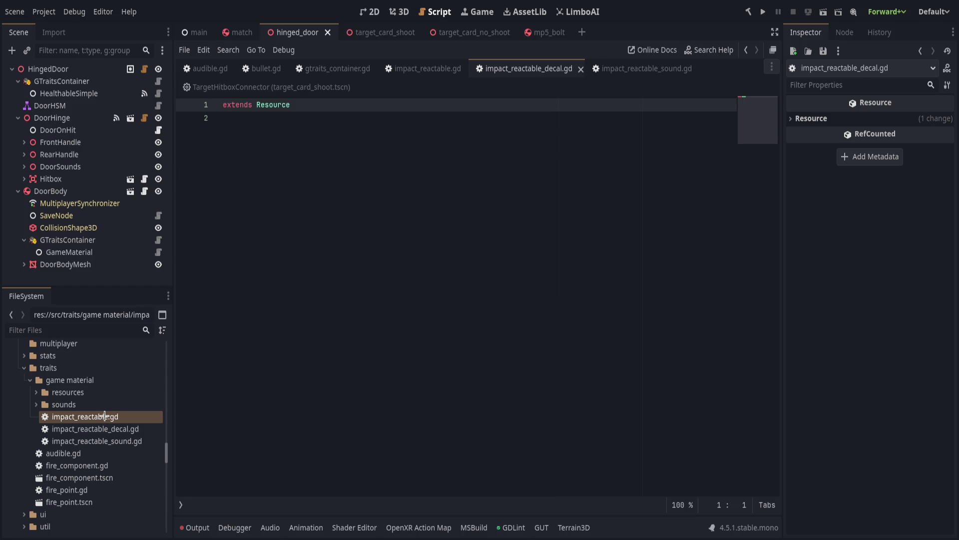
pyautogui.doubleClick(105, 416)
pyautogui.click(277, 345)
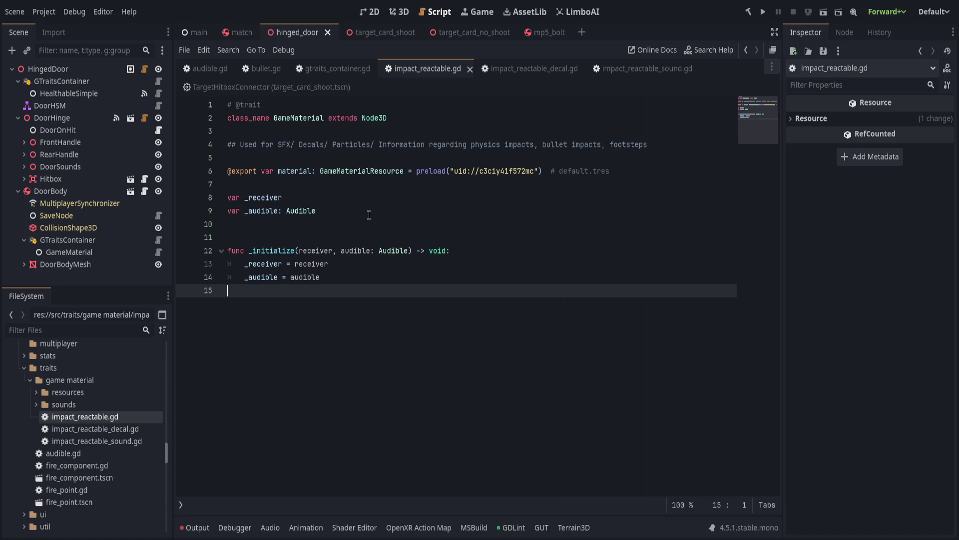
pyautogui.moveTo(124, 433)
pyautogui.mouseDown()
pyautogui.moveTo(31, 398)
pyautogui.moveTo(32, 409)
pyautogui.moveTo(153, 433)
pyautogui.moveTo(138, 418)
pyautogui.mouseUp()
pyautogui.click(136, 429)
pyautogui.click(135, 440)
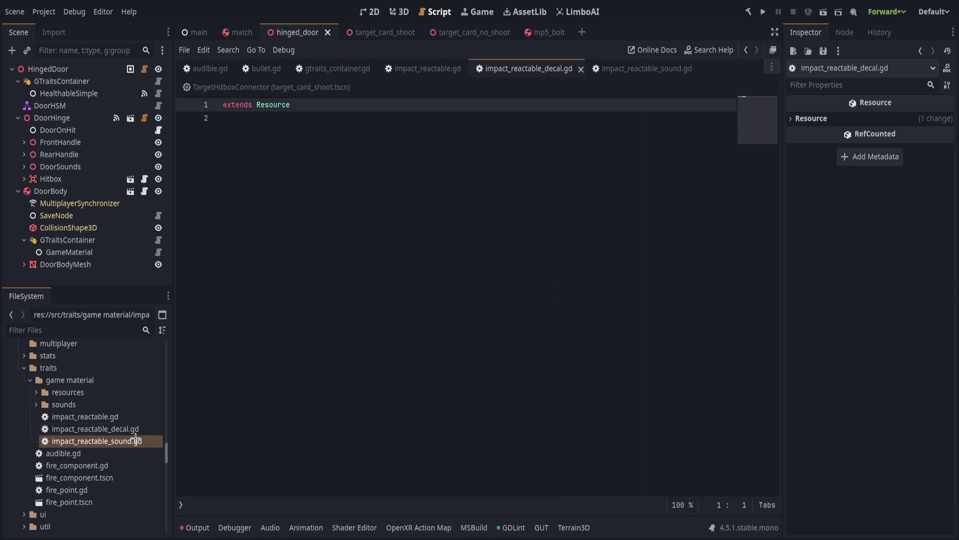
# Name the sound class ImpactReactableSounds, rename files to impact_reactable_sounds.gd and impact_reactable_decals.gd, and save.
pyautogui.doubleClick(330, 104)
pyautogui.write('ImpactRea')
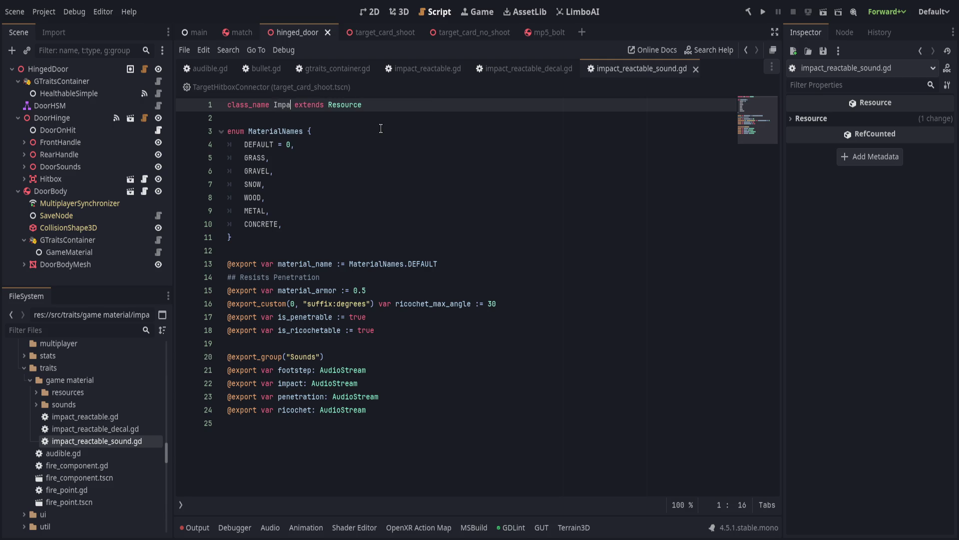
pyautogui.write('ctableSound')
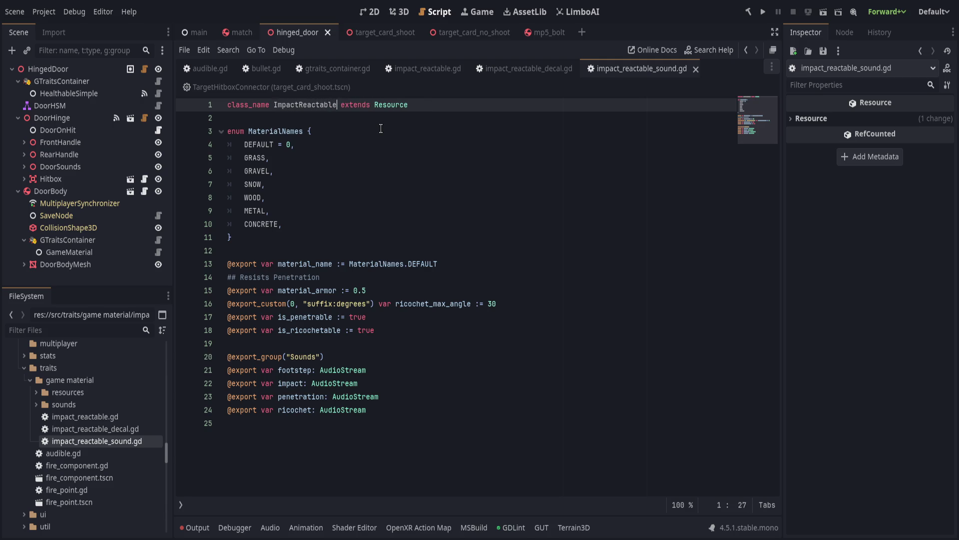
pyautogui.write('s')
pyautogui.click(330, 171)
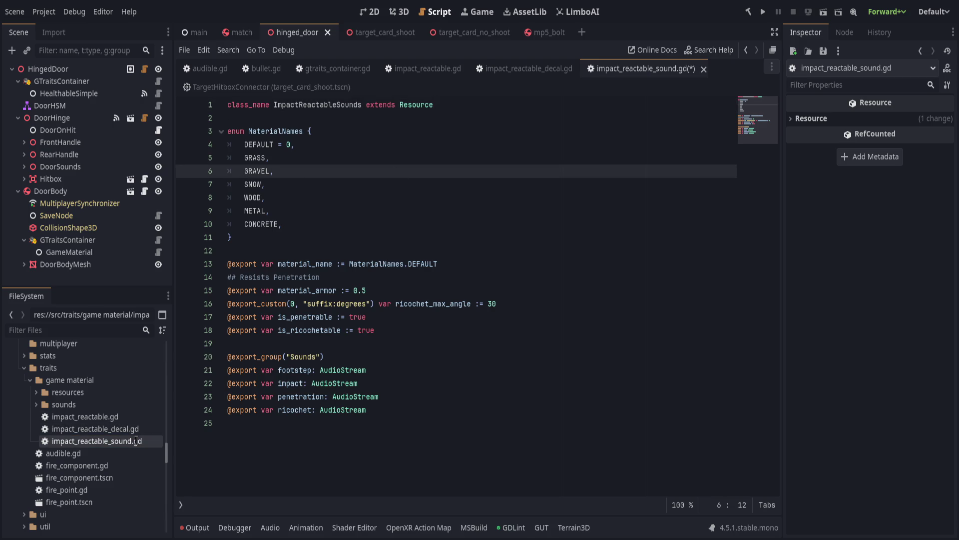
pyautogui.write('s')
pyautogui.press('Return')
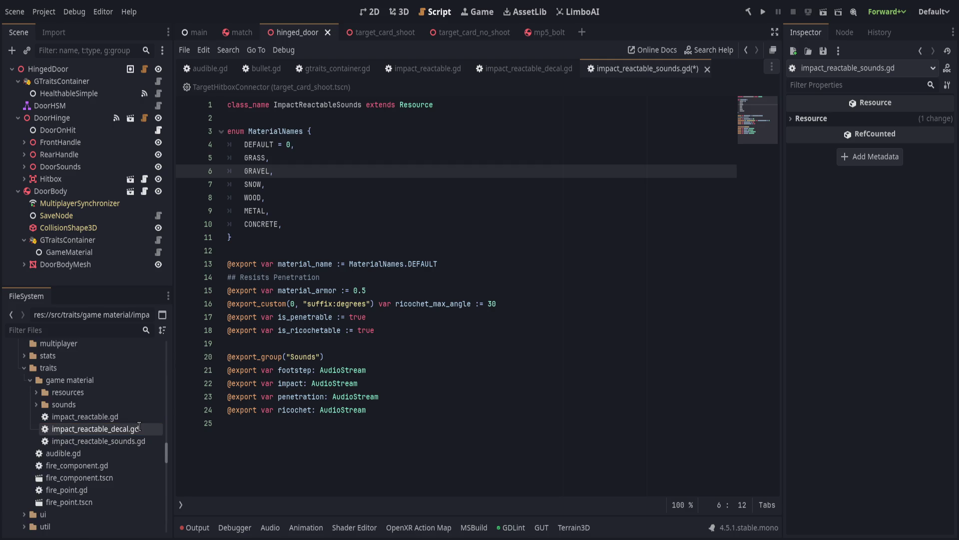
pyautogui.write('s')
pyautogui.press('Return')
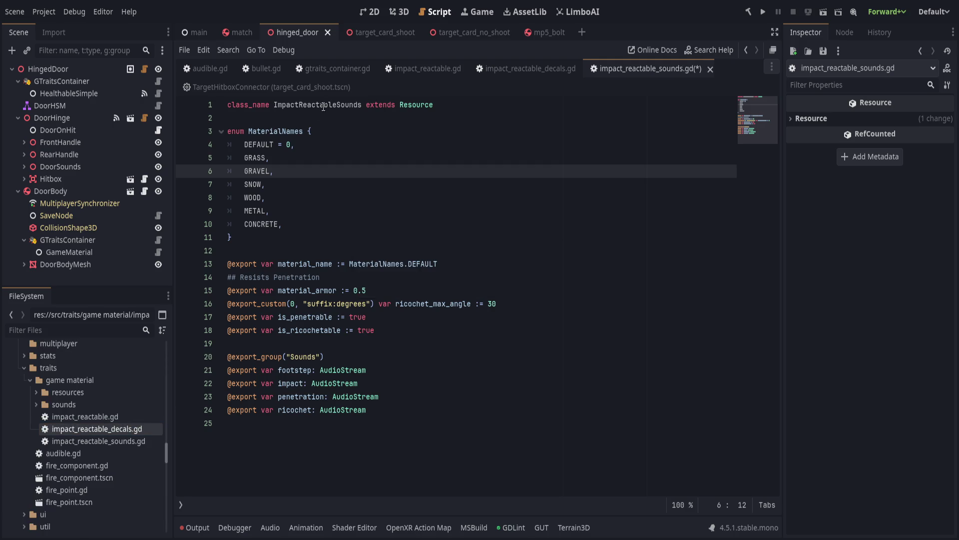
pyautogui.doubleClick(346, 106)
pyautogui.click(385, 186)
pyautogui.hotkey('ctrl', 's')
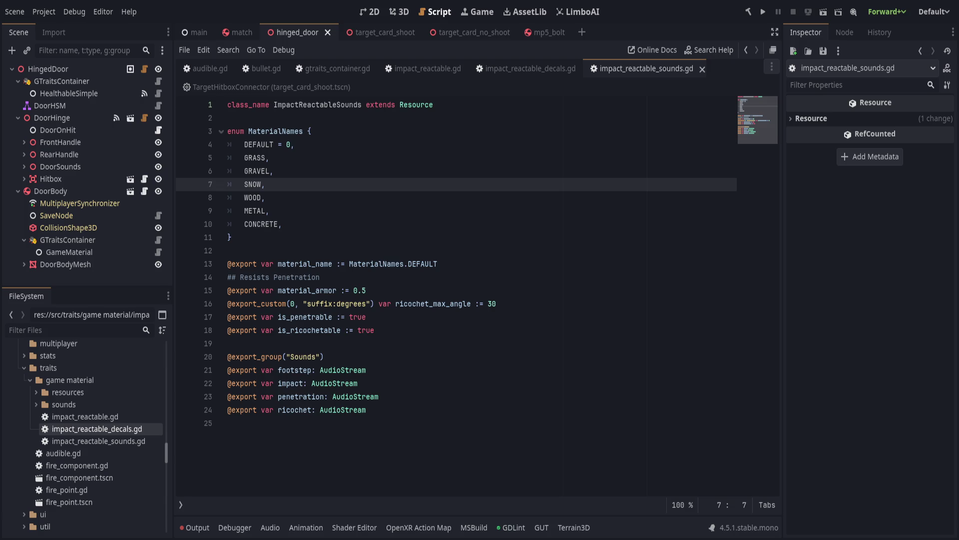
# Give impact_reactable_decals.gd the line 'class_name ImpactReactableDecals' and save it.
pyautogui.click(522, 69)
pyautogui.write('class_name ImpactReactableSounds')
pyautogui.press('BackSpace')
pyautogui.press('BackSpace')
pyautogui.press('BackSpace')
pyautogui.write('Decalsextends Resource')
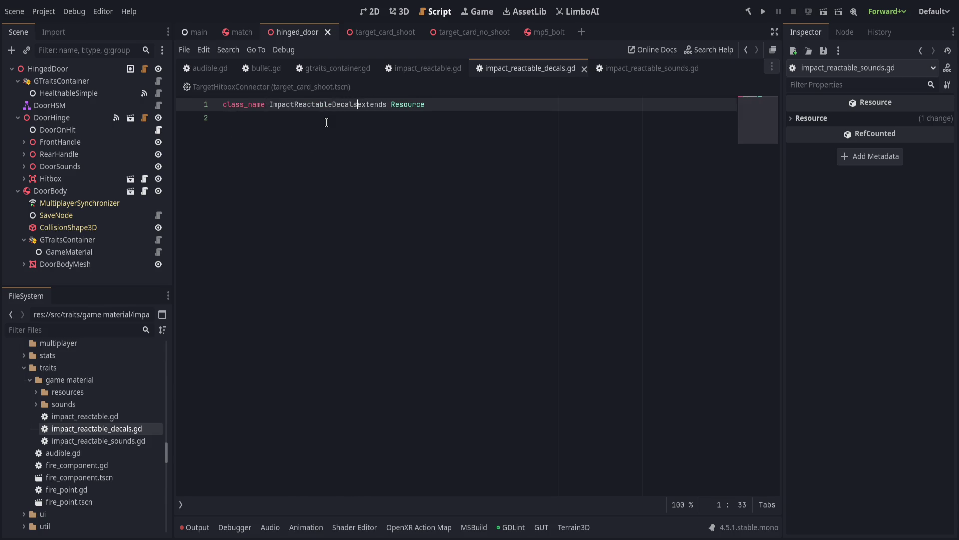
pyautogui.click(456, 144)
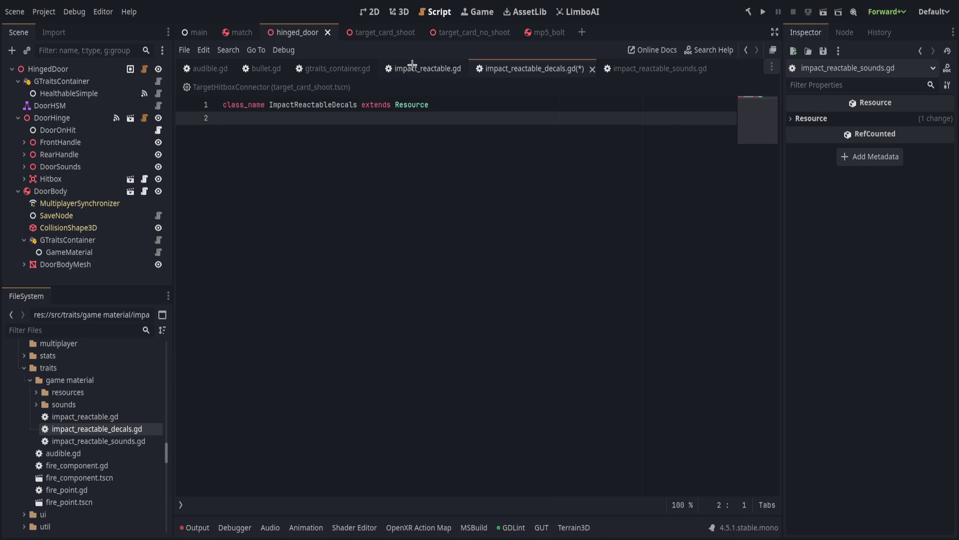
pyautogui.hotkey('ctrl', 's')
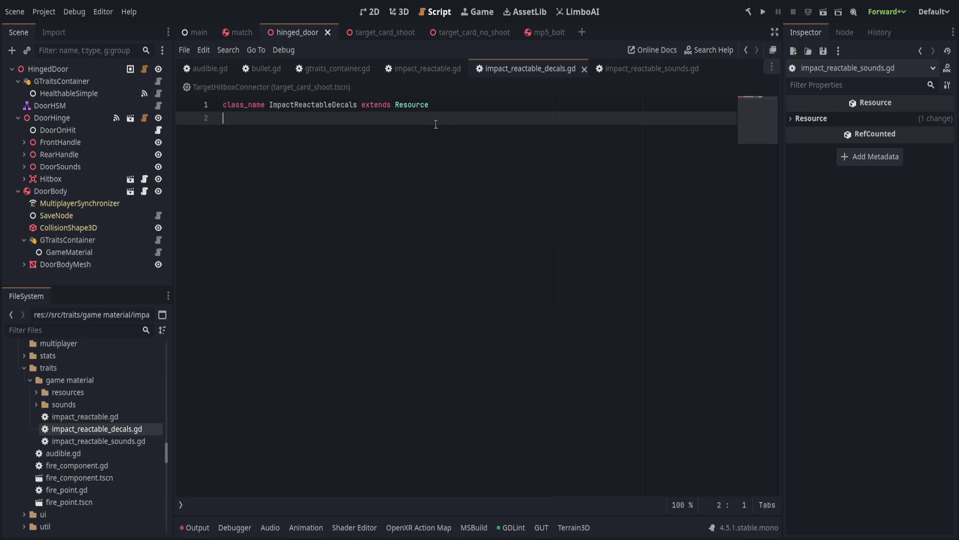
pyautogui.click(94, 379)
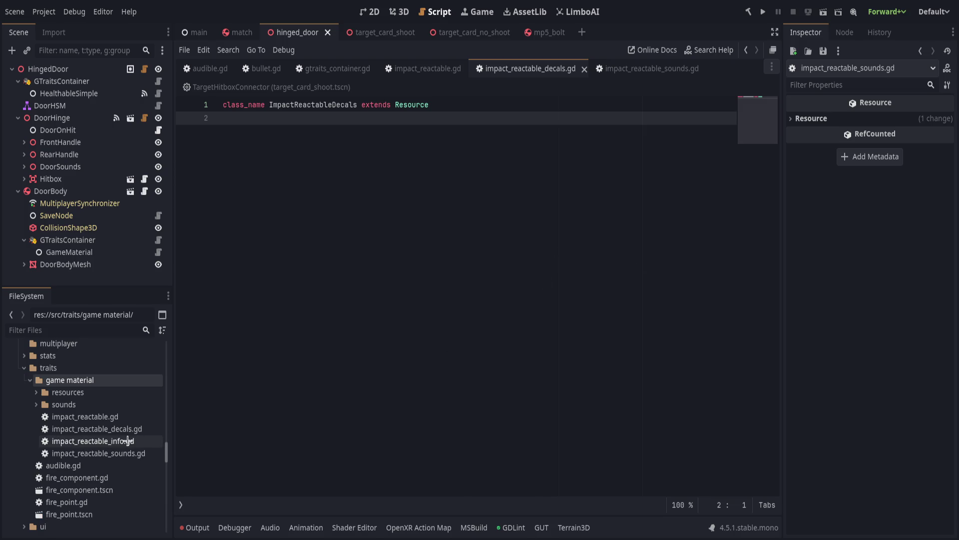
# Open impact_reactable.gd in the script editor, then select impact_reactable_decals.gd.
pyautogui.click(113, 417)
pyautogui.doubleClick(128, 415)
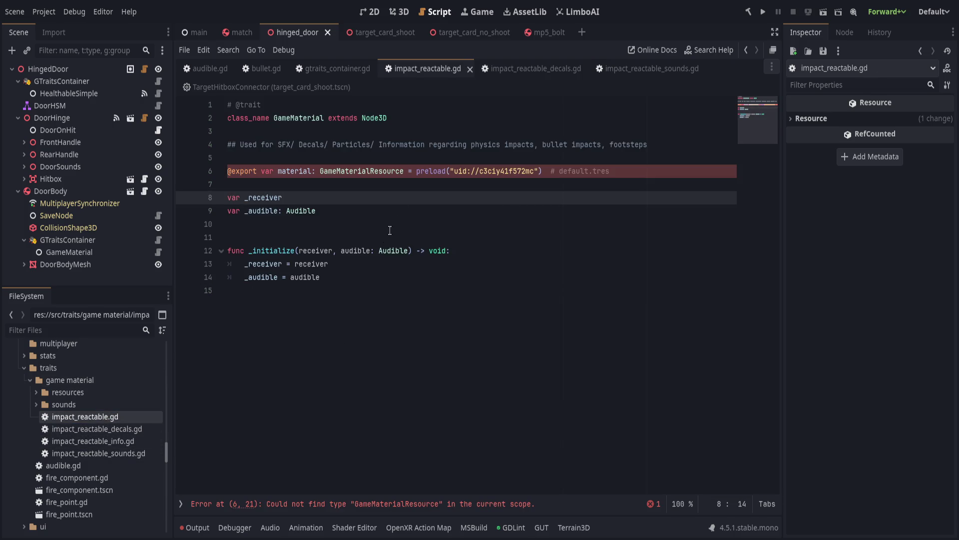
pyautogui.click(137, 429)
# Move the whole impact_reactable_sounds.gd script into impact_reactable_info.gd.
pyautogui.keyDown('ctrl'); pyautogui.click(115, 453); pyautogui.keyUp('ctrl')
pyautogui.doubleClick(99, 453)
pyautogui.click(397, 397)
pyautogui.hotkey('ctrl', 'a')
pyautogui.hotkey('ctrl', 'c')
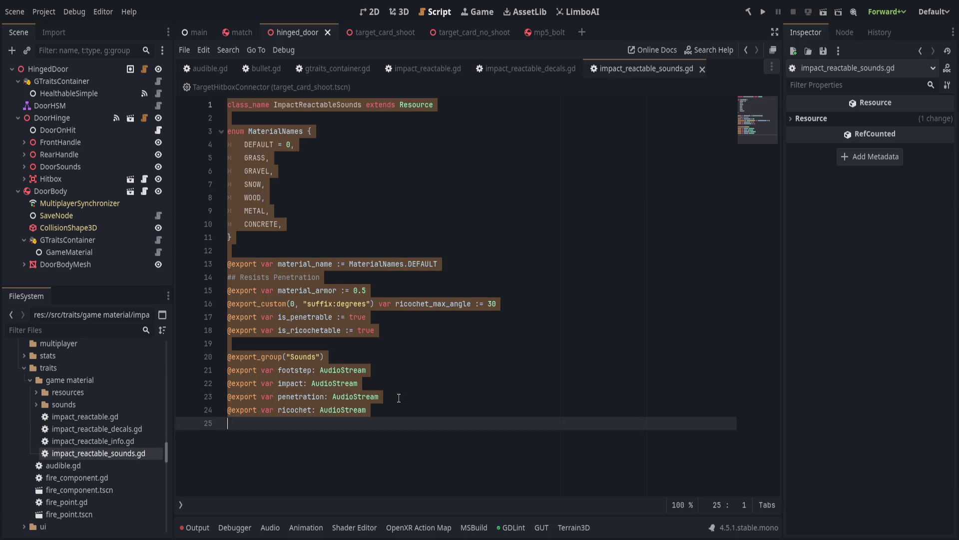
pyautogui.press('Delete')
pyautogui.moveTo(145, 442); pyautogui.dragTo(423, 352)
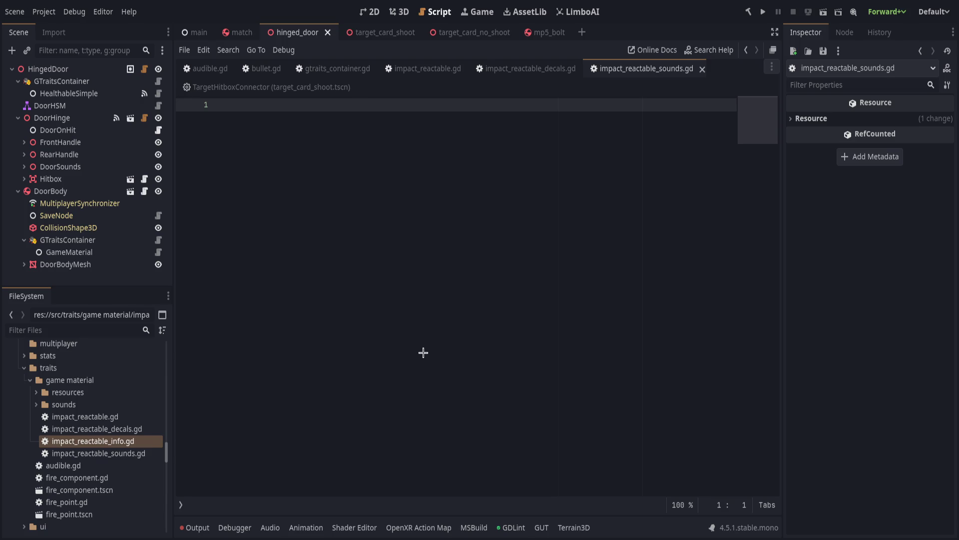
pyautogui.click(360, 361)
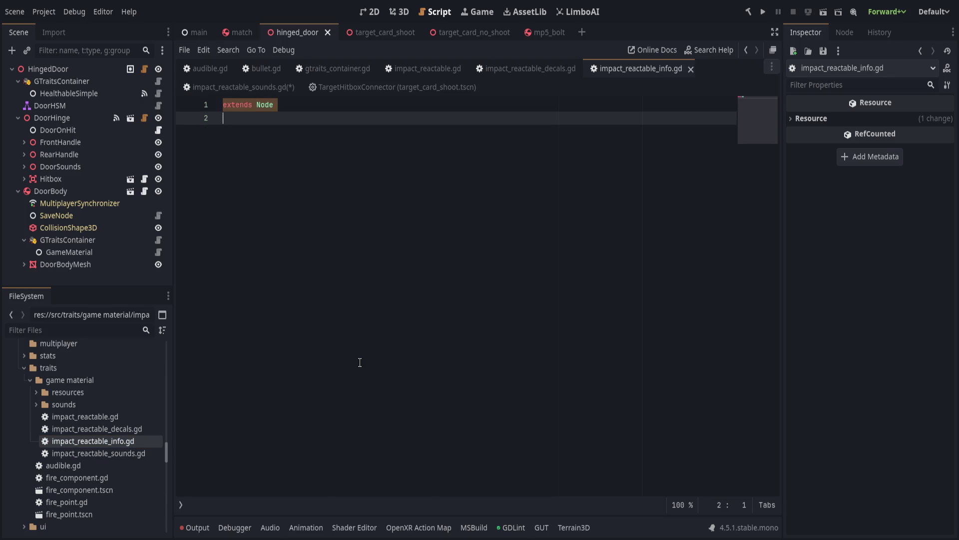
pyautogui.hotkey('ctrl', 'v')
# Restore and save the sounds script, then open impact_reactable_decals.gd and add a new line.
pyautogui.click(135, 453)
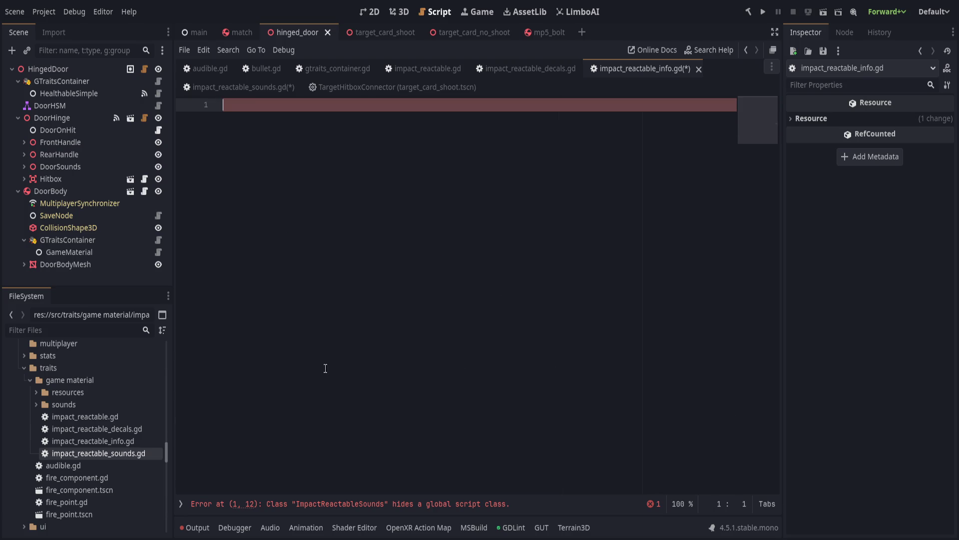
pyautogui.click(352, 255)
pyautogui.hotkey('ctrl', 's')
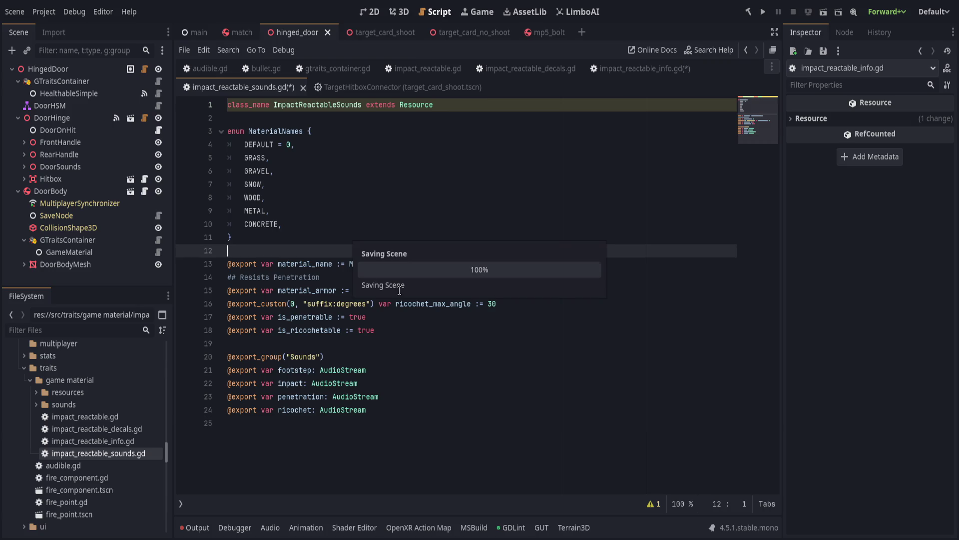
pyautogui.click(144, 442)
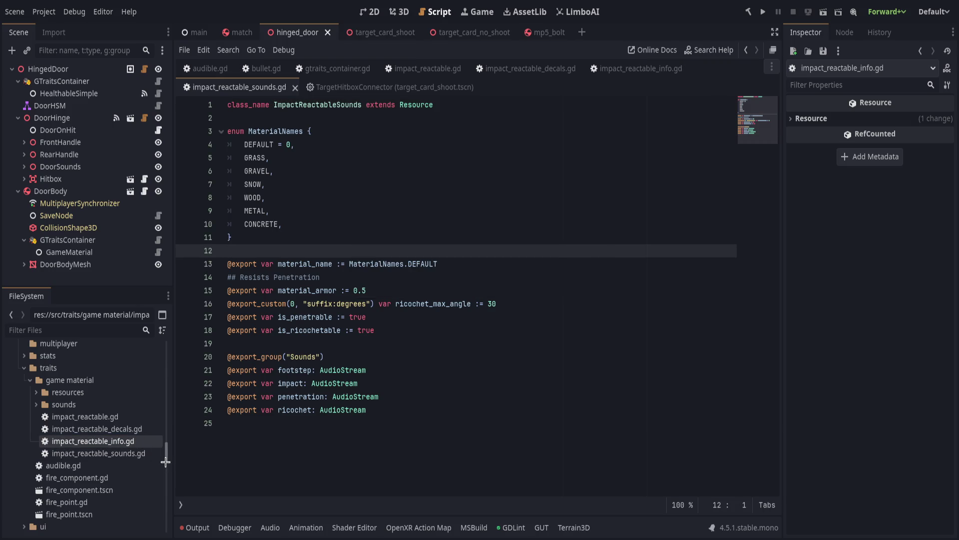
pyautogui.doubleClick(143, 428)
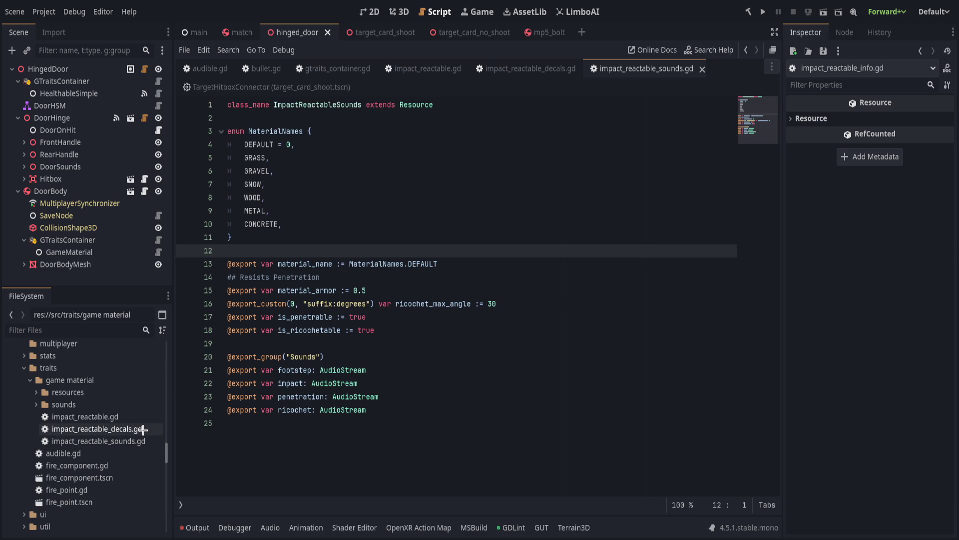
pyautogui.click(327, 378)
pyautogui.press('Return')
pyautogui.write('cll')
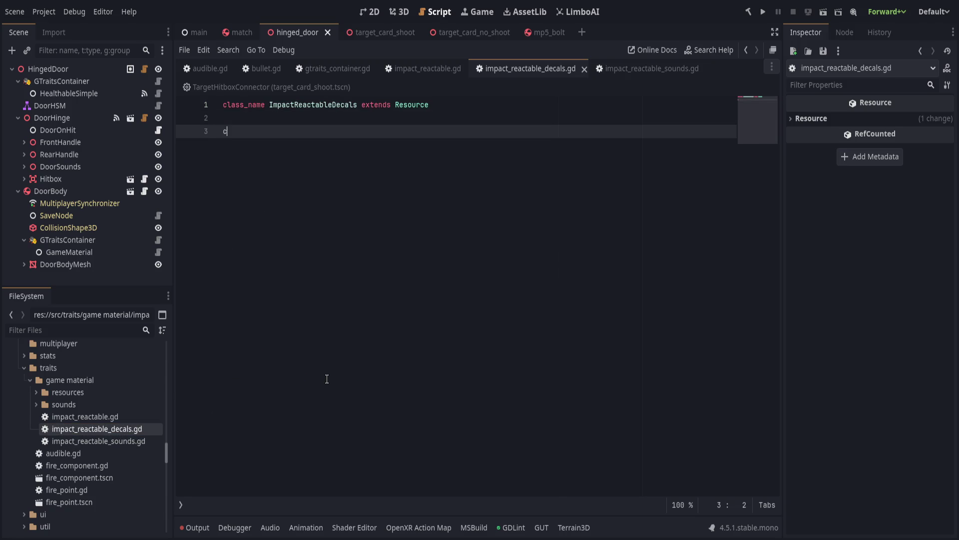
pyautogui.press('BackSpace')
pyautogui.press('BackSpace')
pyautogui.press('BackSpace')
pyautogui.write('@ep')
pyautogui.write('var ')
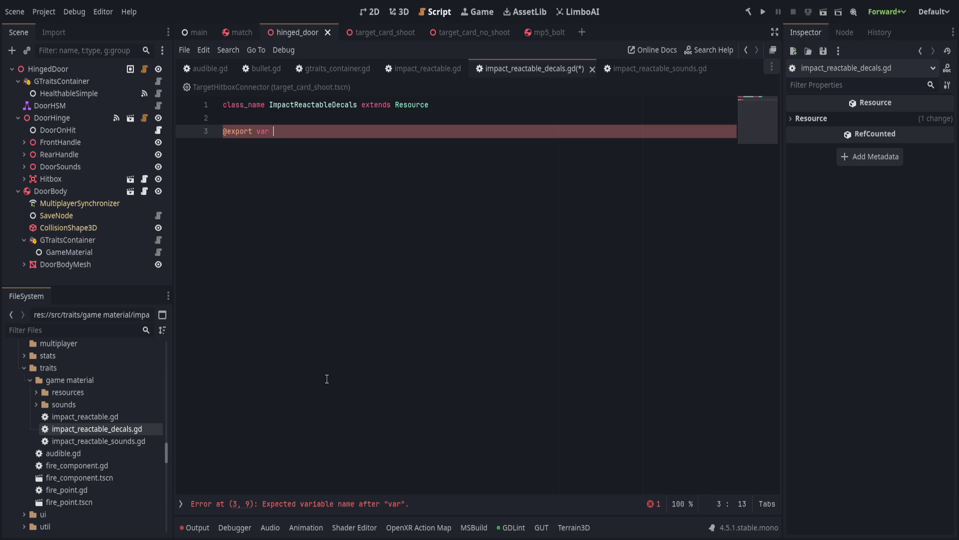
pyautogui.write('scene')
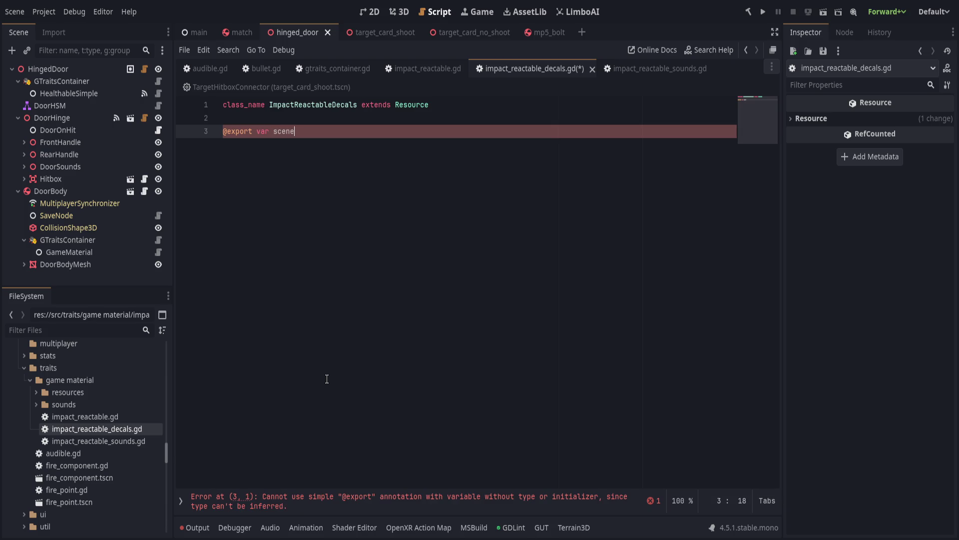
pyautogui.press('BackSpace')
pyautogui.press('BackSpace')
pyautogui.press('BackSpace')
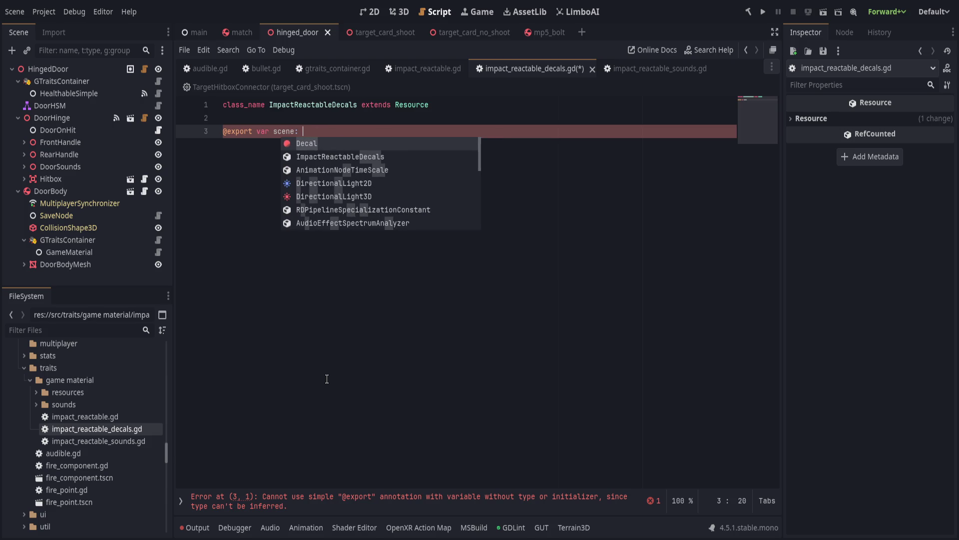
pyautogui.press('BackSpace')
pyautogui.press('BackSpace')
pyautogui.press('BackSpace')
pyautogui.write('_')
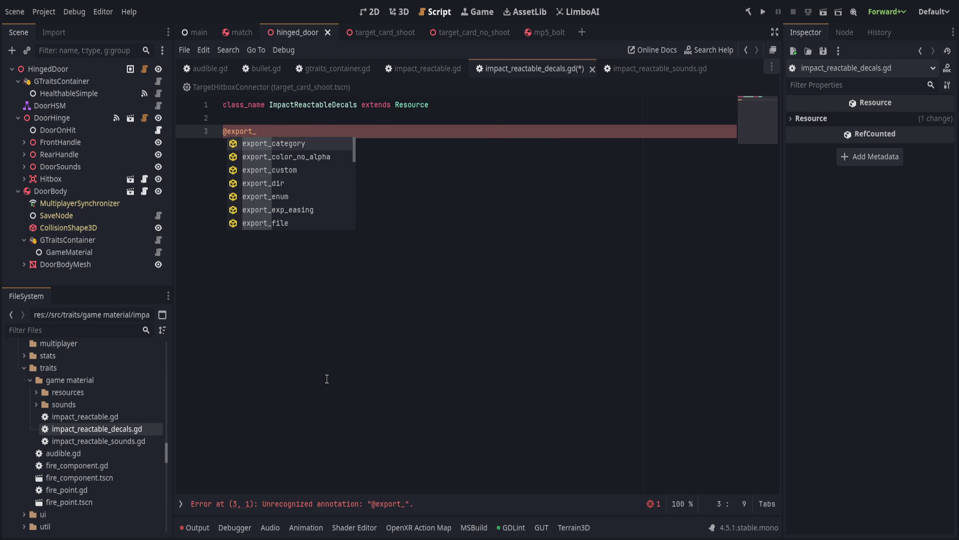
pyautogui.write('file')
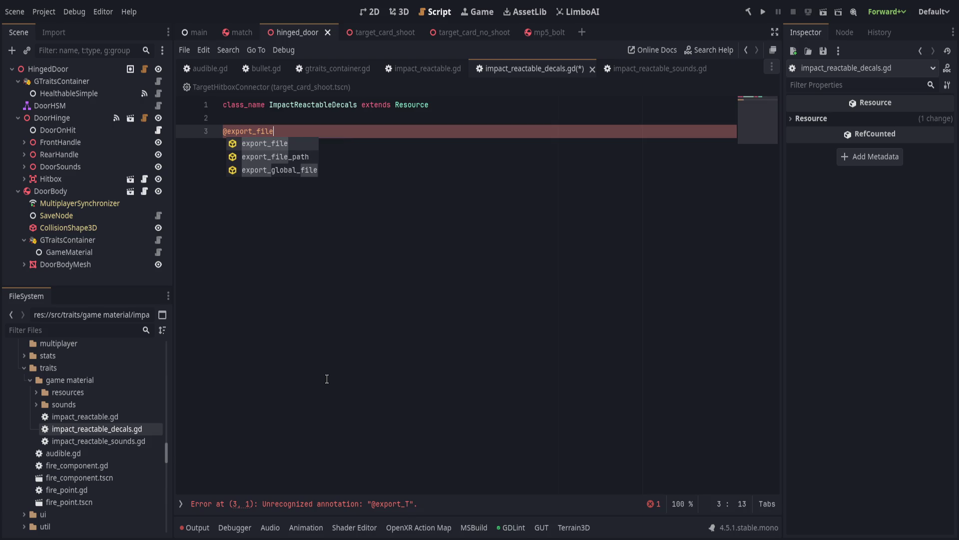
pyautogui.press('Return')
pyautogui.write('*.ts')
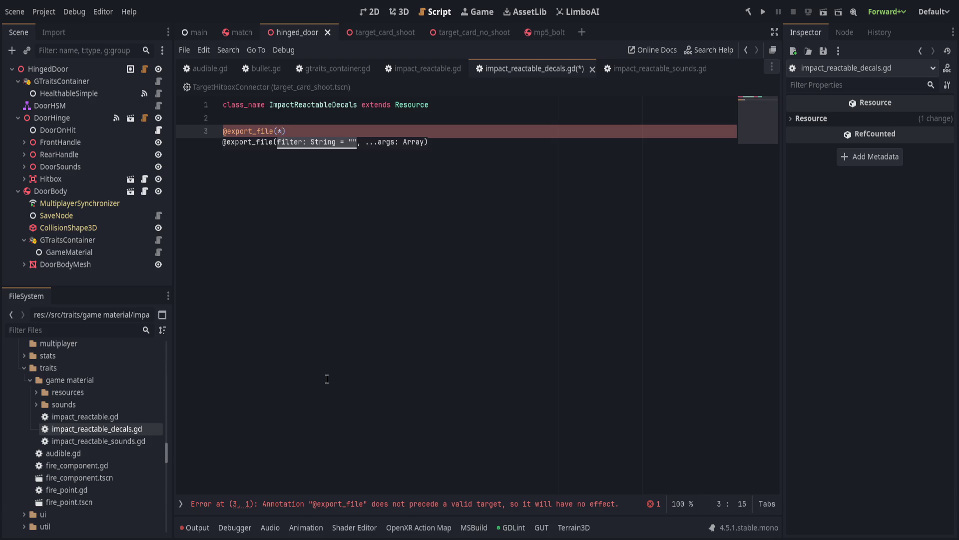
pyautogui.write('cn) var ')
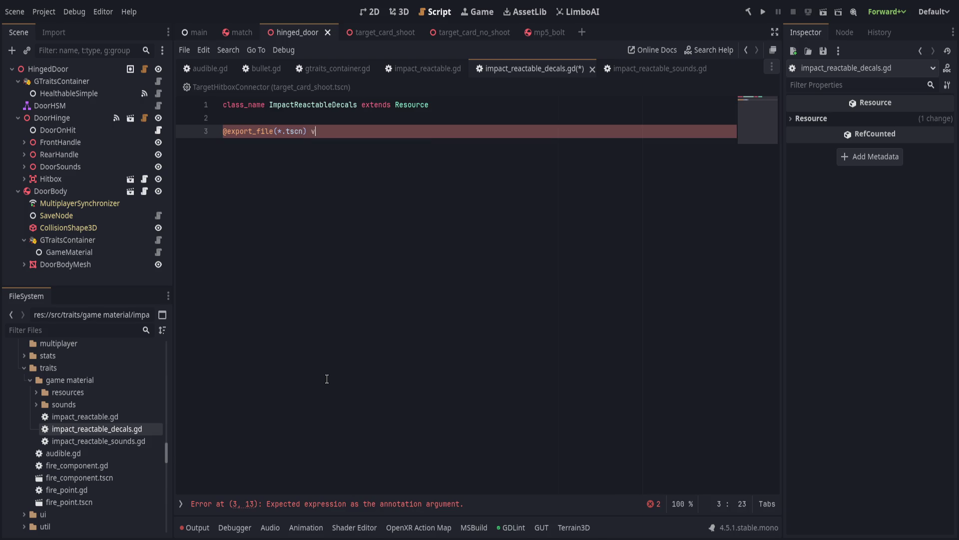
pyautogui.write('scene')
pyautogui.hotkey('ctrl', 'BackSpace')
pyautogui.write('decal: S')
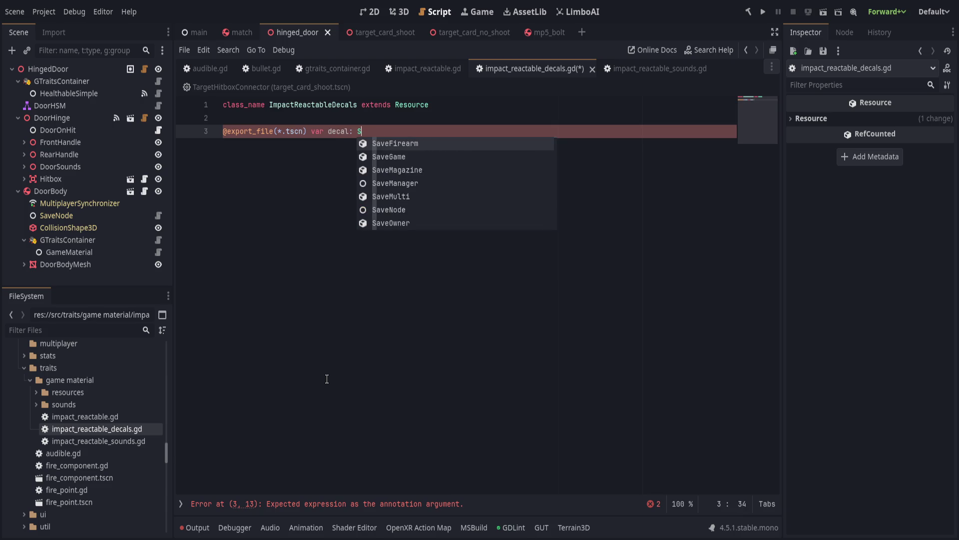
pyautogui.write('cene')
pyautogui.press('BackSpace')
pyautogui.press('BackSpace')
pyautogui.press('BackSpace')
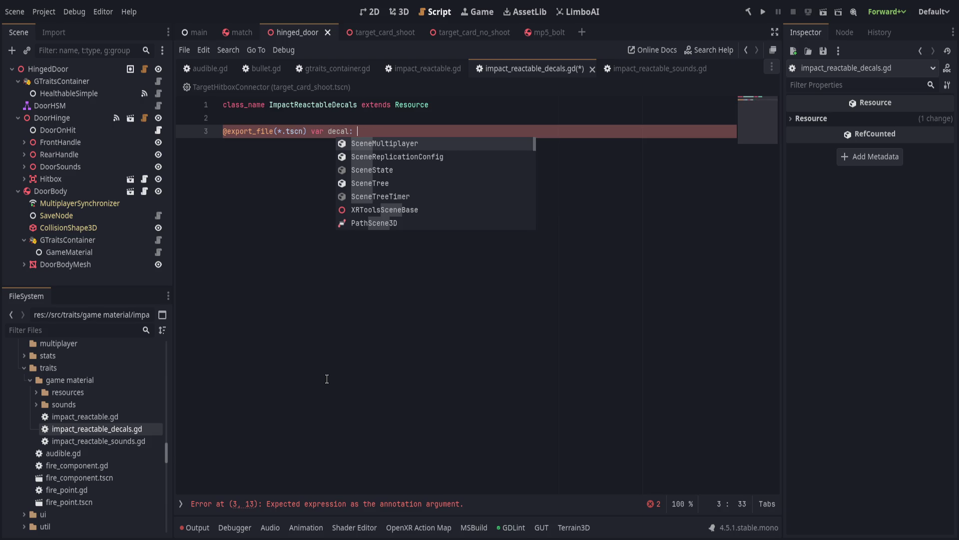
pyautogui.press('Return')
pyautogui.write('@export_file')
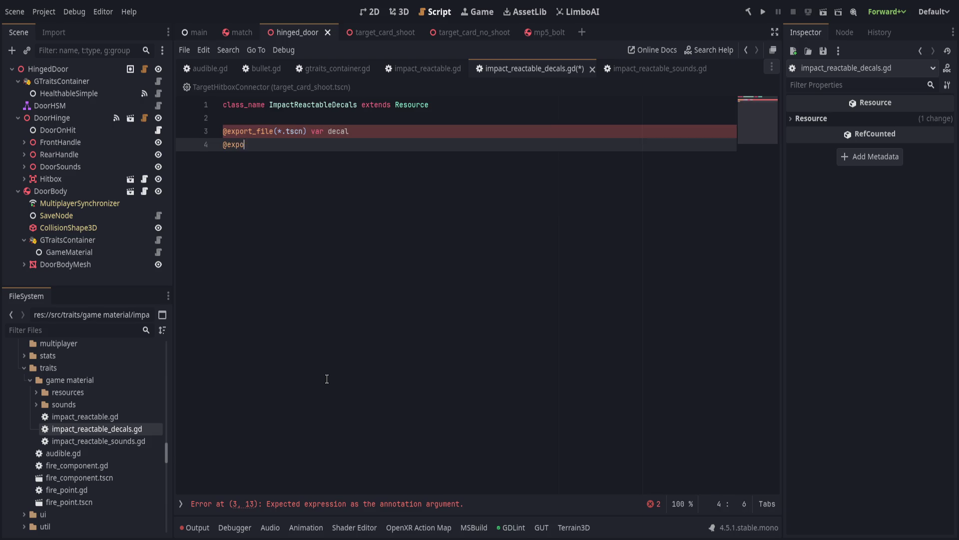
pyautogui.write('("*ts')
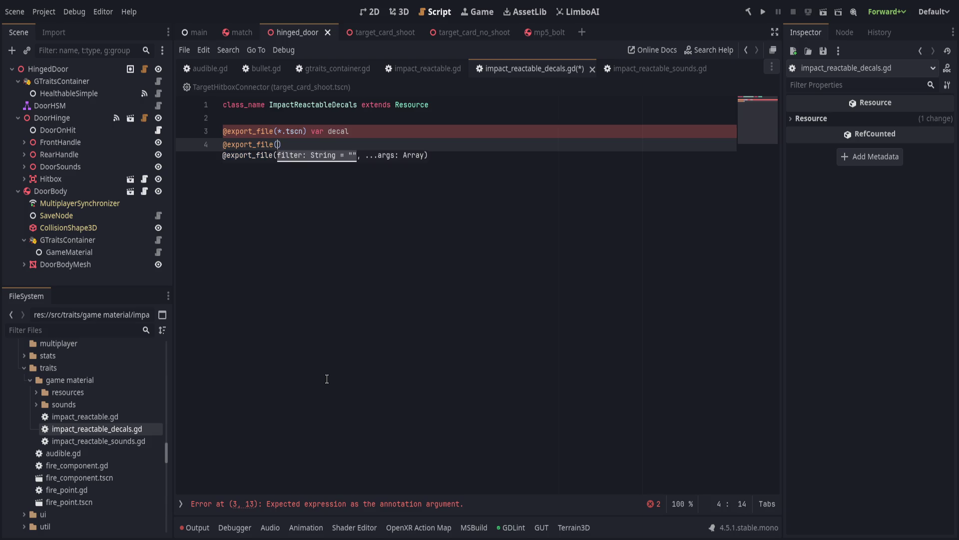
pyautogui.write('cn')
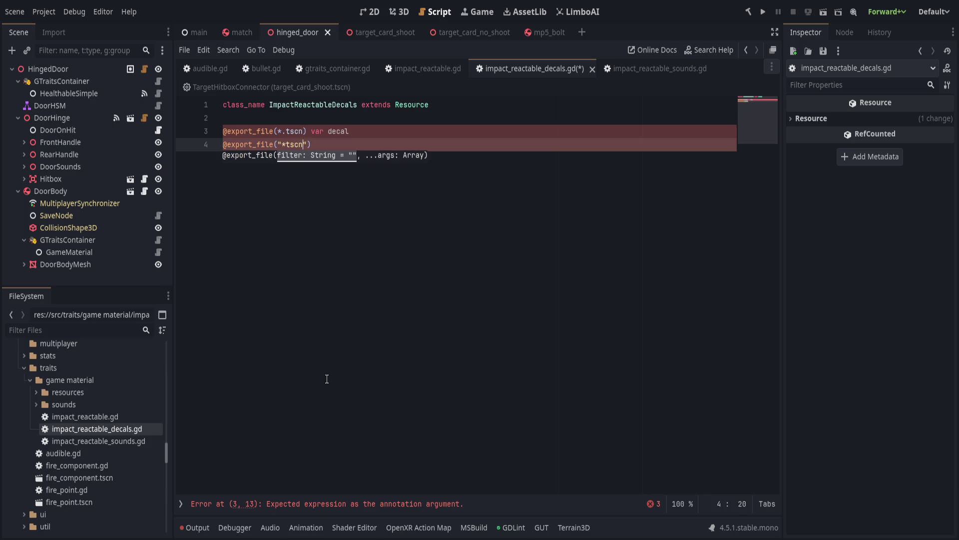
pyautogui.press('Left')
pyautogui.press('Left')
pyautogui.press('Left')
pyautogui.write('.')
pyautogui.press('Right')
pyautogui.press('Right')
pyautogui.press('Right')
pyautogui.moveTo(277, 144)
pyautogui.mouseDown()
pyautogui.moveTo(311, 144)
pyautogui.moveTo(303, 131)
pyautogui.mouseUp()
pyautogui.hotkey('ctrl', 'x')
pyautogui.click(282, 131)
pyautogui.hotkey('ctrl', 'v')
pyautogui.click(277, 145)
pyautogui.hotkey('ctrl', 'v')
pyautogui.click(420, 148)
pyautogui.write('var')
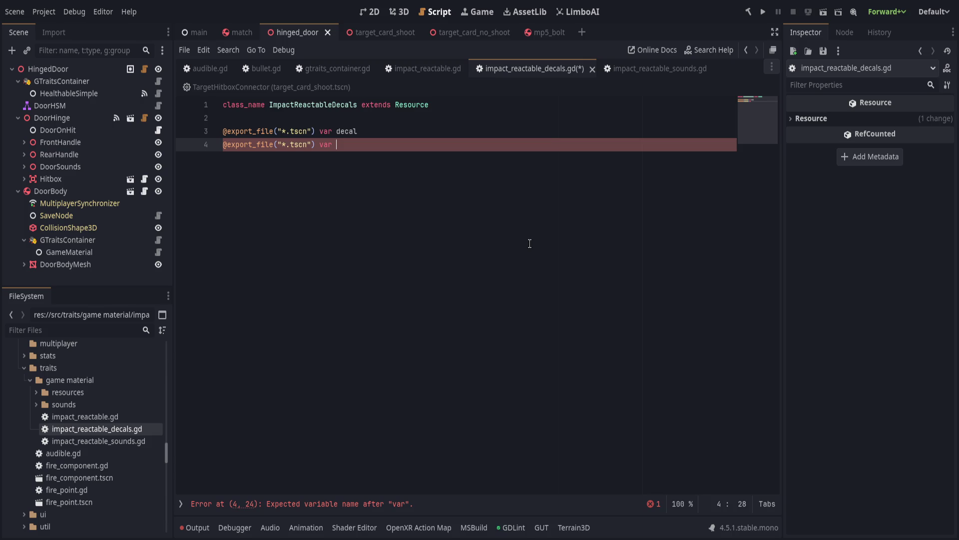
# Rename the line 3 export to decal_impact and the line 4 export to decal_entry.
pyautogui.click(474, 136)
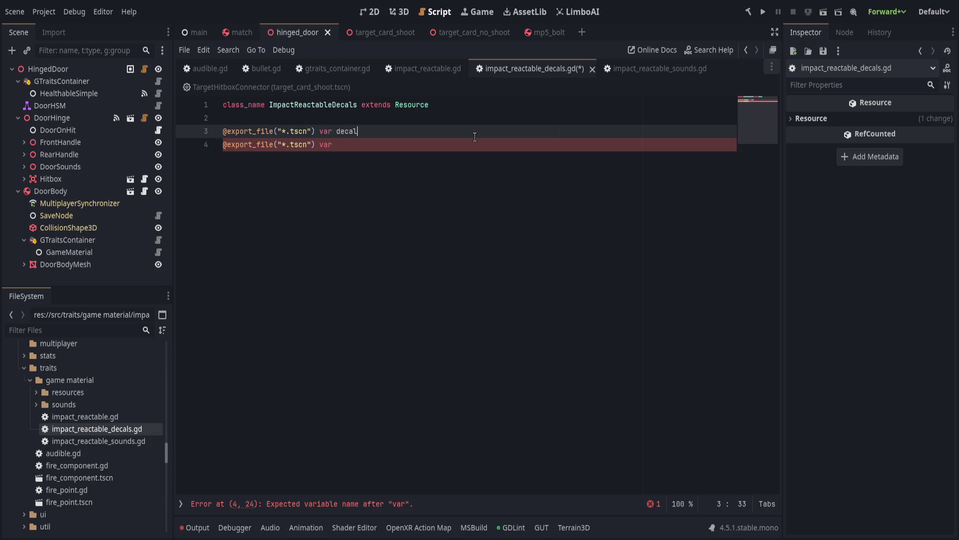
pyautogui.hotkey('ctrl', 'BackSpace')
pyautogui.write('impact')
pyautogui.hotkey('ctrl', 'BackSpace')
pyautogui.write('decal_impact')
pyautogui.press('Down')
pyautogui.write('decal_')
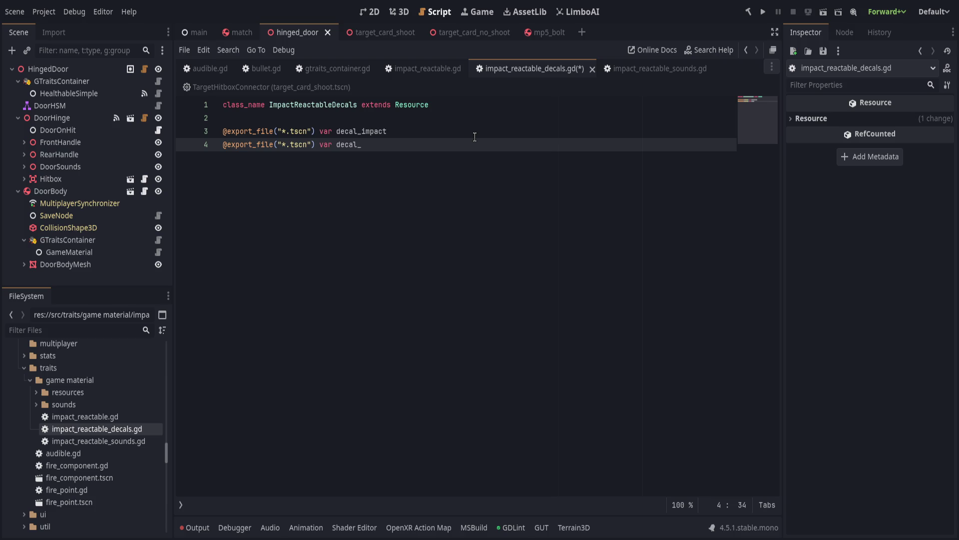
pyautogui.write('entry')
# Duplicate the export line to add decal_exit, decal_ricochet and decal_footstep, then save the script.
pyautogui.hotkey('ctrl', 'shift', 'd')
pyautogui.press('BackSpace')
pyautogui.press('BackSpace')
pyautogui.press('BackSpace')
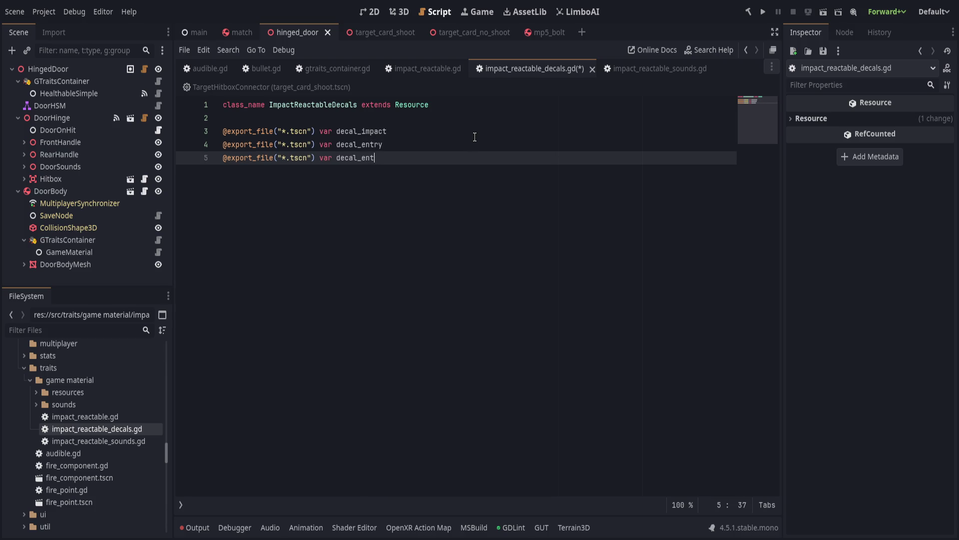
pyautogui.write('xit')
pyautogui.hotkey('ctrl', 'shift', 'd')
pyautogui.press('BackSpace')
pyautogui.press('BackSpace')
pyautogui.press('BackSpace')
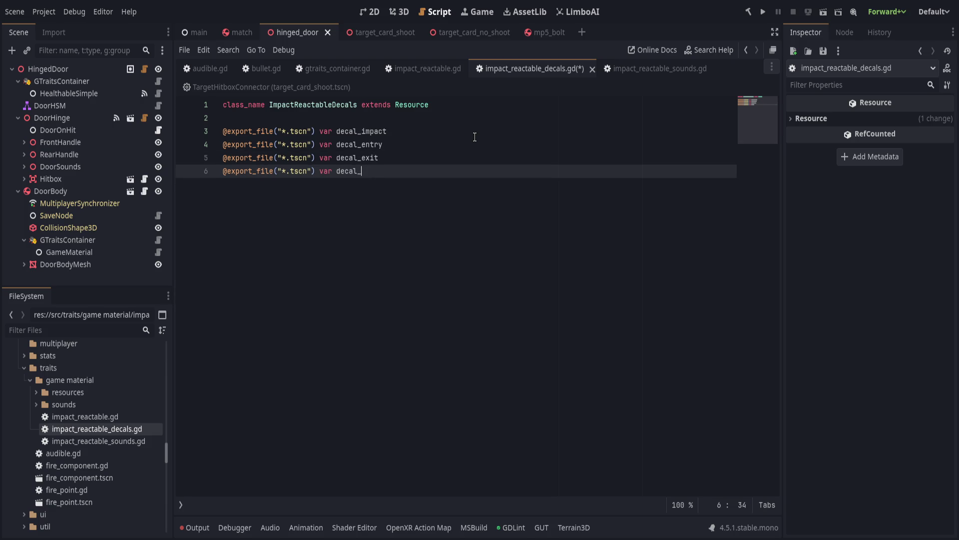
pyautogui.write('ricochet')
pyautogui.hotkey('ctrl', 'shift', 'd')
pyautogui.press('BackSpace')
pyautogui.press('BackSpace')
pyautogui.press('BackSpace')
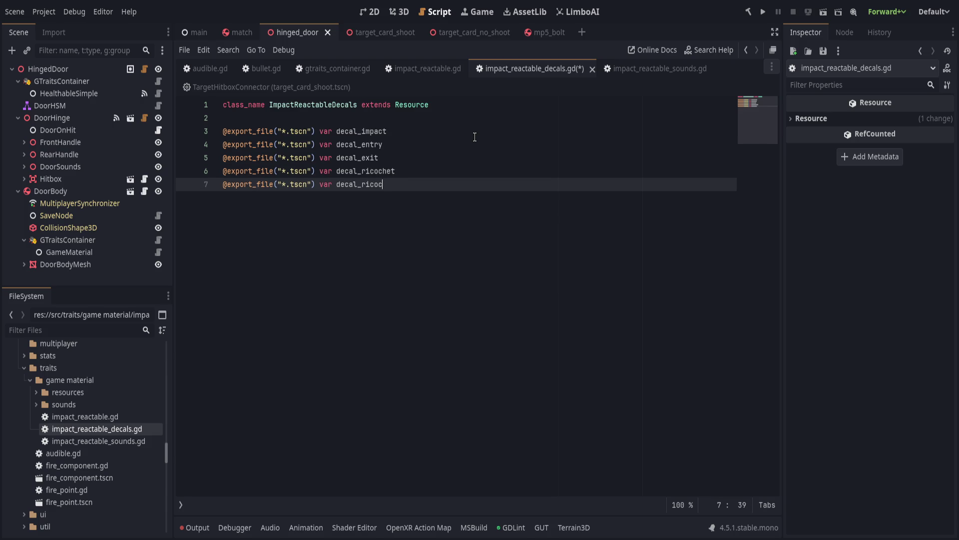
pyautogui.write('footstep')
pyautogui.press('Up')
pyautogui.press('Up')
pyautogui.press('Up')
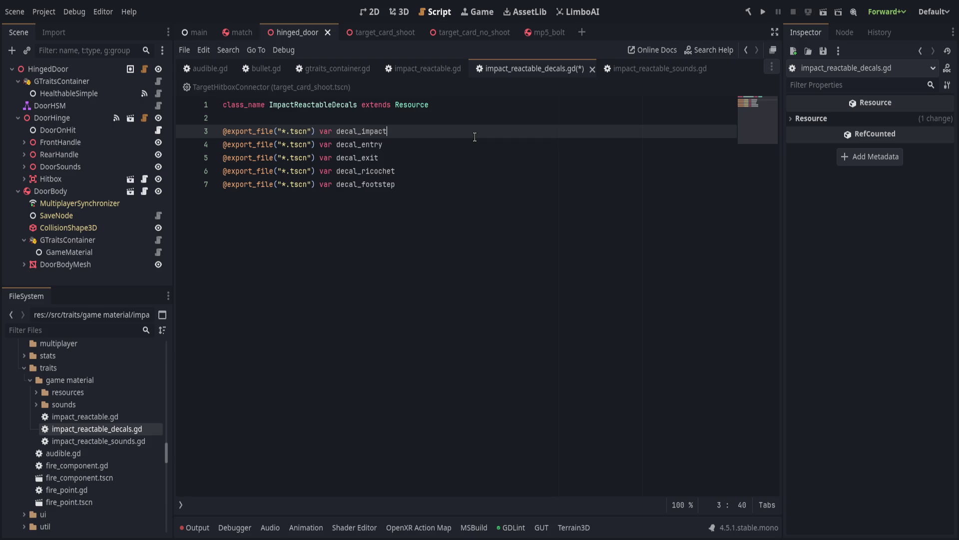
pyautogui.hotkey('ctrl', 's')
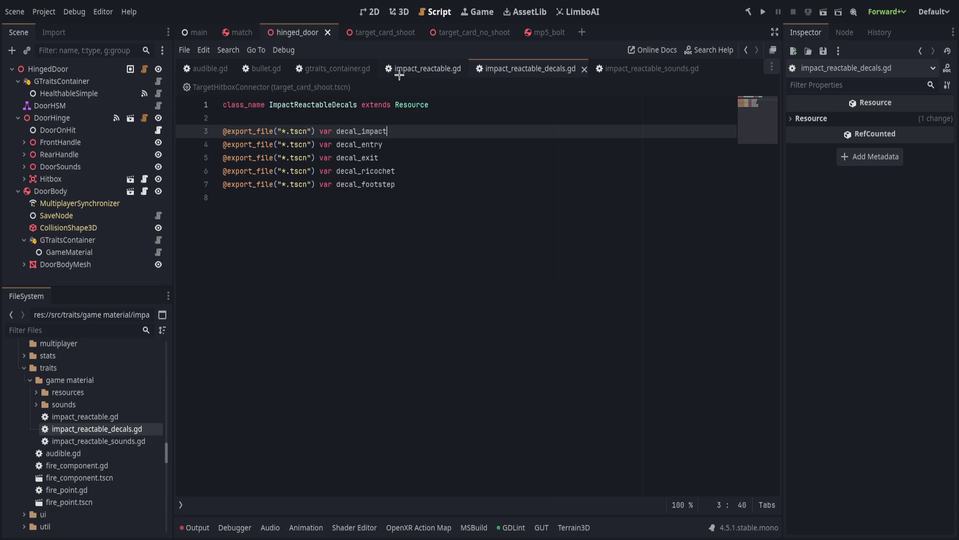
# In impact_reactable.gd, change the material export type from GameMaterialResource to ImpactReactableSounds and save.
pyautogui.click(412, 74)
pyautogui.click(416, 218)
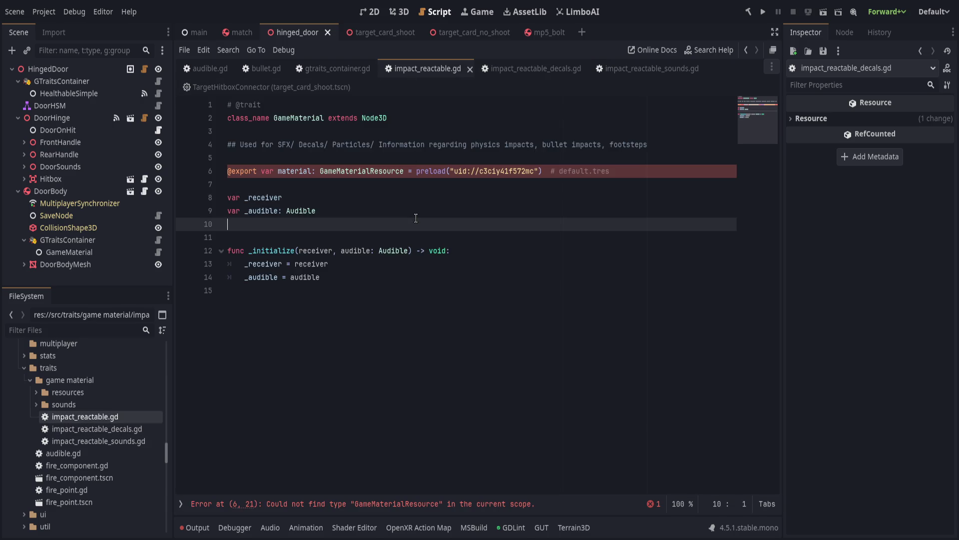
pyautogui.click(358, 173)
pyautogui.doubleClick(358, 173)
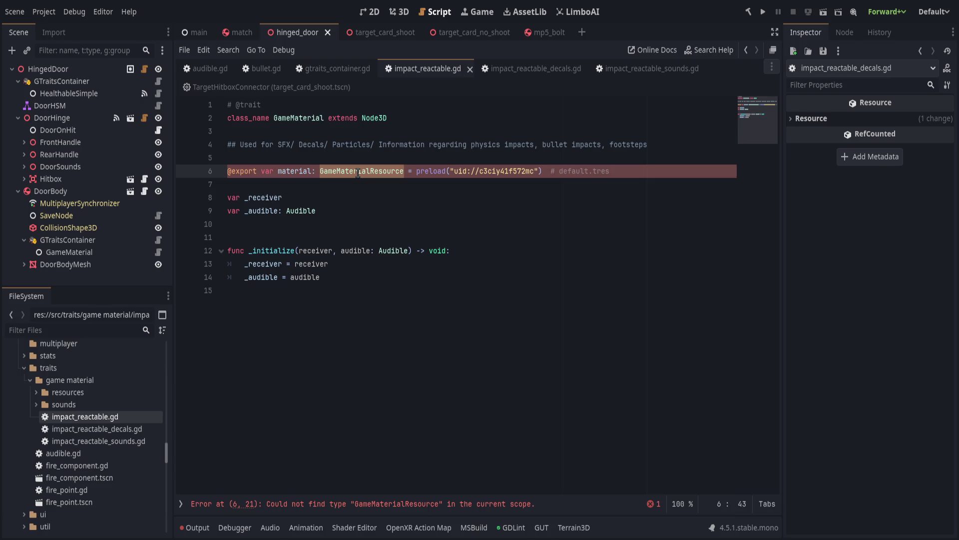
pyautogui.write('Impact')
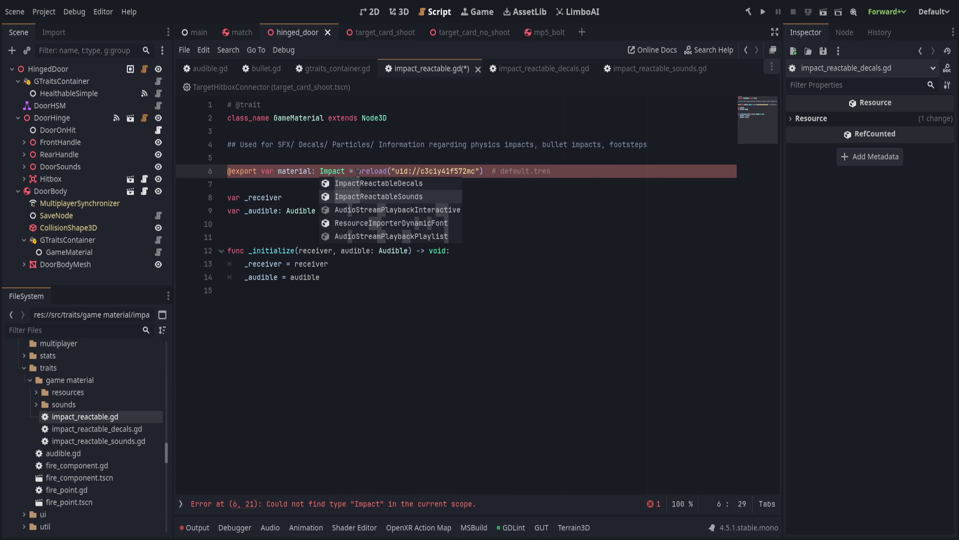
pyautogui.press('Return')
pyautogui.press('End')
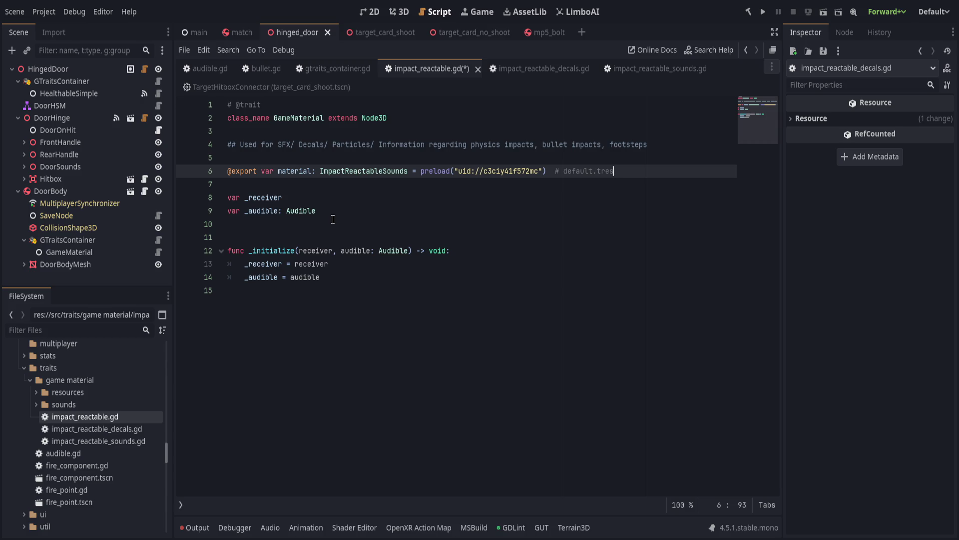
pyautogui.hotkey('ctrl', 's')
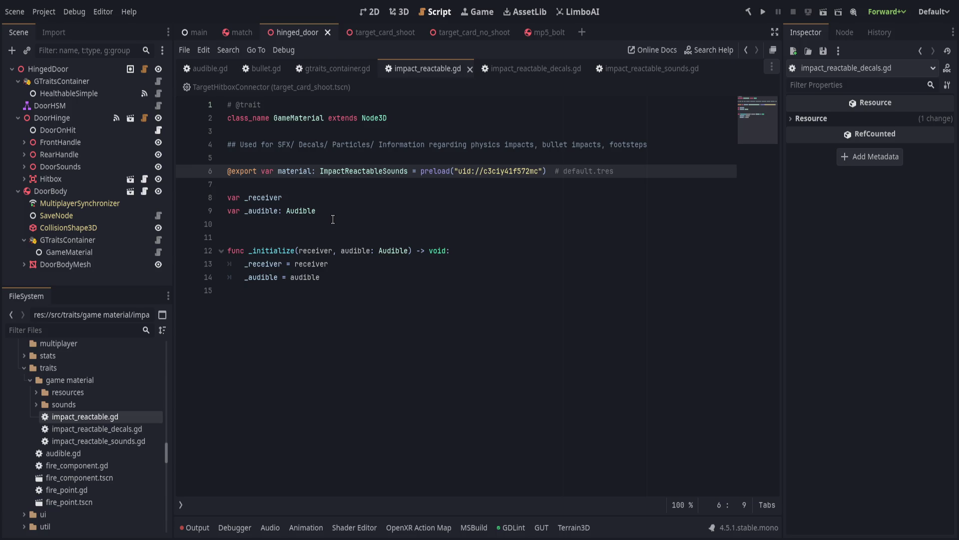
# Look through the decals, sounds and bullet.gd scripts, ending on impact_reactable_sounds.gd.
pyautogui.click(443, 120)
pyautogui.click(530, 68)
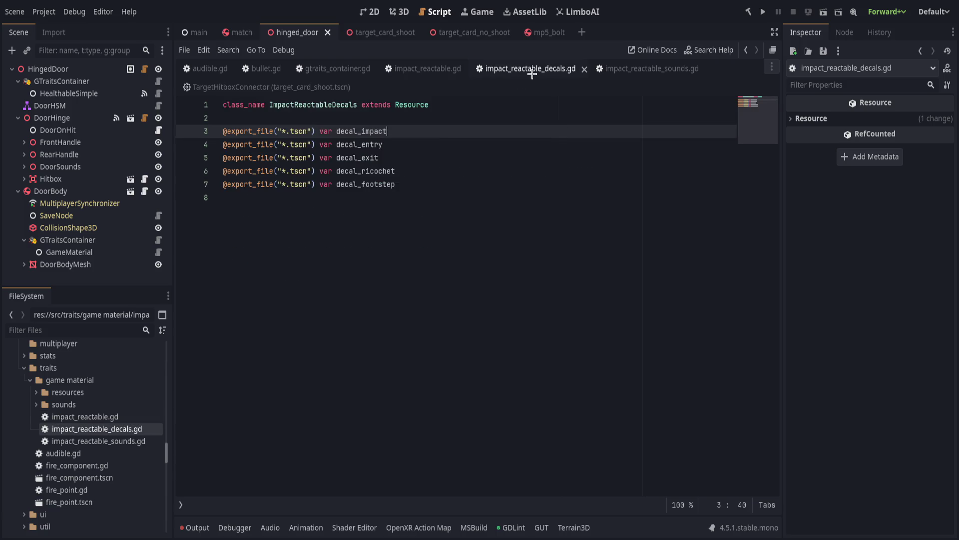
pyautogui.click(661, 69)
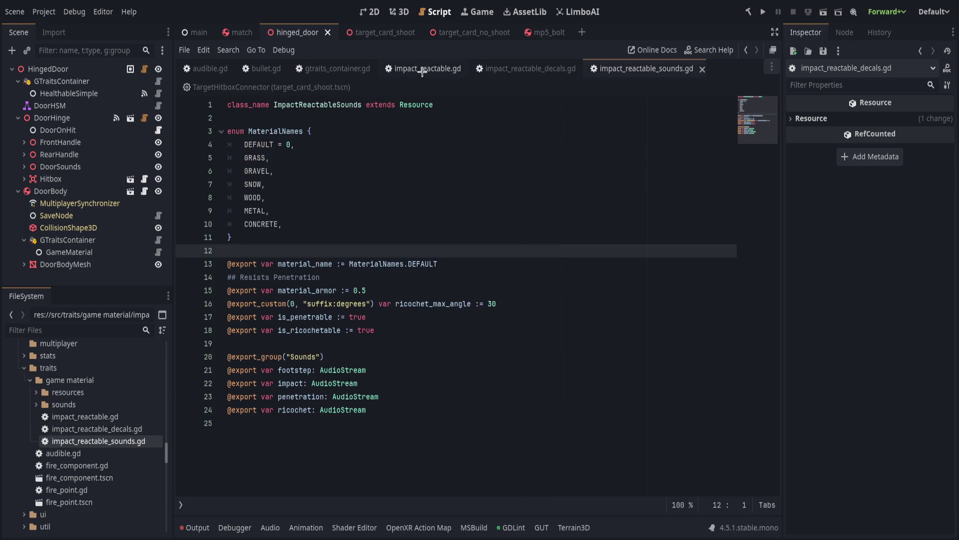
pyautogui.click(548, 70)
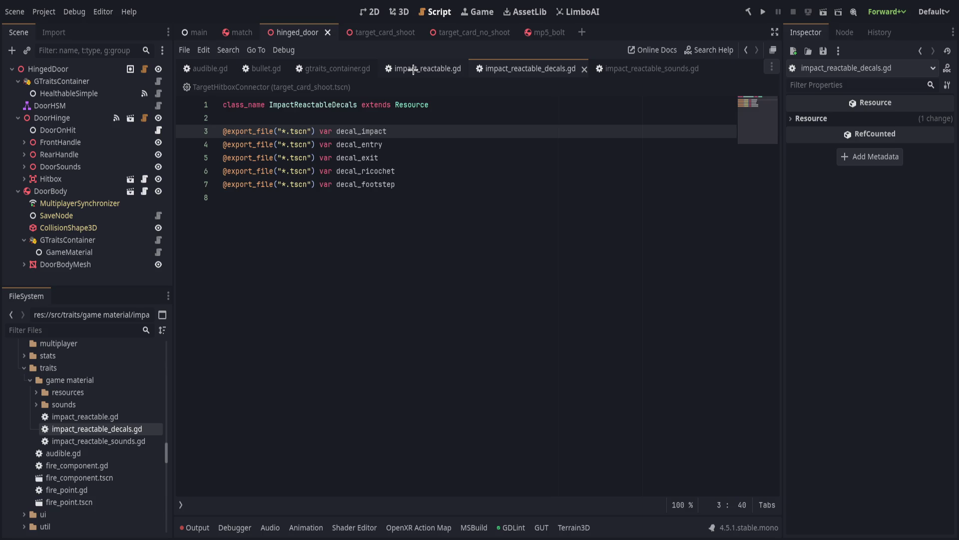
pyautogui.click(413, 70)
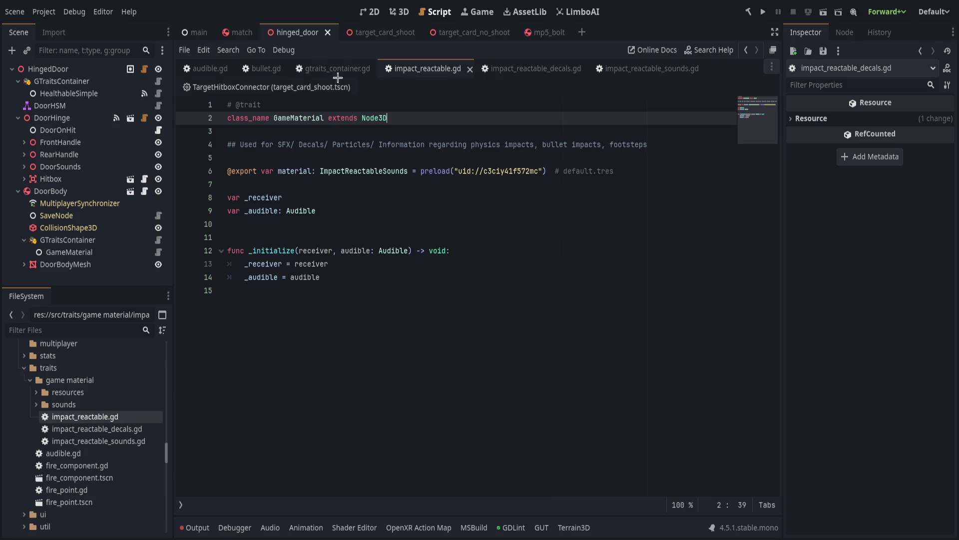
pyautogui.click(260, 69)
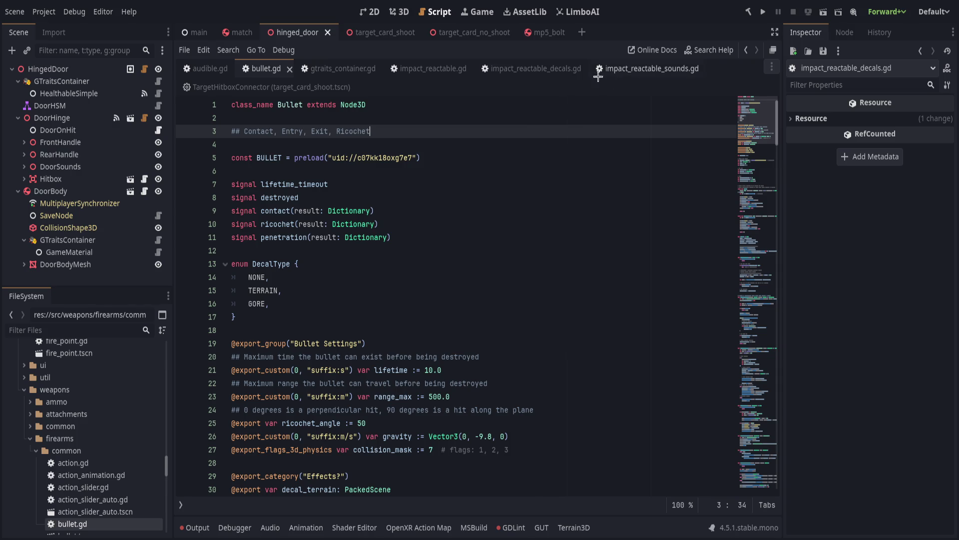
pyautogui.click(636, 71)
pyautogui.click(525, 224)
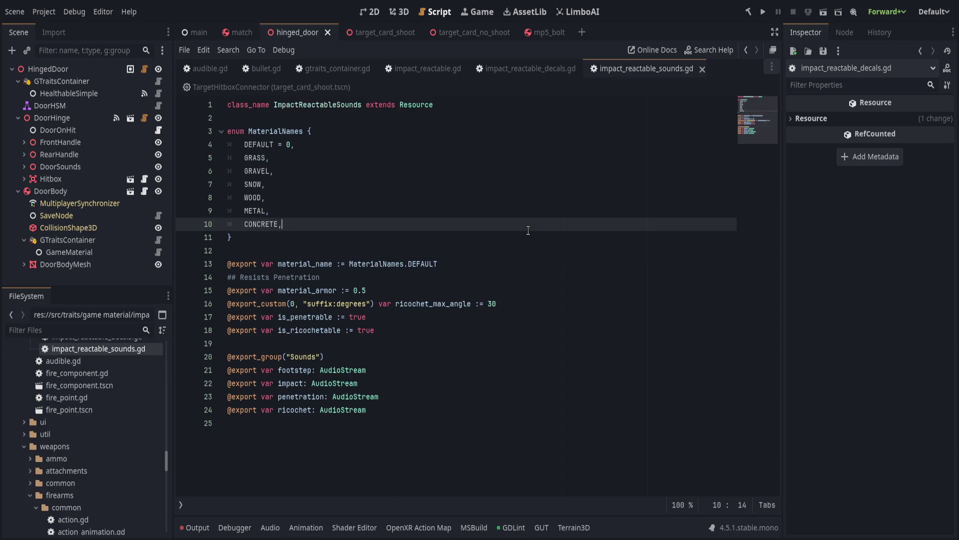
# Add an empty play_impact() -> void function with a pass body.
pyautogui.click(484, 433)
pyautogui.press('Return')
pyautogui.write('func pla')
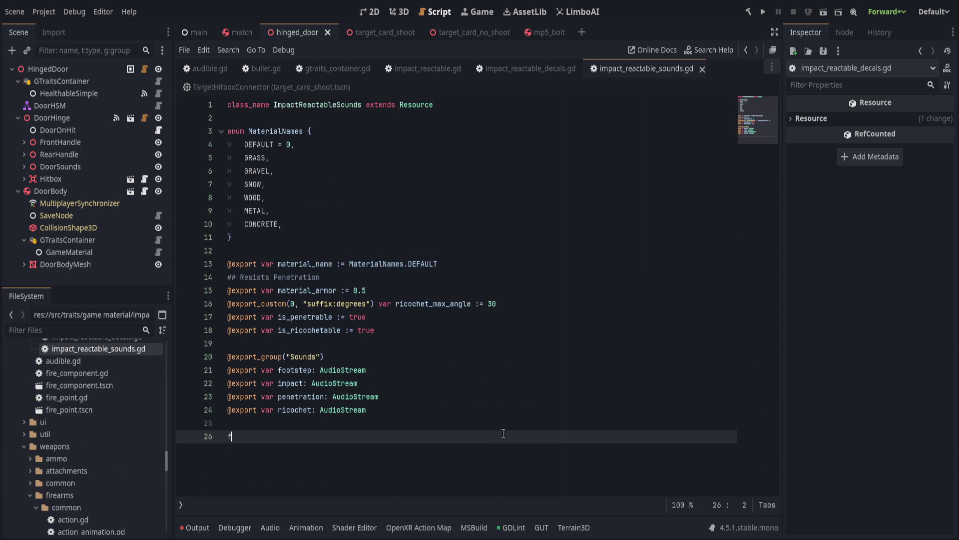
pyautogui.write('y')
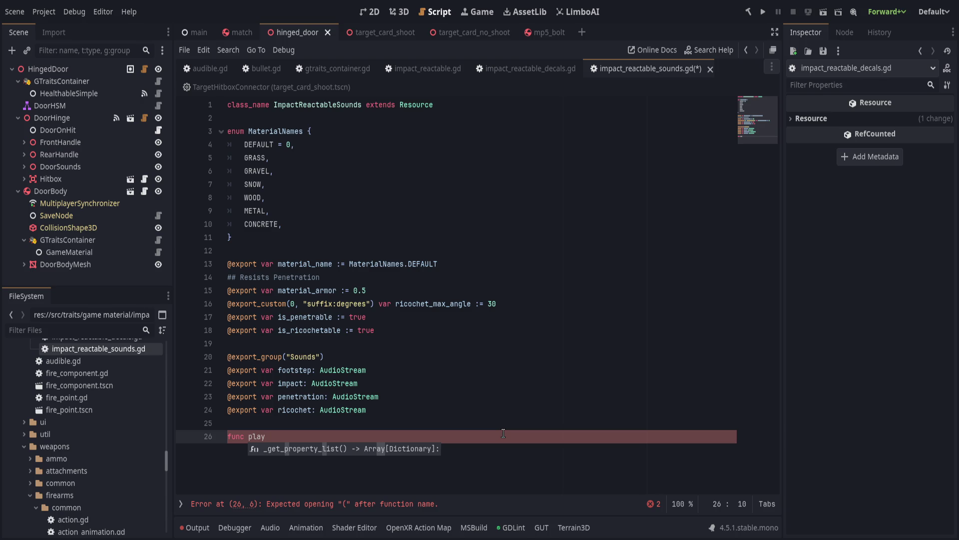
pyautogui.click(451, 246)
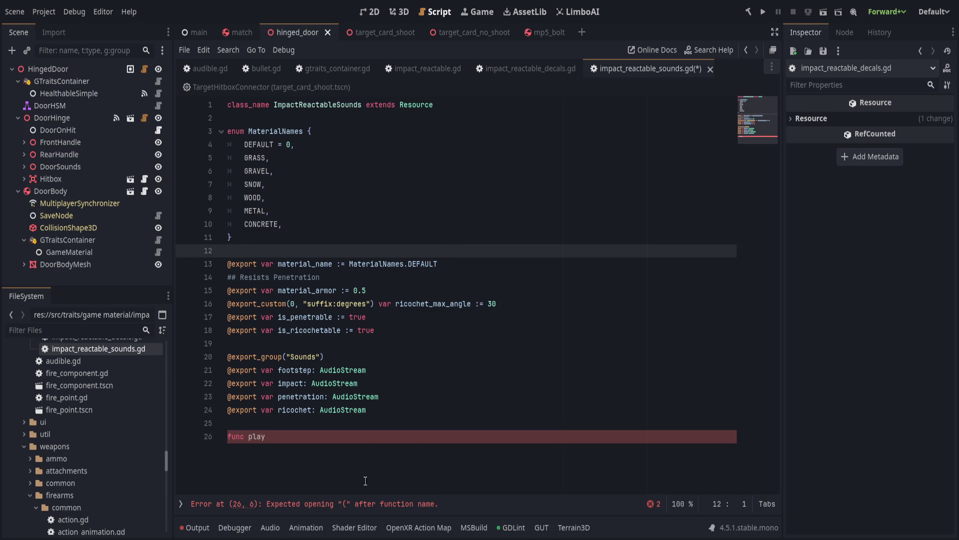
pyautogui.click(415, 439)
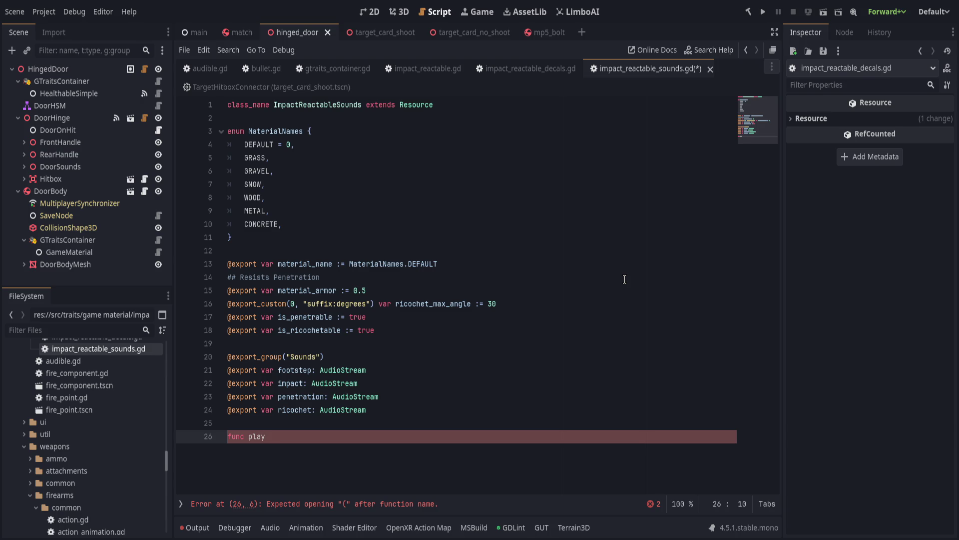
pyautogui.write('co')
pyautogui.press('BackSpace')
pyautogui.press('BackSpace')
pyautogui.write('impact() -. vo')
pyautogui.press('BackSpace')
pyautogui.press('BackSpace')
pyautogui.press('BackSpace')
pyautogui.write('> void:')
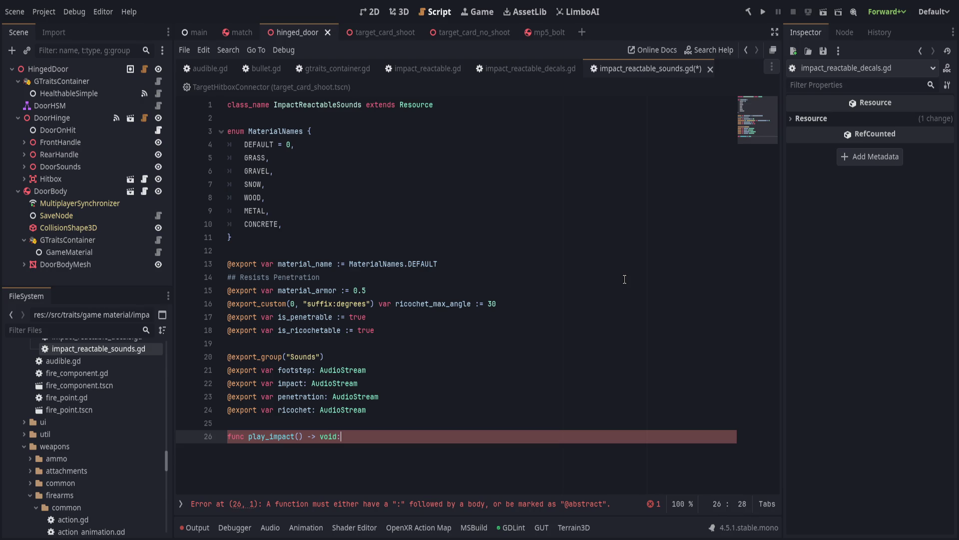
pyautogui.press('Return')
pyautogui.write('pass')
pyautogui.press('Return')
pyautogui.press('Return')
# Add a play_entry() -> void stub containing pass.
pyautogui.write('func ploay')
pyautogui.press('BackSpace')
pyautogui.press('BackSpace')
pyautogui.press('BackSpace')
pyautogui.write('ay_')
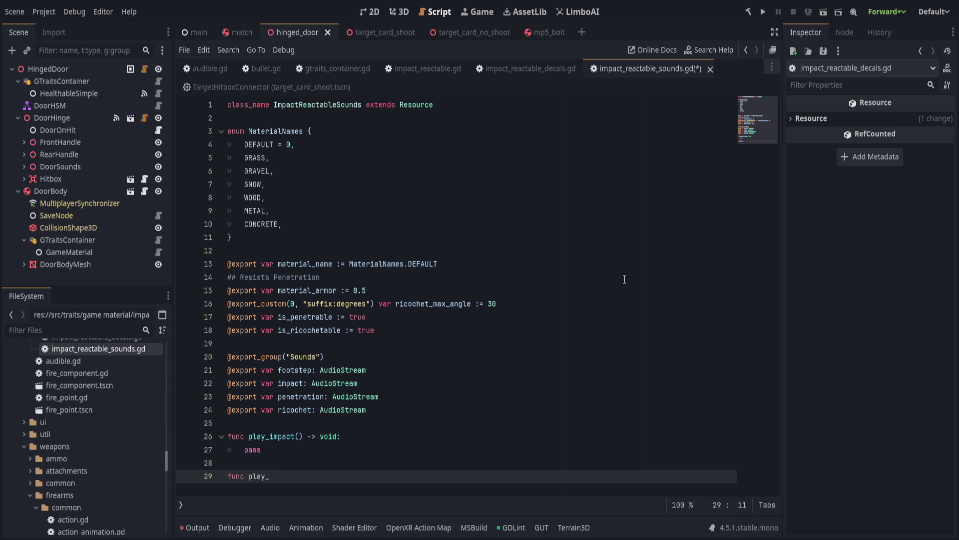
pyautogui.write('entry() -> void:')
pyautogui.press('Return')
pyautogui.write('pass')
pyautogui.press('Return')
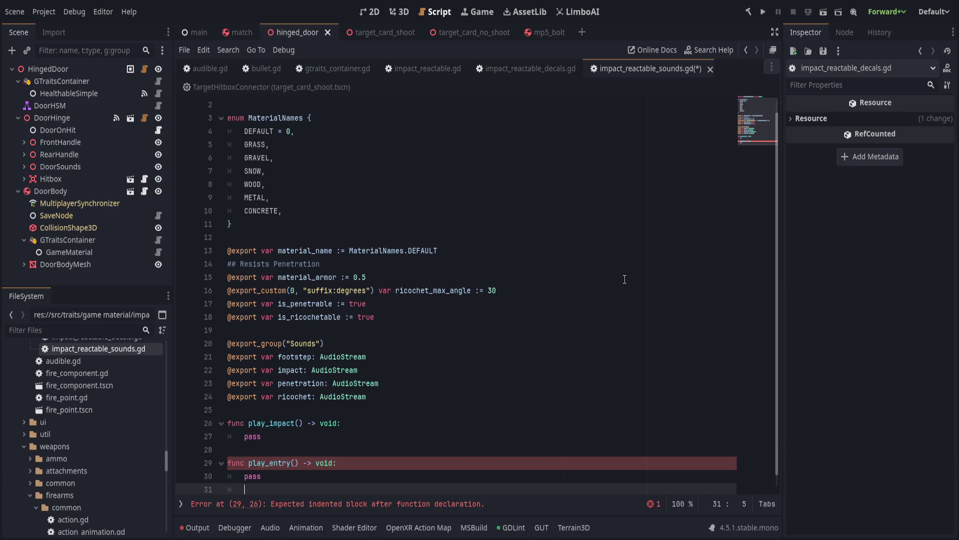
pyautogui.press('BackSpace')
pyautogui.press('Return')
pyautogui.press('Return')
# Add a play_exit() -> void stub containing pass.
pyautogui.write('func')
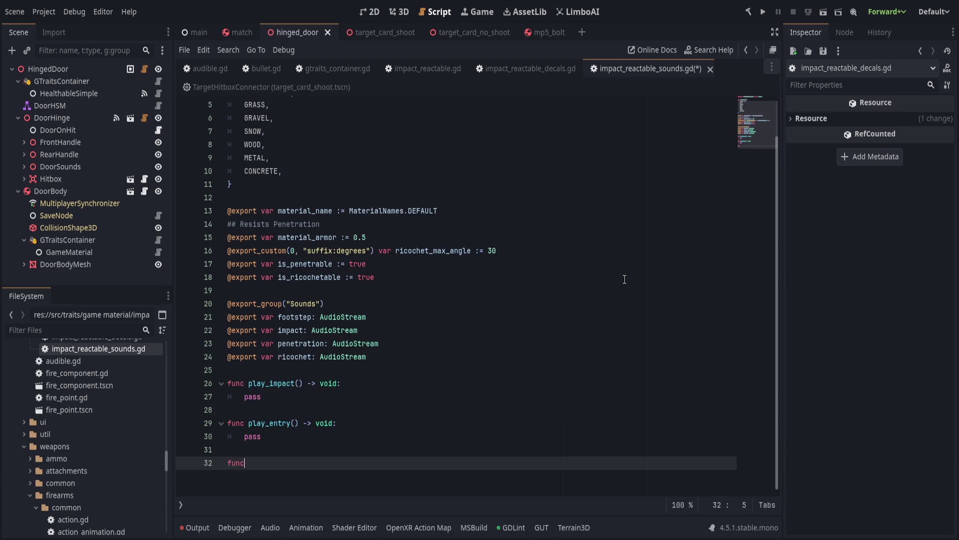
pyautogui.click(428, 478)
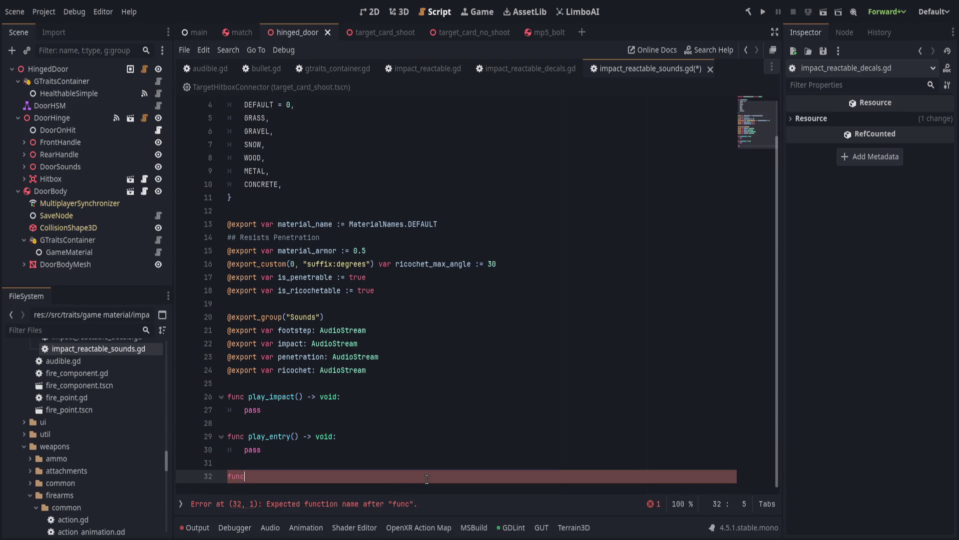
pyautogui.write('play_e')
pyautogui.write('xit() -> void:')
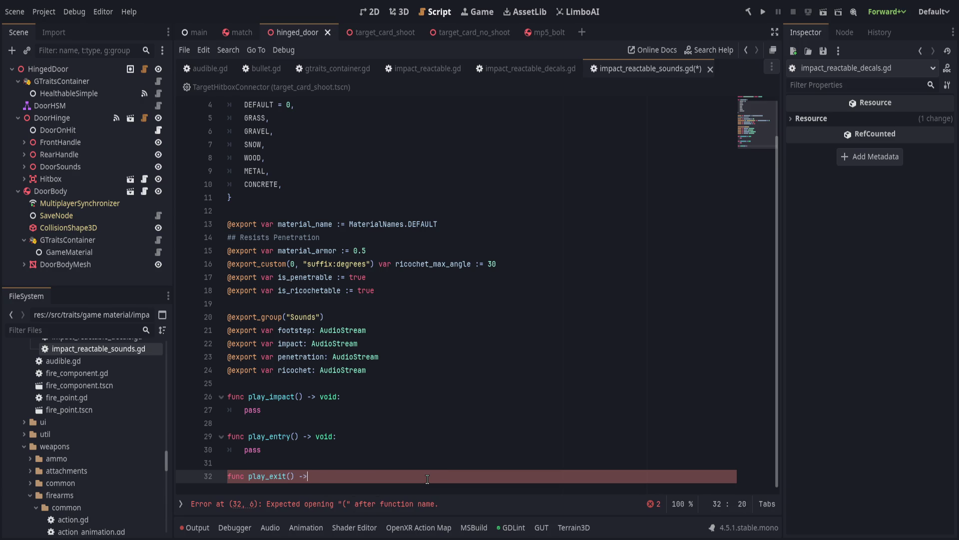
pyautogui.press('Return')
pyautogui.write('pass')
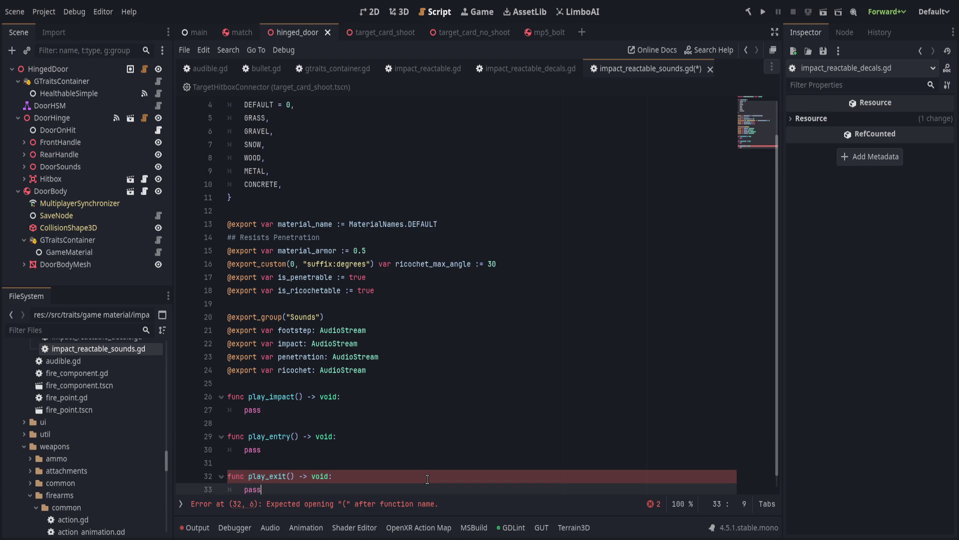
pyautogui.press('Return')
pyautogui.press('Return')
# Add a play_ricochet() -> void stub containing pass.
pyautogui.write('func play_ricochet() -> void:pa')
pyautogui.press('BackSpace')
pyautogui.press('BackSpace')
pyautogui.press('Return')
pyautogui.write('pass')
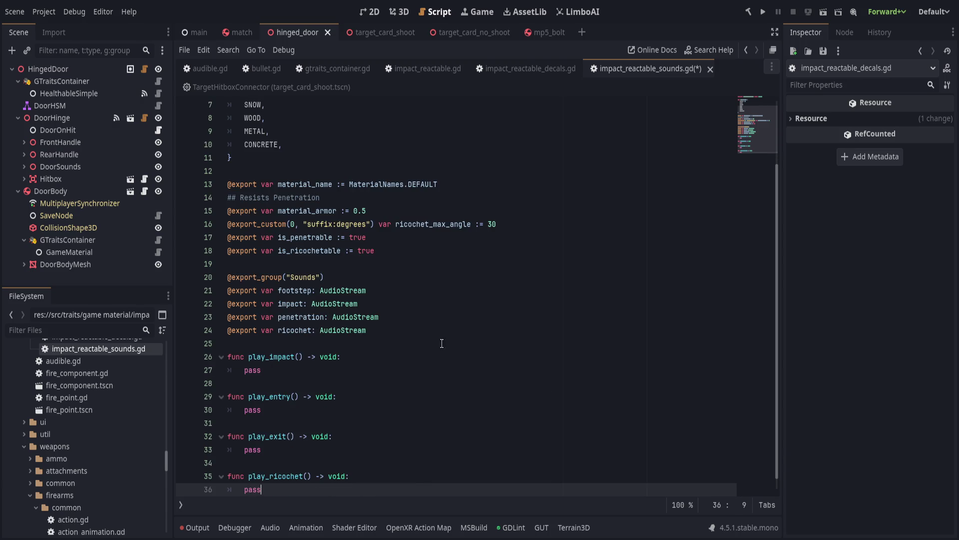
pyautogui.click(442, 344)
pyautogui.click(447, 352)
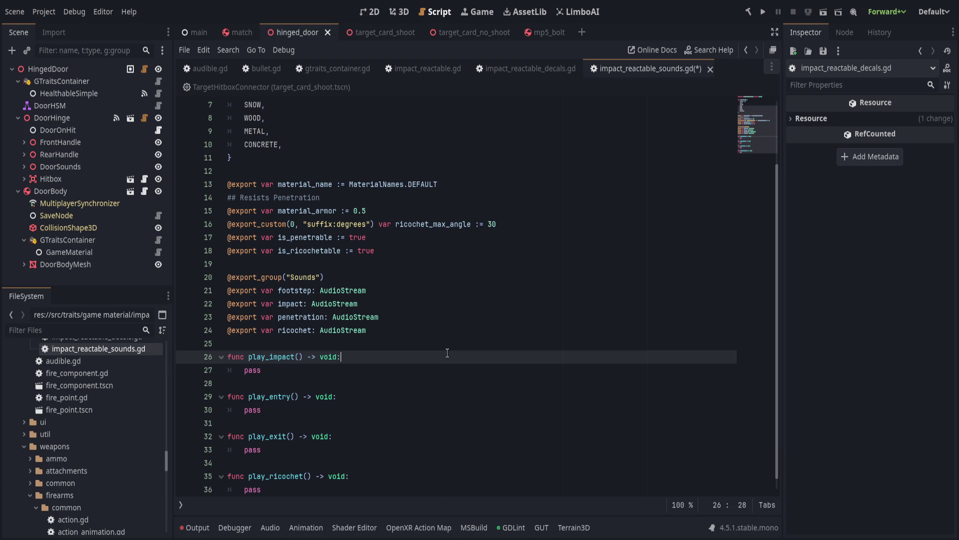
pyautogui.scroll(2, 448, 353)
pyautogui.click(474, 237)
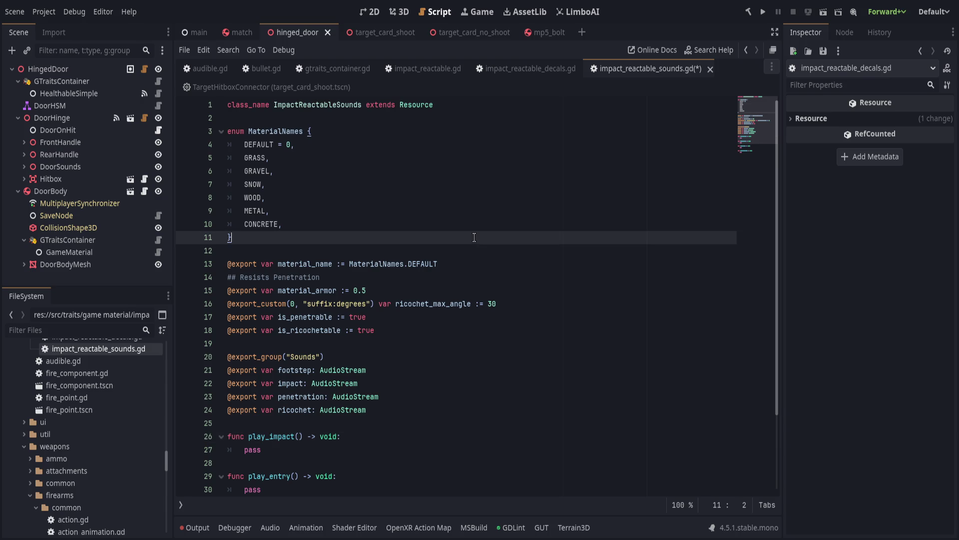
# Start an ImpactType enum below MaterialNames with IMPACT as its first entry.
pyautogui.press('Return')
pyautogui.press('Return')
pyautogui.write('enum ImpactT')
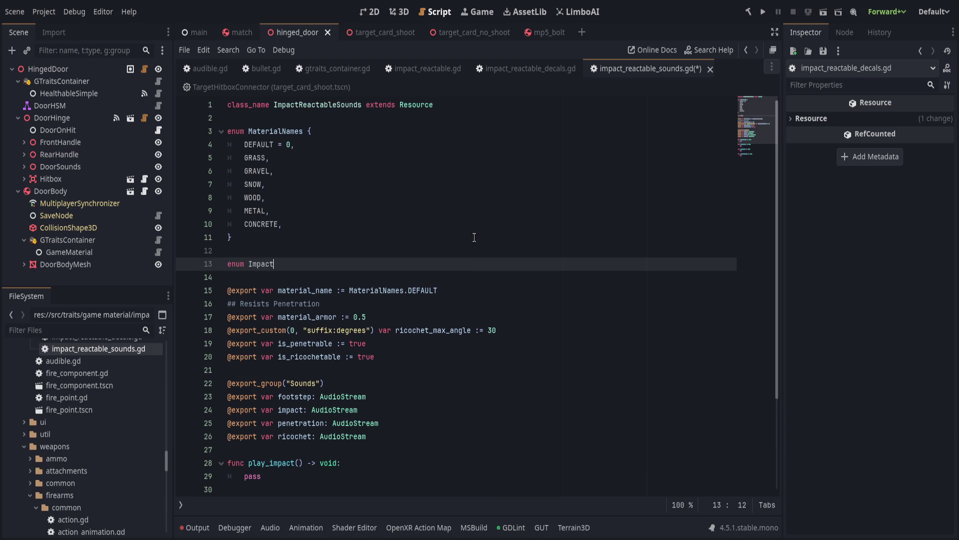
pyautogui.write('ype {')
pyautogui.press('Return')
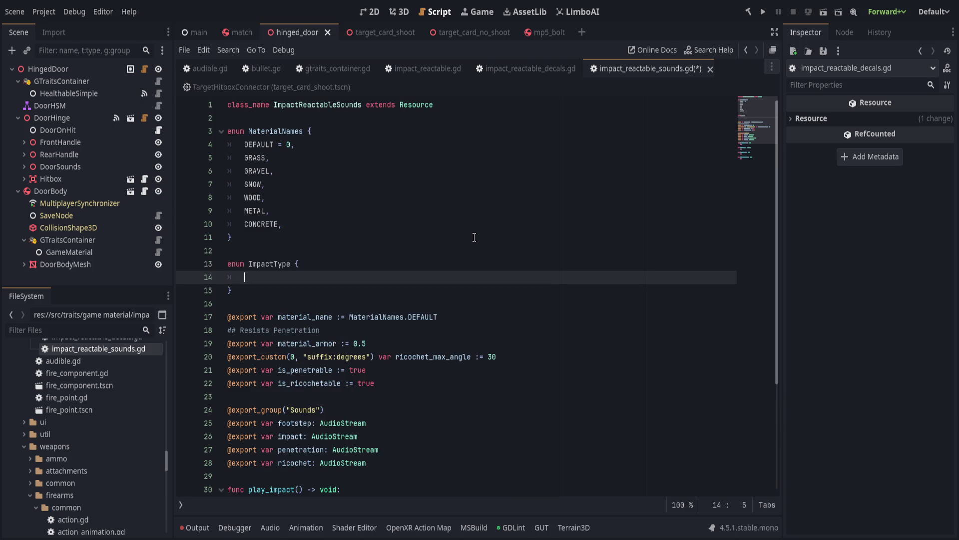
pyautogui.write('BULLET')
pyautogui.write(',')
pyautogui.press('Return')
pyautogui.write('ENTRY')
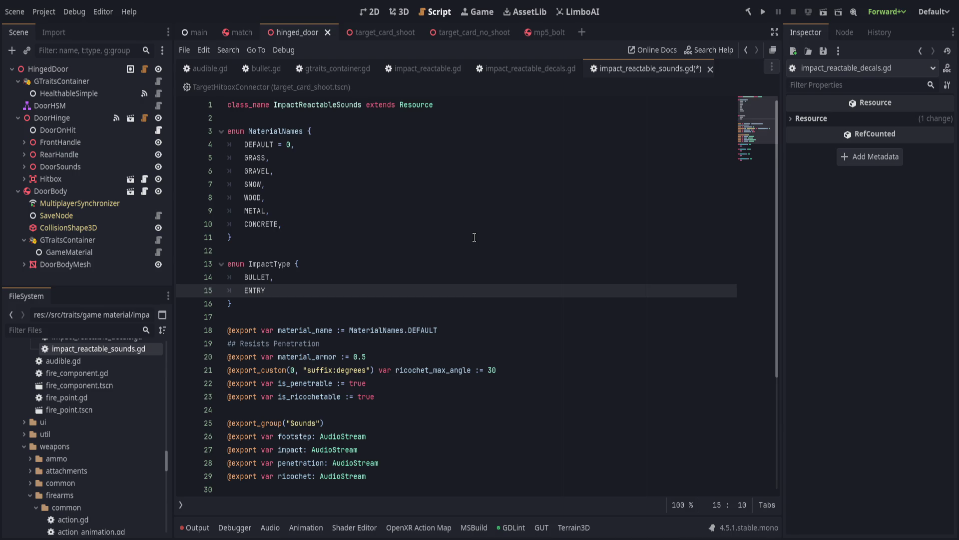
pyautogui.hotkey('shift', 'Up')
pyautogui.hotkey('shift', 'Home')
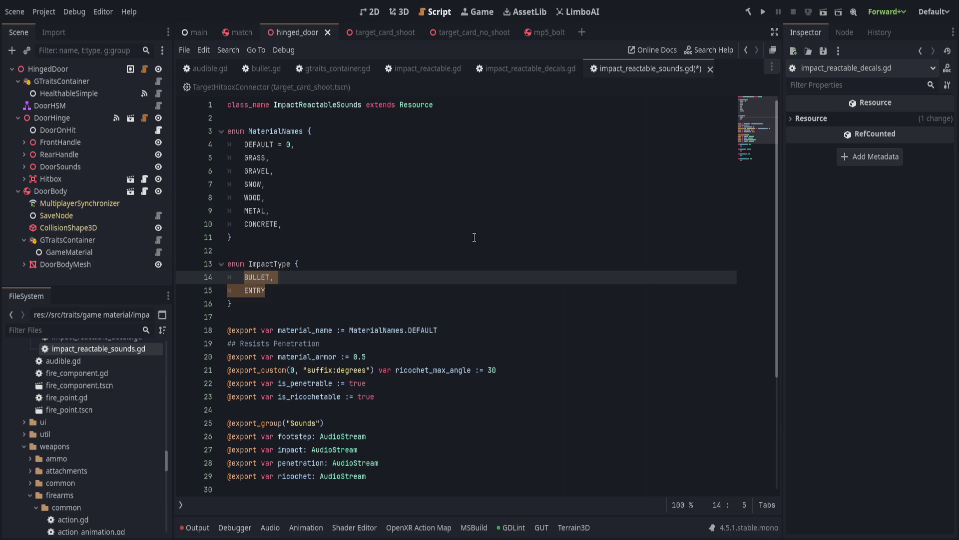
pyautogui.write('CONTACT,')
pyautogui.press('Return')
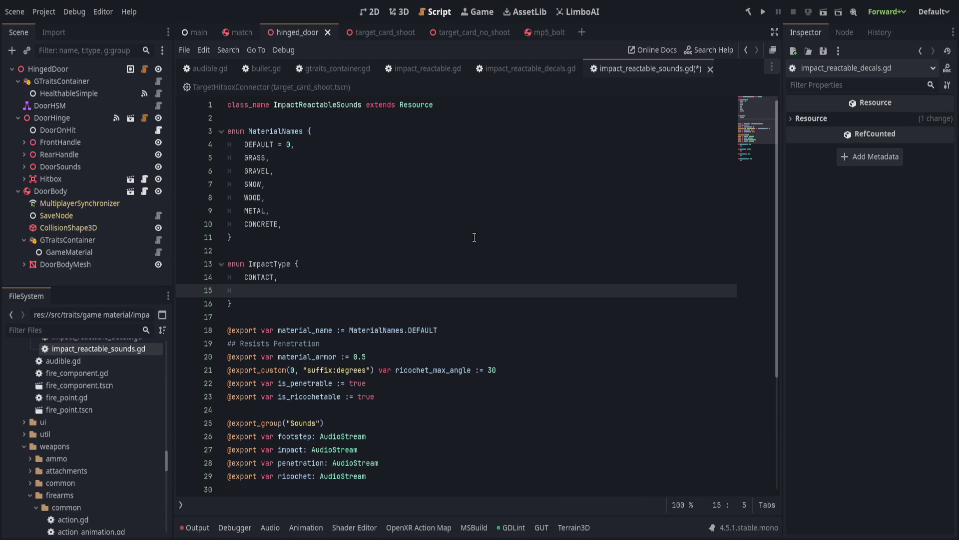
pyautogui.write('BULLET<')
pyautogui.press('BackSpace')
pyautogui.write(',')
pyautogui.press('Return')
pyautogui.press('BackSpace')
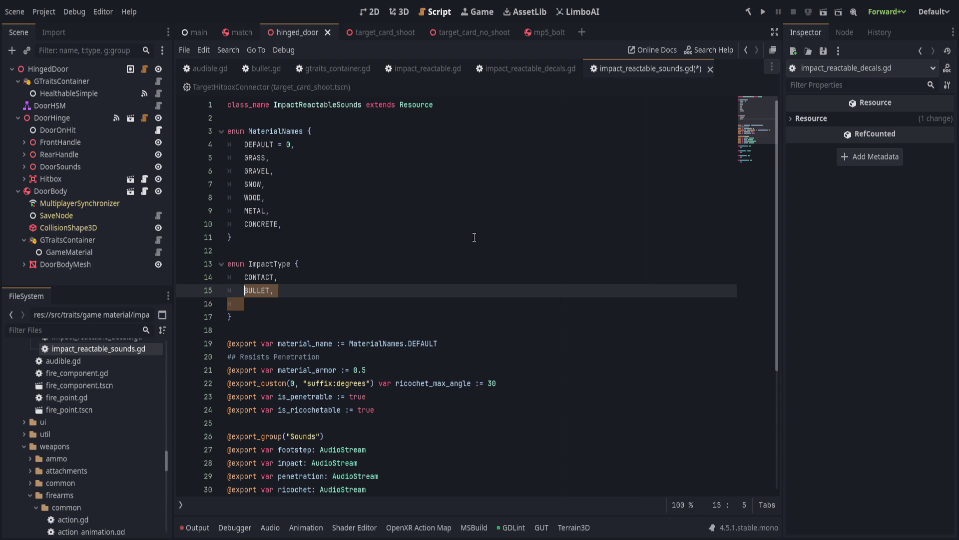
pyautogui.hotkey('shift', 'Up')
pyautogui.hotkey('shift', 'Home')
pyautogui.write('IMPACT,')
# Add BULLET_ENTRY and BULLET_RICOCHET entries to the ImpactType enum.
pyautogui.press('Return')
pyautogui.write('BULLET,')
pyautogui.press('Return')
pyautogui.write('CONTA')
pyautogui.press('BackSpace')
pyautogui.press('BackSpace')
pyautogui.press('BackSpace')
pyautogui.press('Up')
pyautogui.hotkey('ctrl', 'Right')
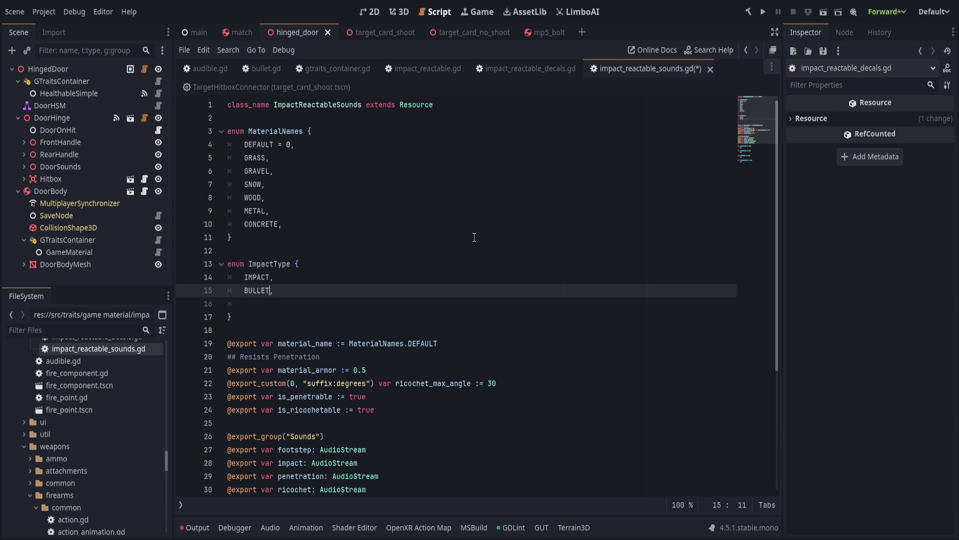
pyautogui.write('_ENTRY')
pyautogui.press('Down')
pyautogui.write('BULLET_')
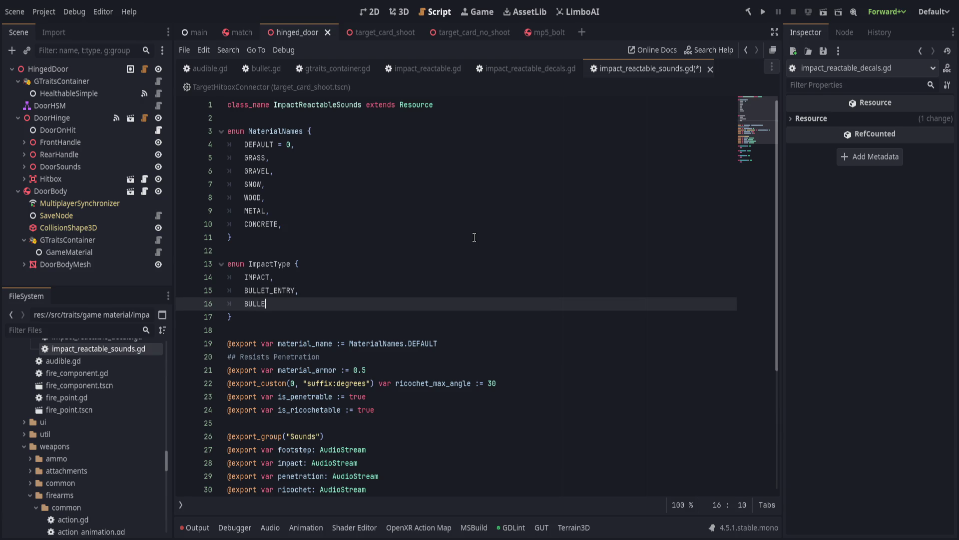
pyautogui.write('EXIT')
pyautogui.hotkey('ctrl', 'shift', 'k')
pyautogui.press('Up')
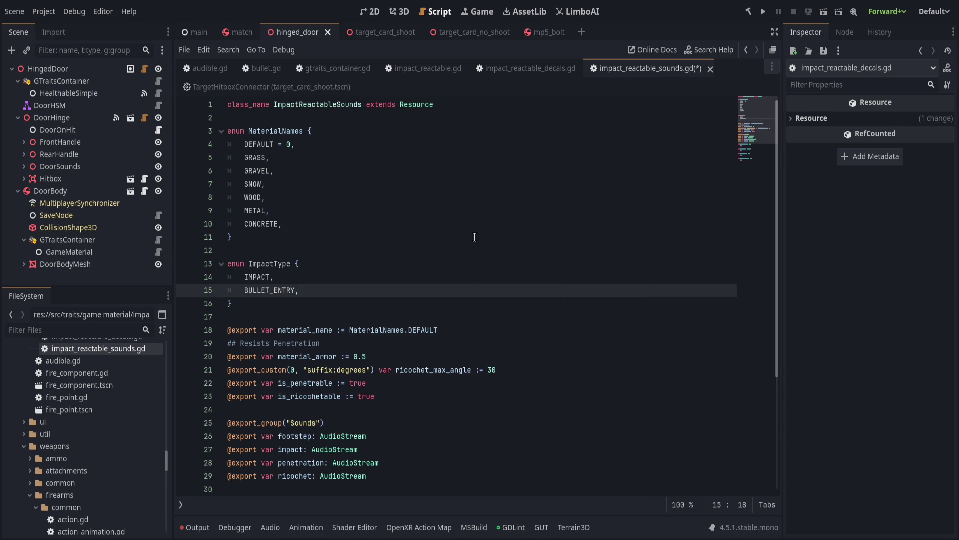
pyautogui.press('Return')
pyautogui.write('BULLET_')
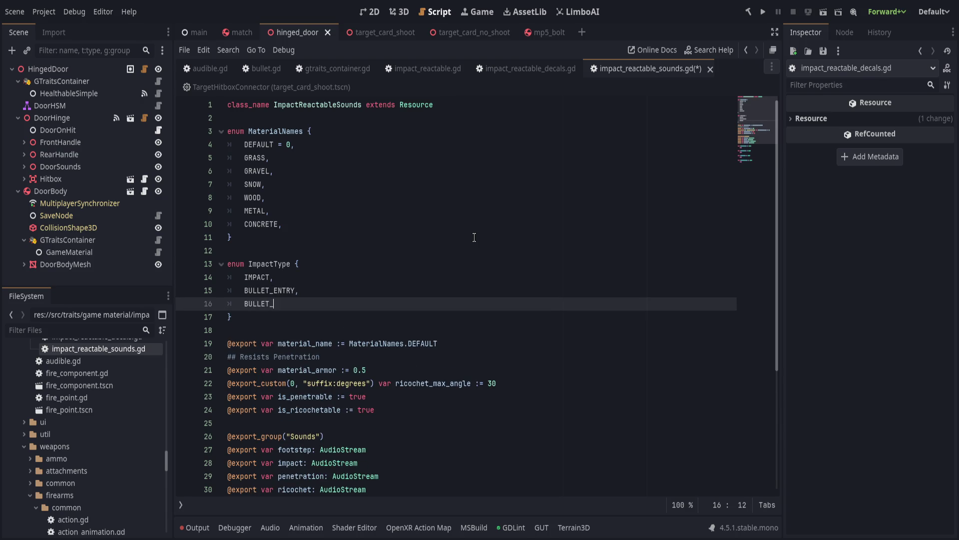
pyautogui.write('RICOCHE')
pyautogui.write('T,')
# Add BULLET_EXIT and BULLET_BLOCKED entries to the ImpactType enum.
pyautogui.click(372, 275)
pyautogui.press('Home')
pyautogui.write('PHYS')
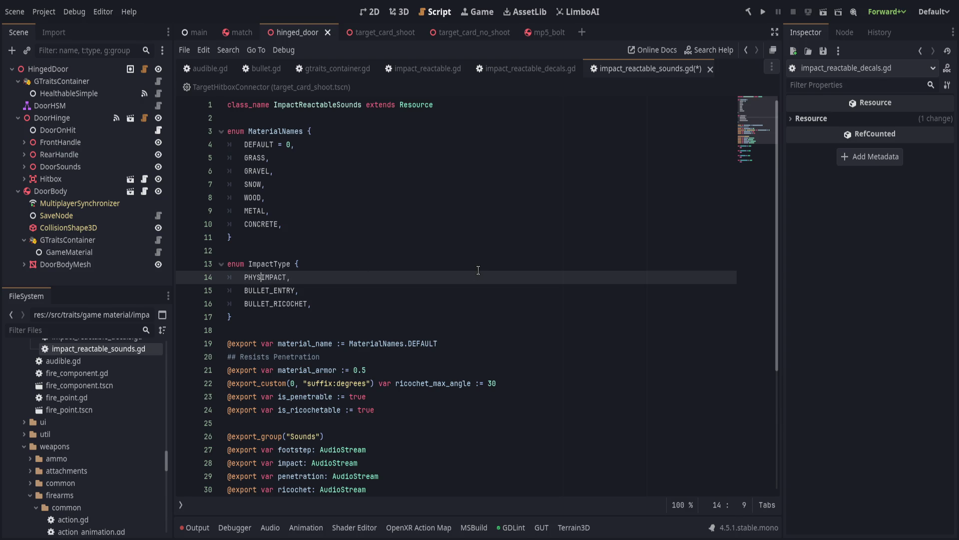
pyautogui.write('ICS')
pyautogui.hotkey('ctrl', 'z')
pyautogui.press('Down')
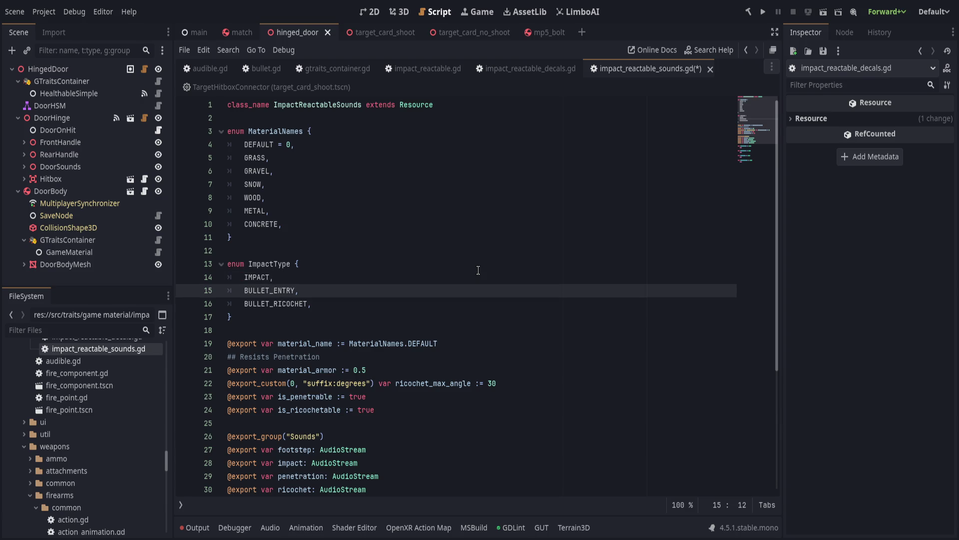
pyautogui.scroll(-5, 478, 270)
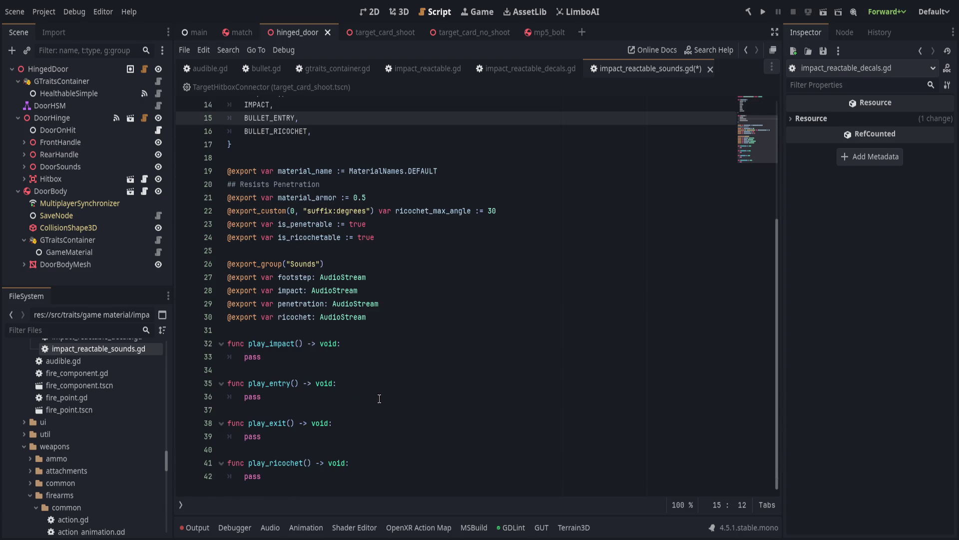
pyautogui.scroll(2, 379, 398)
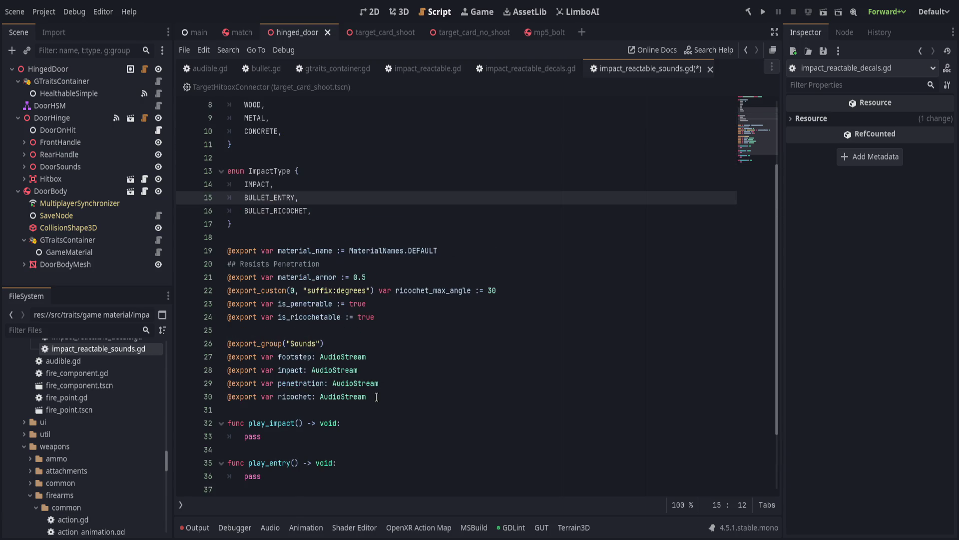
pyautogui.click(343, 196)
pyautogui.press('Return')
pyautogui.write('BULLET_EXIT,')
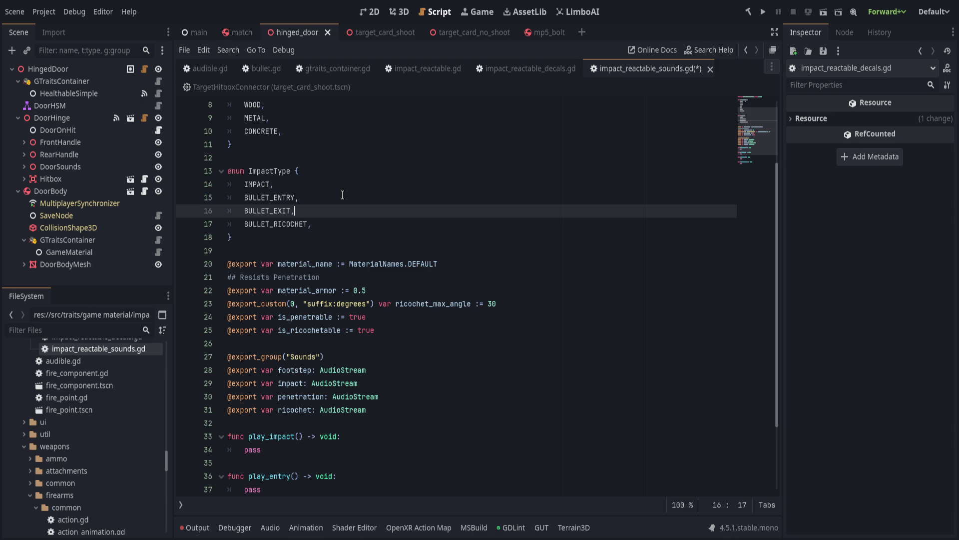
pyautogui.press('Up')
pyautogui.press('Up')
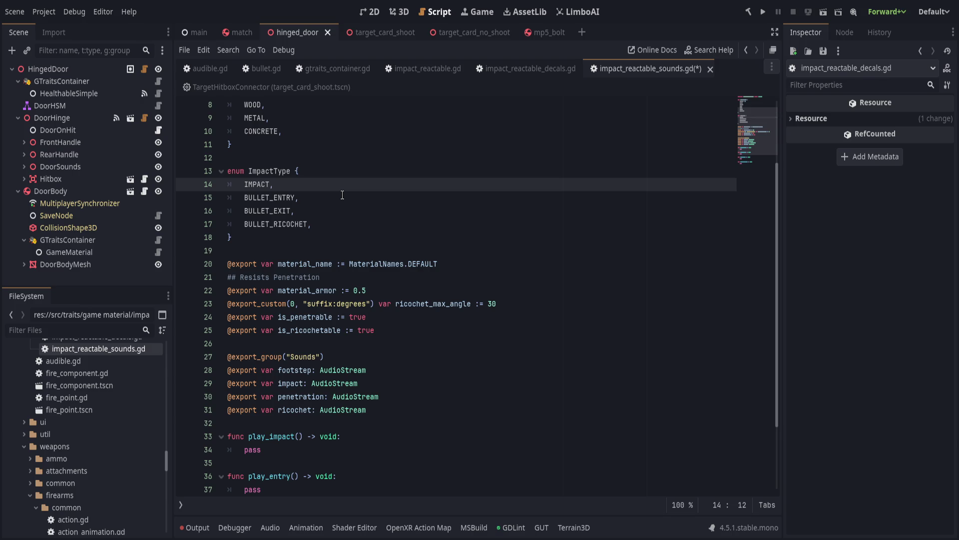
pyautogui.press('Down')
pyautogui.press('Down')
pyautogui.press('Down')
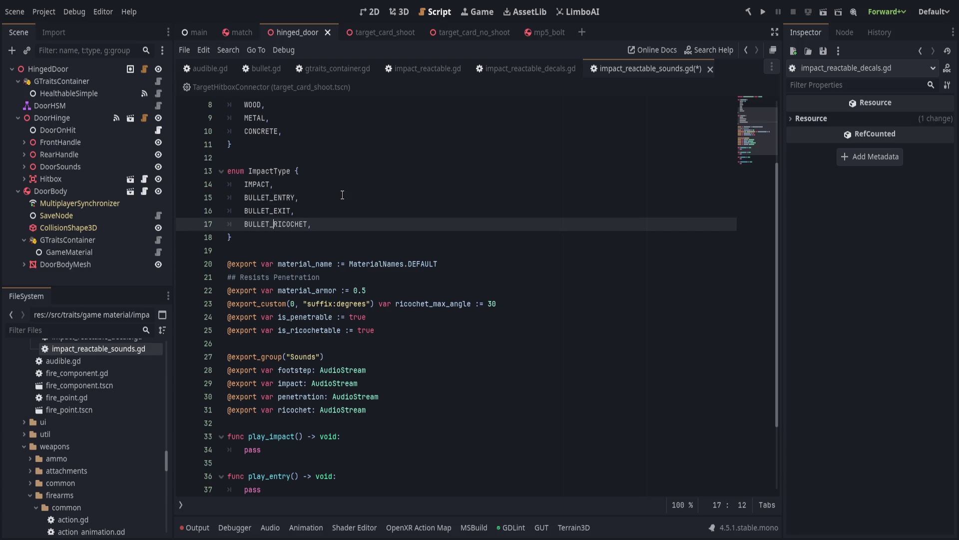
pyautogui.press('End')
pyautogui.press('Return')
pyautogui.write('BULLET_BLOCKED,')
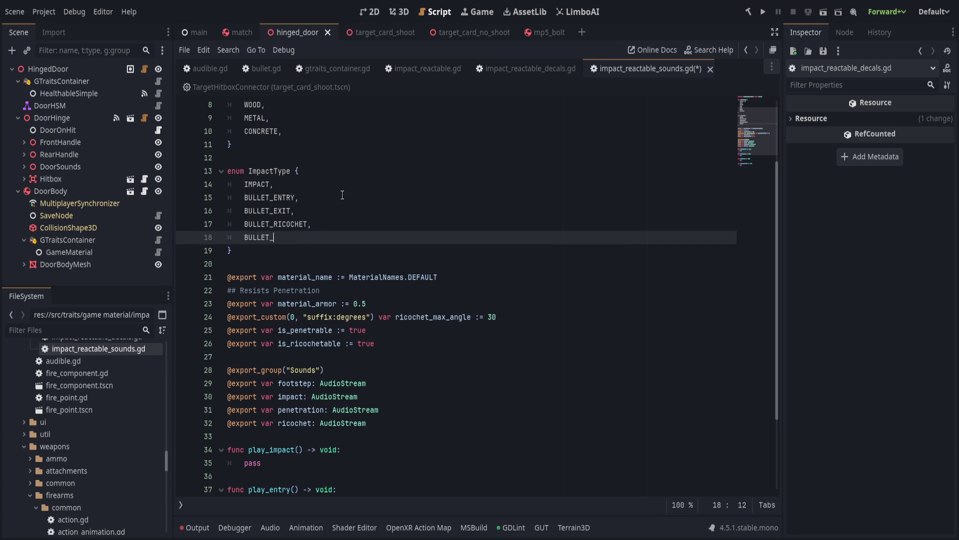
# Save, move BULLET_BLOCKED above BULLET_ENTRY, and set IMPACT = 0.
pyautogui.hotkey('ctrl', 's')
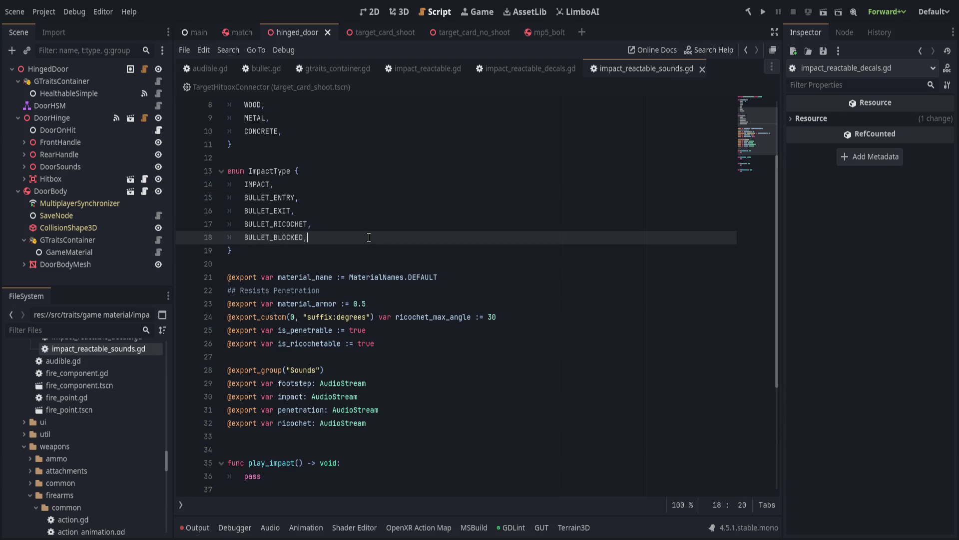
pyautogui.press('Up')
pyautogui.press('Up')
pyautogui.press('Up')
pyautogui.press('Down')
pyautogui.press('Down')
pyautogui.press('Down')
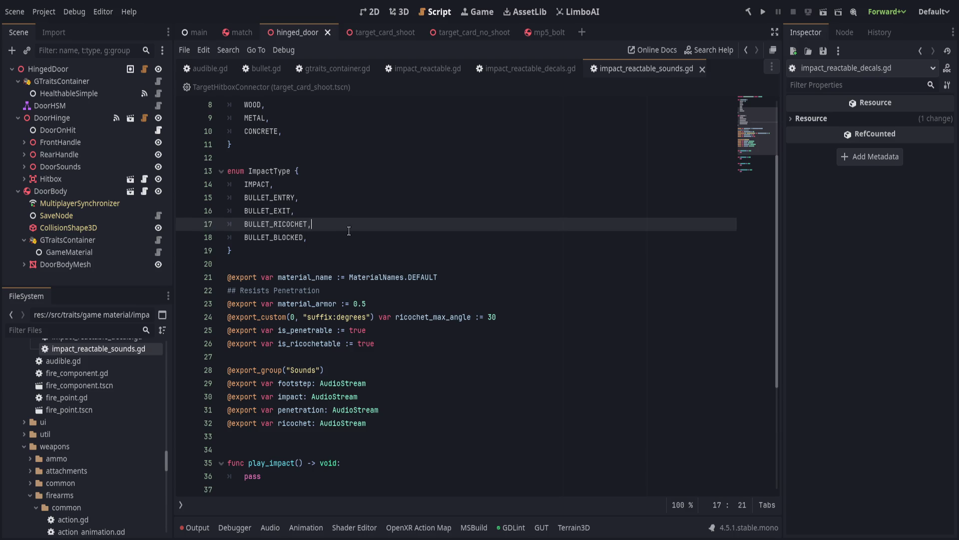
pyautogui.hotkey('alt', 'Up')
pyautogui.hotkey('alt', 'Up')
pyautogui.hotkey('alt', 'Up')
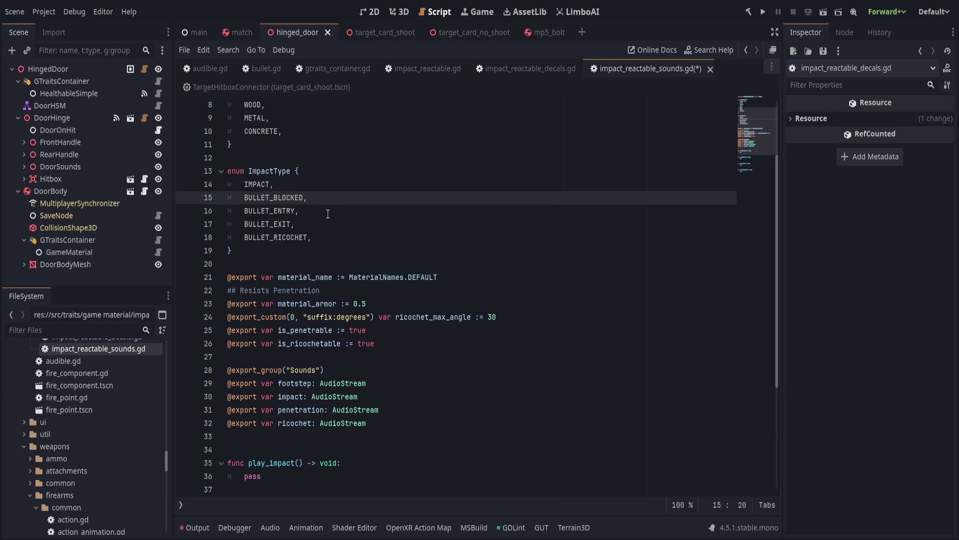
pyautogui.click(350, 184)
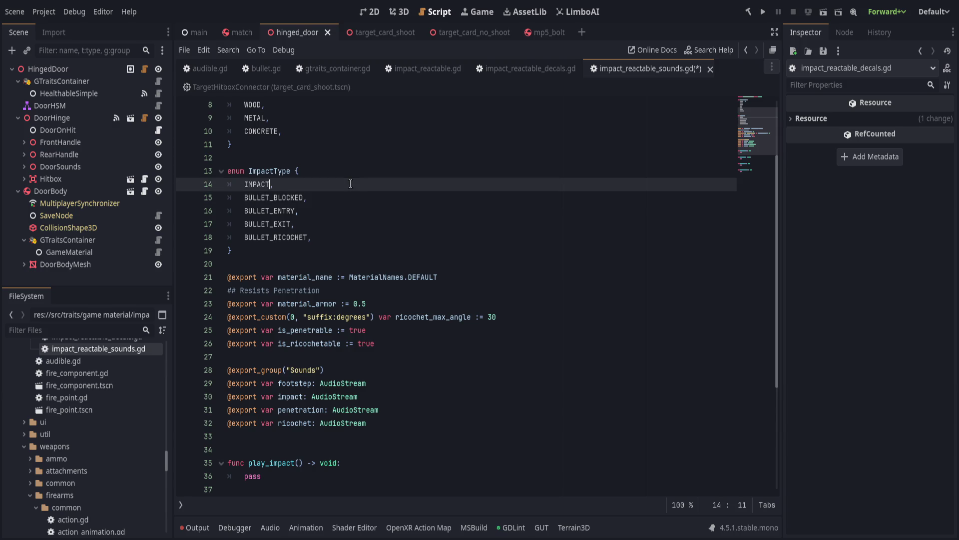
pyautogui.write('= 0')
# Add a comment after IMPACT = 0 describing it as rigidbody collisions.
pyautogui.press('Down')
pyautogui.click(359, 182)
pyautogui.write('# physics jim')
pyautogui.press('BackSpace')
pyautogui.press('BackSpace')
pyautogui.press('BackSpace')
pyautogui.write('impact, ie.')
pyautogui.press('BackSpace')
pyautogui.write('.e')
pyautogui.write('e.e..e')
pyautogui.press('BackSpace')
pyautogui.press('BackSpace')
pyautogui.press('BackSpace')
pyautogui.write('.e.')
pyautogui.write(' rigidbod')
pyautogui.write('y collisions')
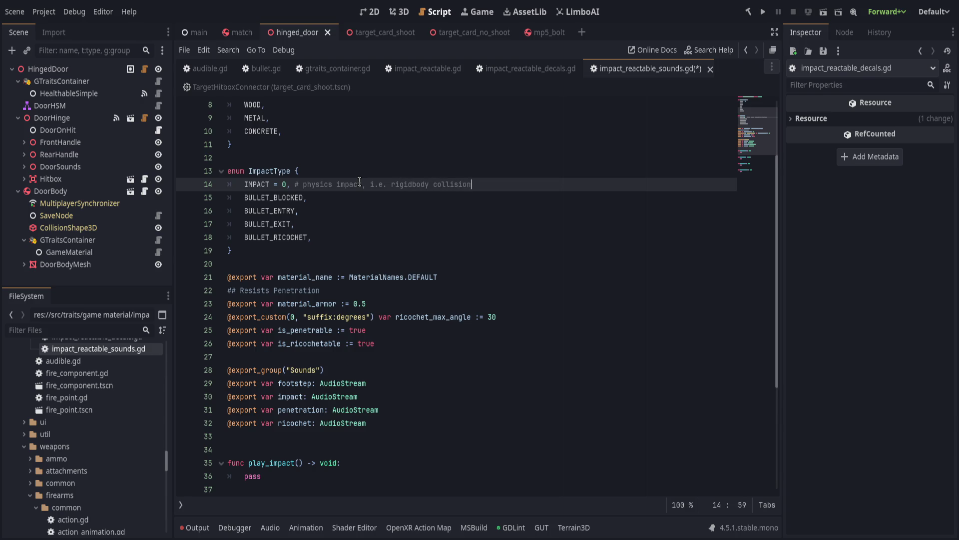
pyautogui.scroll(-4, 402, 346)
# Add a play function taking node: Node3D and impact: ImpactType below the ricochet export.
pyautogui.click(468, 258)
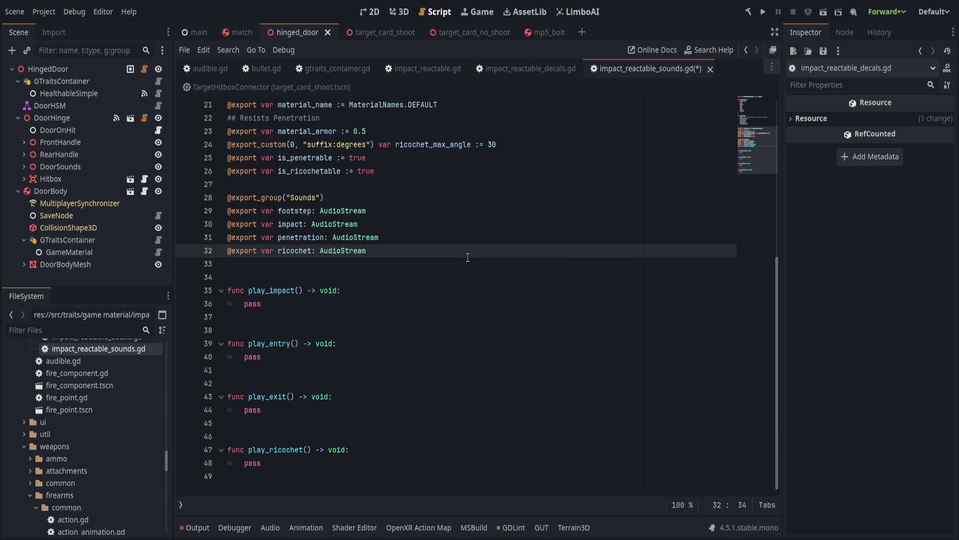
pyautogui.press('Return')
pyautogui.press('Return')
pyautogui.press('Return')
pyautogui.write('func play_')
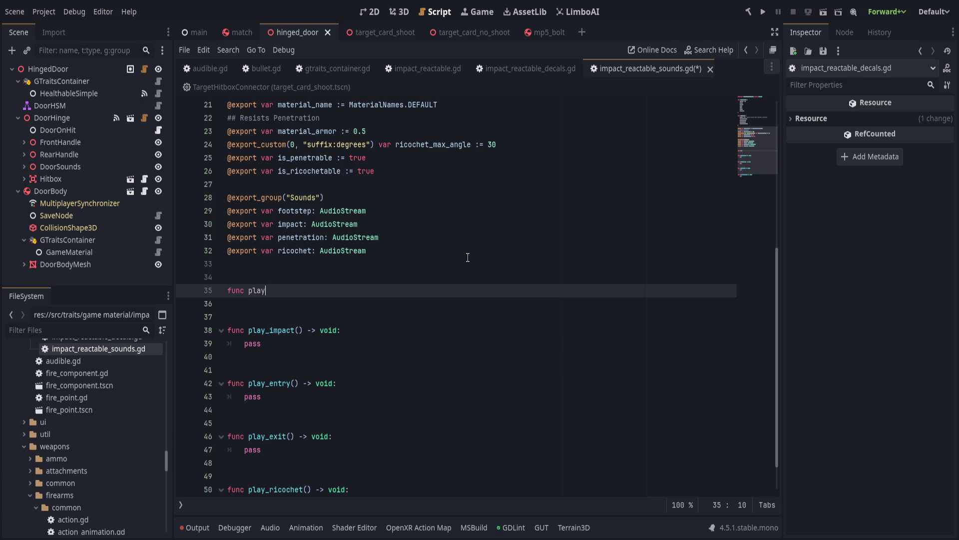
pyautogui.write('(')
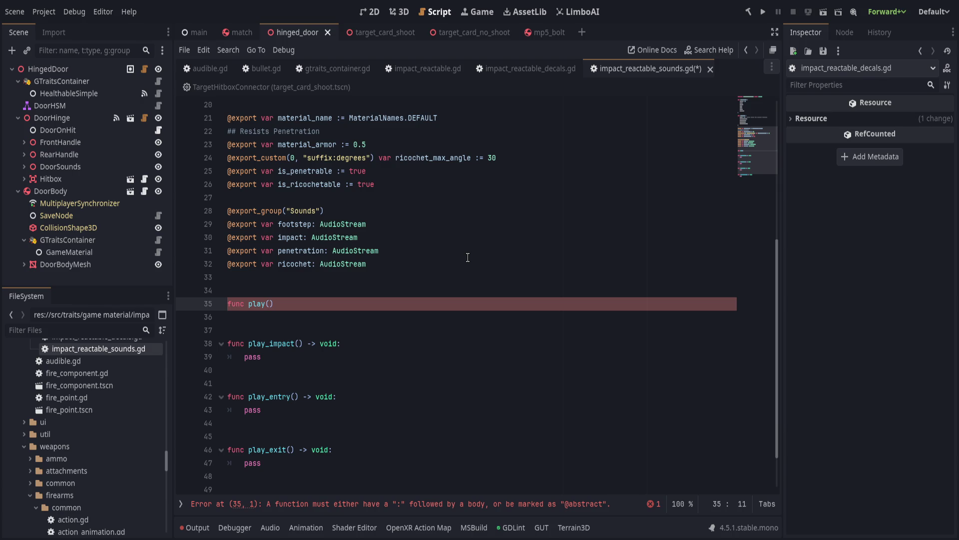
pyautogui.write('ImpactTyp')
pyautogui.write('e')
pyautogui.write('impact:')
pyautogui.press('Right')
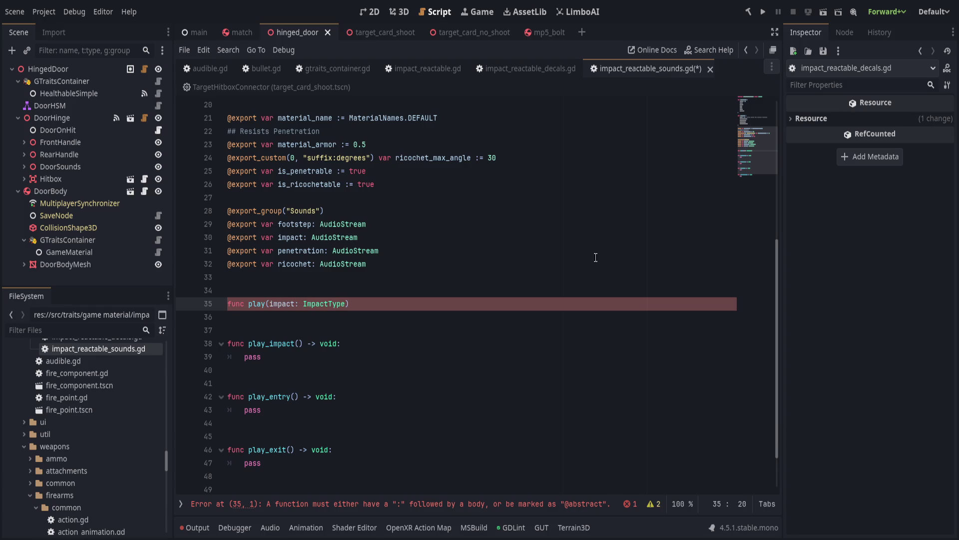
pyautogui.scroll(2, 596, 257)
pyautogui.click(344, 383)
pyautogui.click(270, 381)
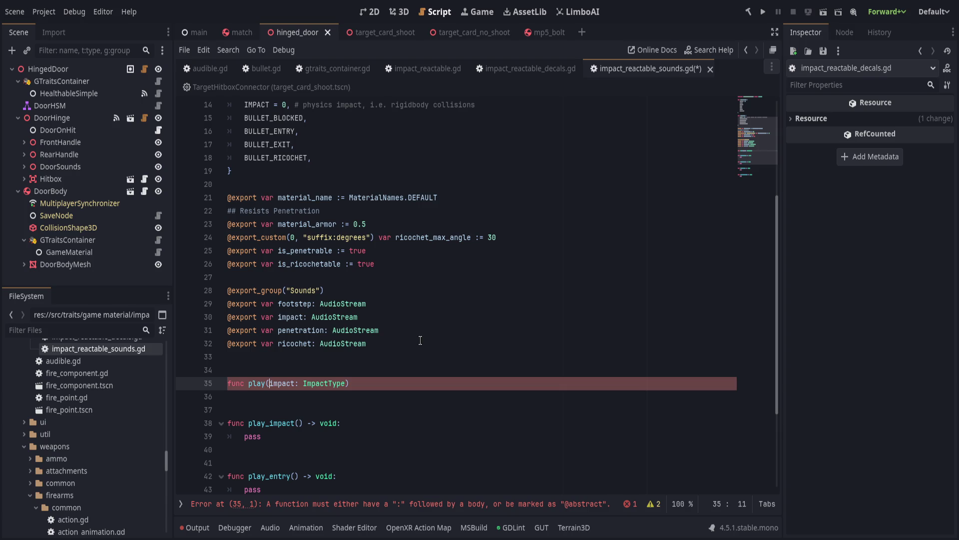
pyautogui.write('object,')
pyautogui.press('End')
pyautogui.hotkey('ctrl', 'Left')
pyautogui.hotkey('ctrl', 'Left')
pyautogui.hotkey('ctrl', 'Left')
pyautogui.hotkey('ctrl', 'BackSpace')
pyautogui.write('node: Node3D')
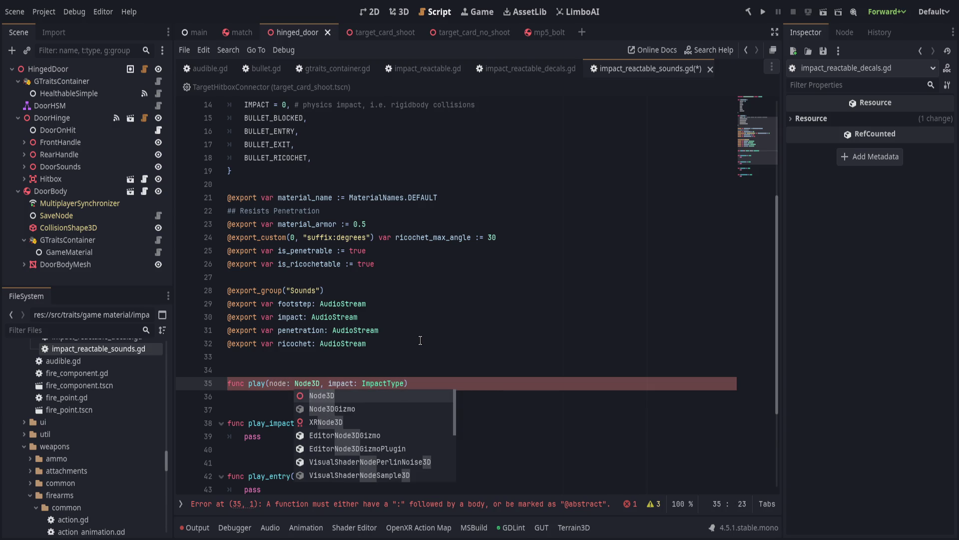
# Give play a void return type and start its body with match impact:.
pyautogui.press('End')
pyautogui.press('Left')
pyautogui.write(',')
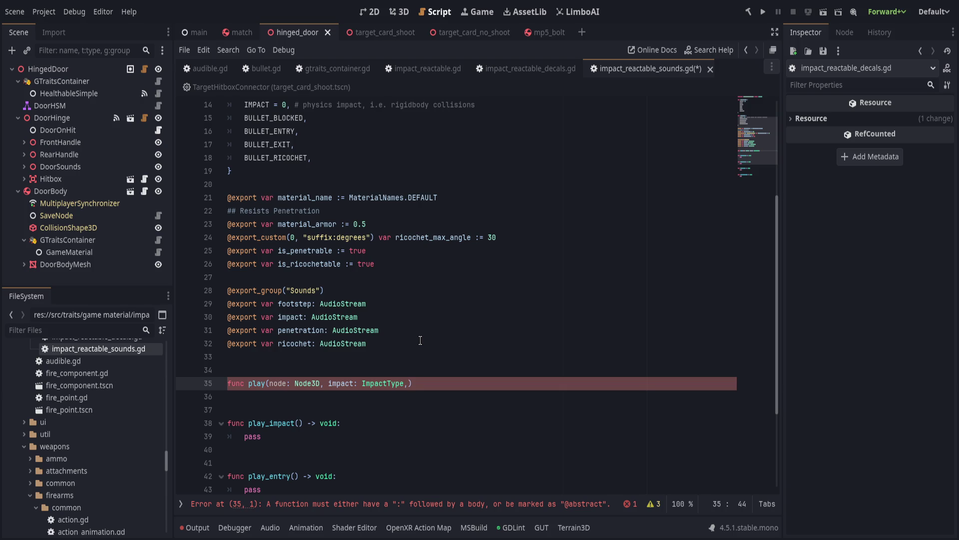
pyautogui.press('BackSpace')
pyautogui.write('.')
pyautogui.press('BackSpace')
pyautogui.write('> void:')
pyautogui.press('Return')
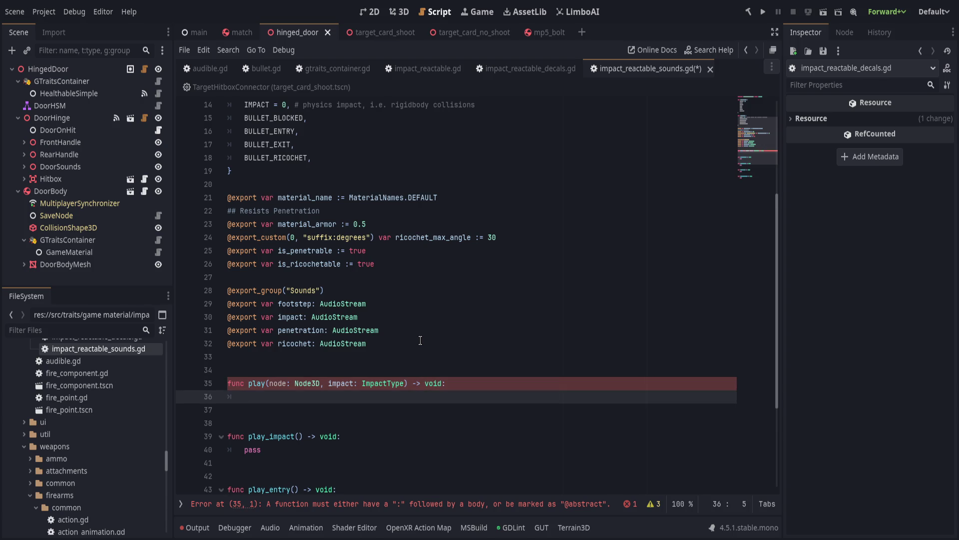
pyautogui.write('match impact:')
pyautogui.press('Return')
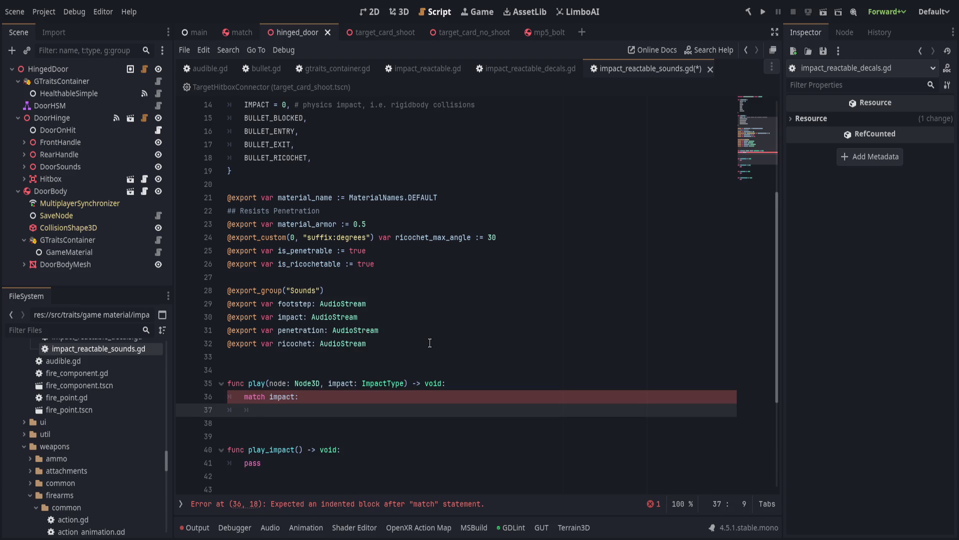
# Cut the ImpactType enum block out of the sounds script.
pyautogui.scroll(1, 429, 343)
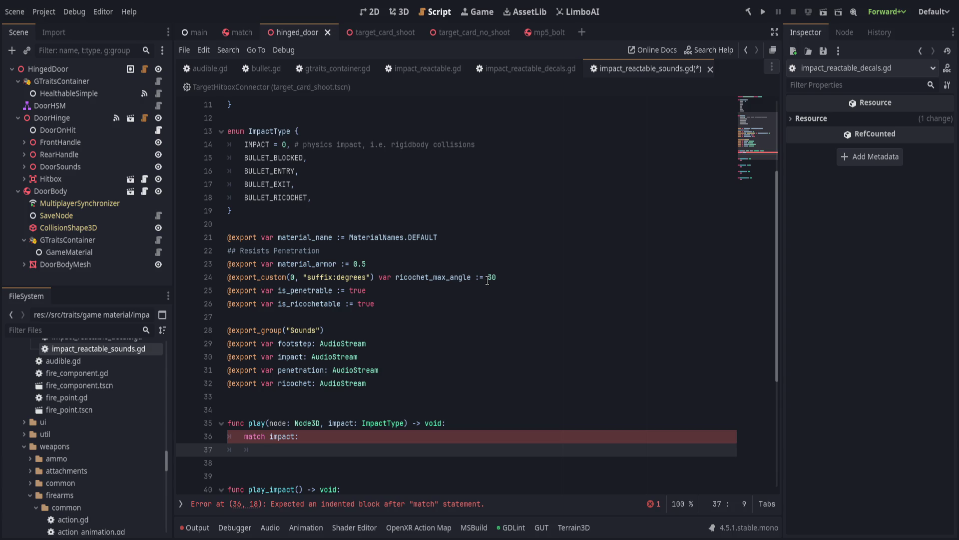
pyautogui.scroll(-5, 487, 280)
pyautogui.scroll(6, 309, 280)
pyautogui.moveTo(294, 264); pyautogui.dragTo(310, 146)
pyautogui.hotkey('ctrl', 'c')
pyautogui.press('BackSpace')
# Paste the ImpactType enum into impact_reactable.gd below the class line.
pyautogui.click(425, 69)
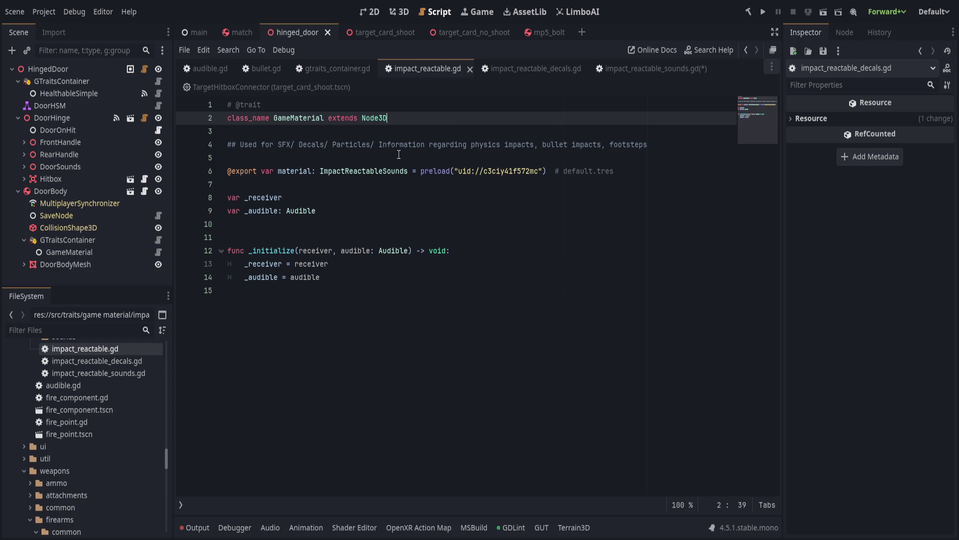
pyautogui.click(399, 154)
pyautogui.press('Return')
pyautogui.click(378, 158)
pyautogui.press('Return')
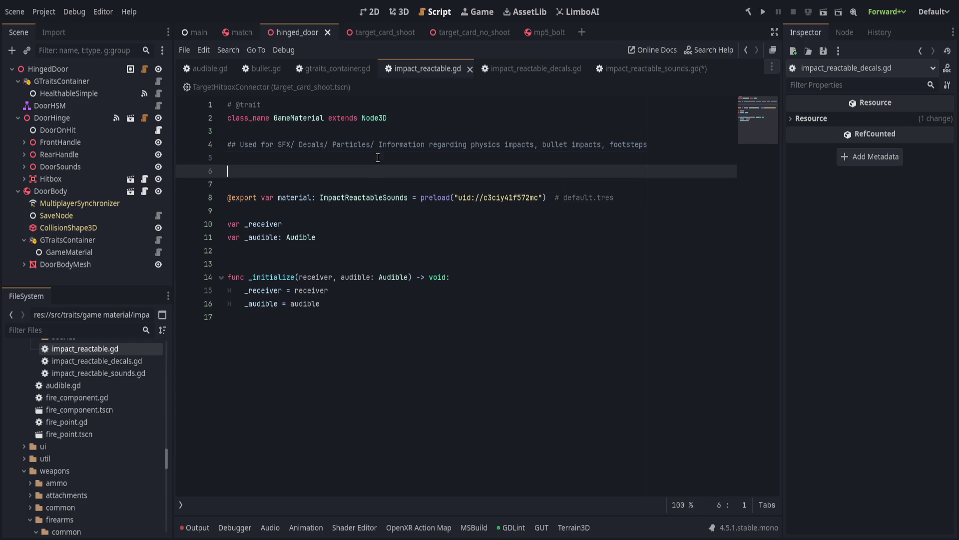
pyautogui.hotkey('ctrl', 'v')
# Move the play function from the sounds script into impact_reactable.gd, discarding the empty stub functions.
pyautogui.click(672, 70)
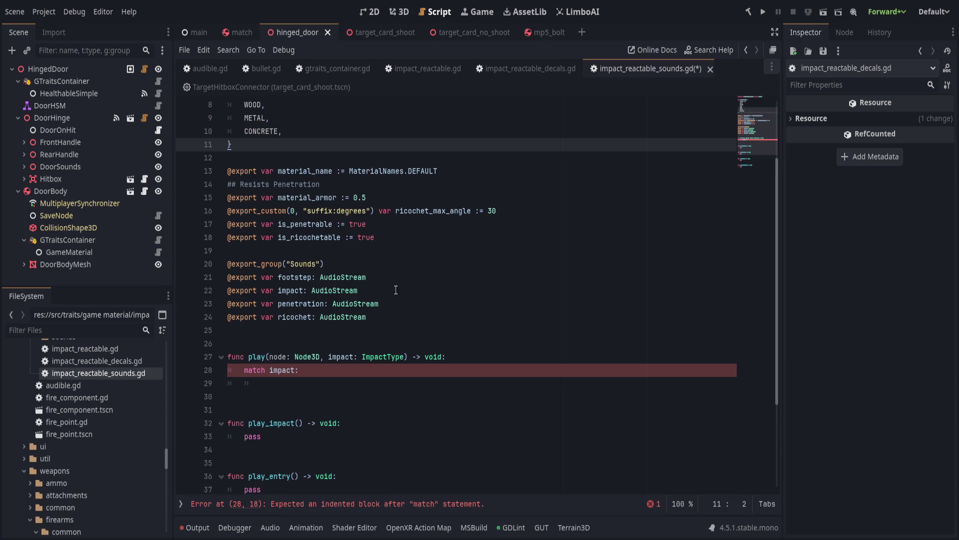
pyautogui.scroll(-3, 396, 289)
pyautogui.moveTo(305, 200); pyautogui.dragTo(309, 480)
pyautogui.press('Delete')
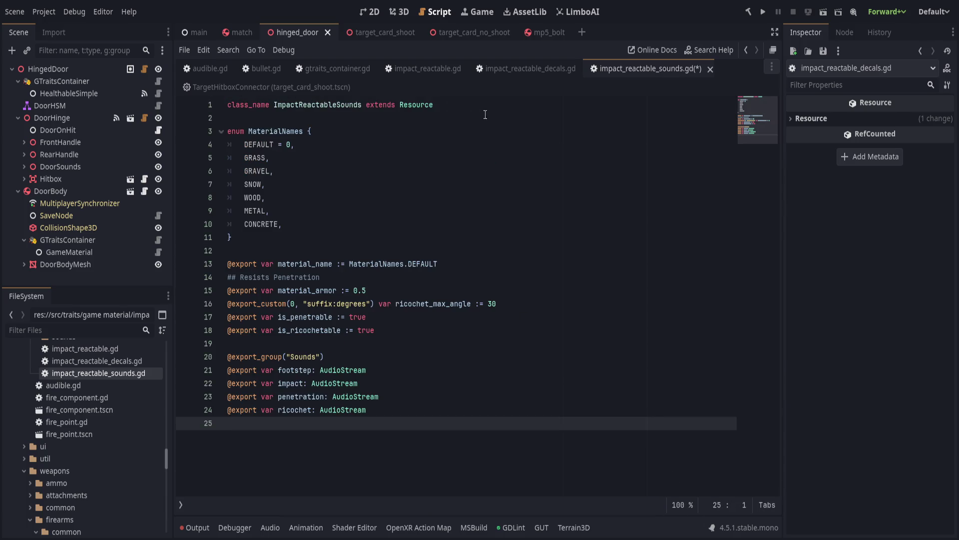
pyautogui.click(419, 70)
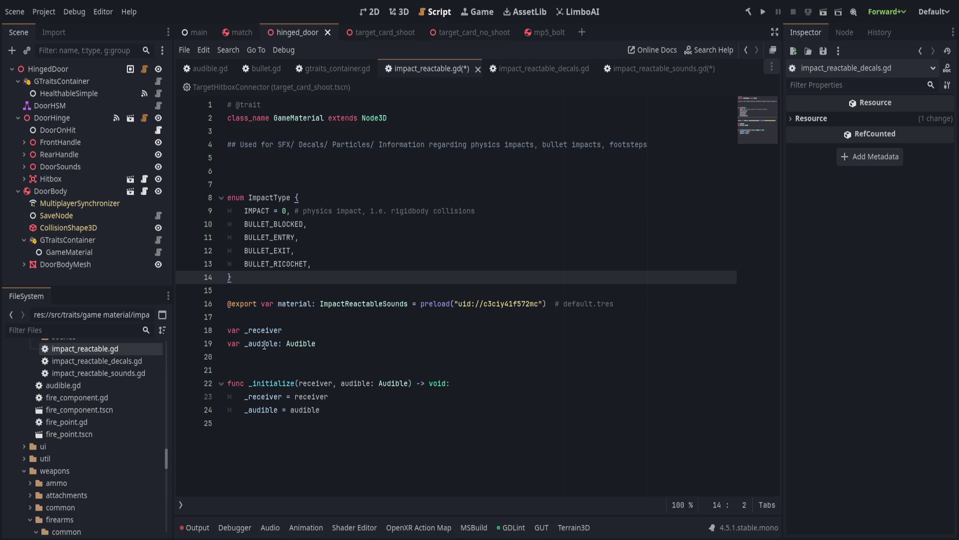
pyautogui.click(350, 442)
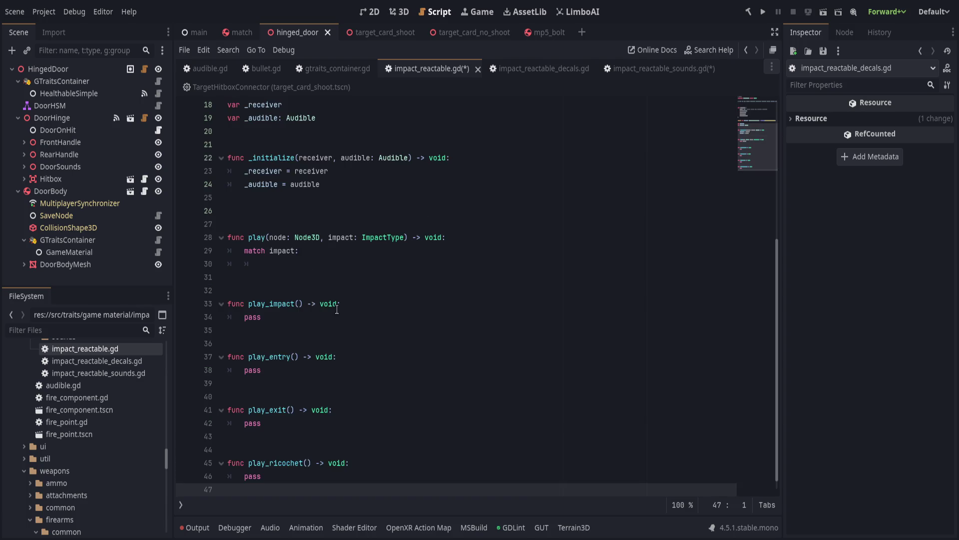
pyautogui.press('Up')
pyautogui.press('Up')
pyautogui.press('Up')
pyautogui.hotkey('ctrl', 'shift', 'End')
pyautogui.press('Delete')
# Add the first match case ImpactType.IMPACT with a pass body.
pyautogui.scroll(-1, 358, 462)
pyautogui.press('Up')
pyautogui.press('Up')
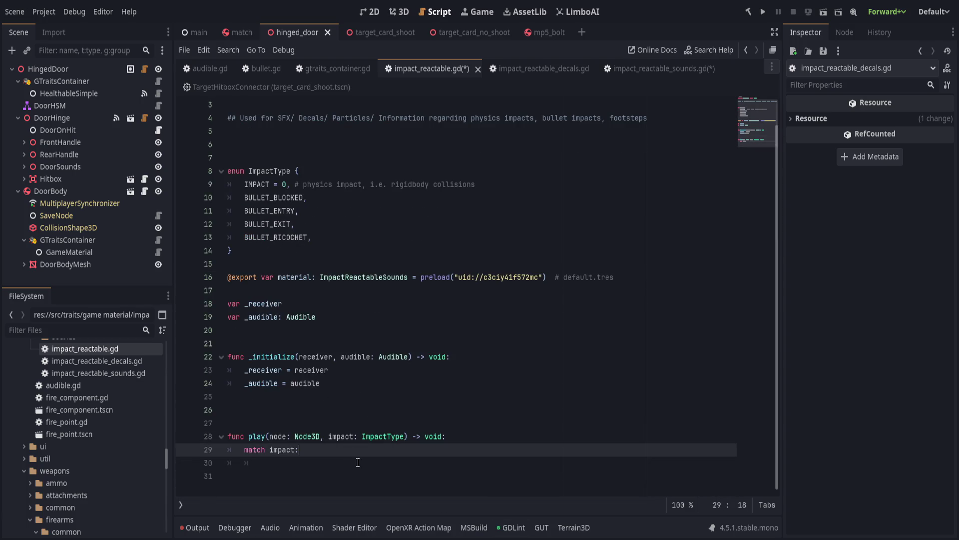
pyautogui.click(358, 462)
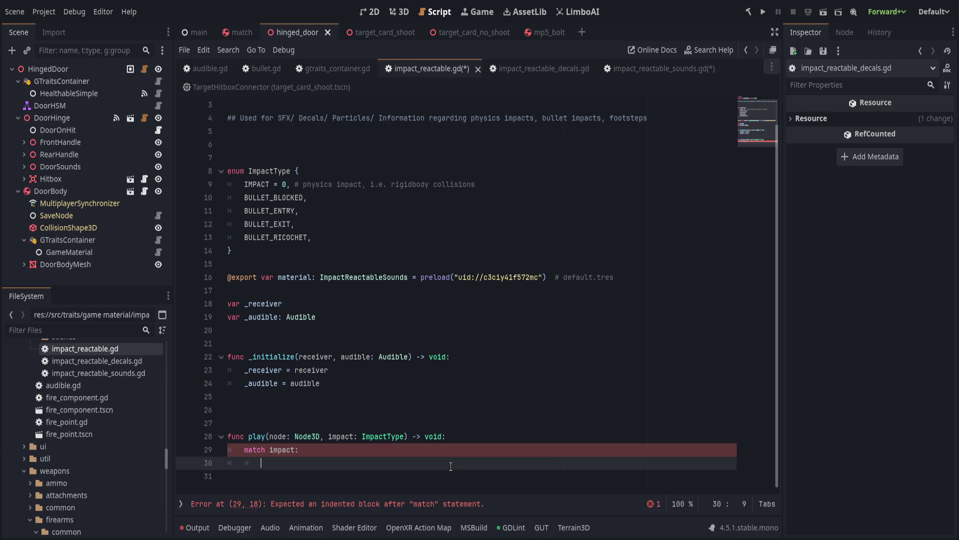
pyautogui.write('IMPACT:')
pyautogui.press('Return')
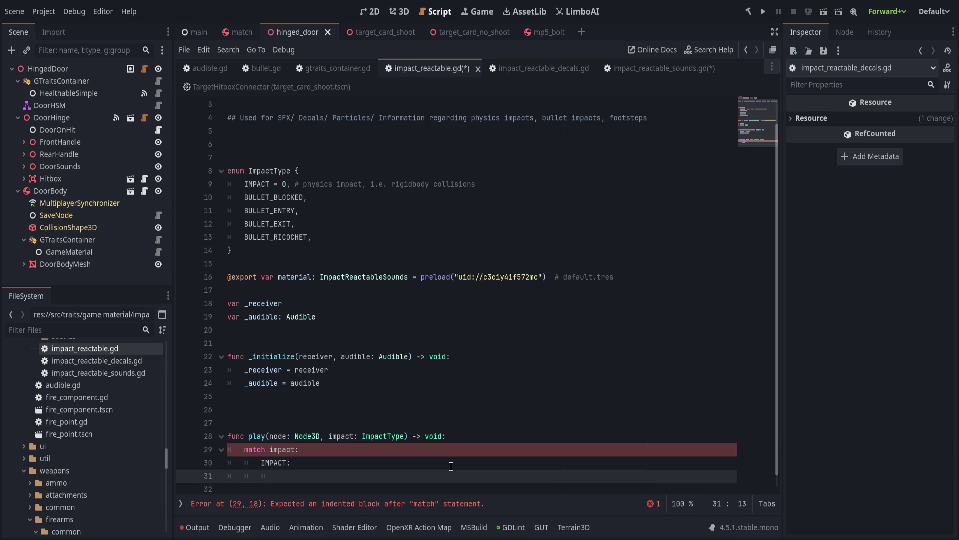
pyautogui.write('pass')
pyautogui.press('Return')
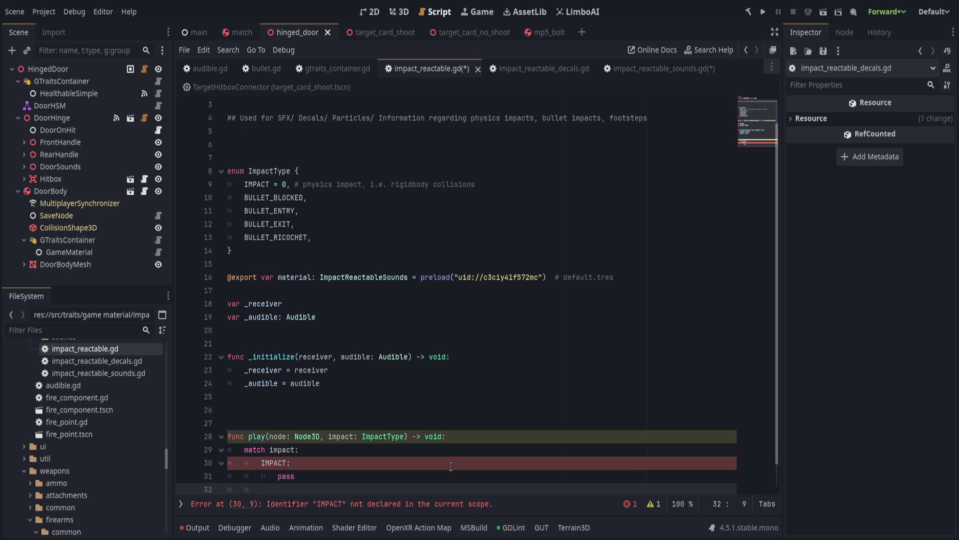
pyautogui.doubleClick(269, 171)
pyautogui.hotkey('ctrl', 'c')
pyautogui.click(261, 463)
pyautogui.hotkey('ctrl', 'v')
pyautogui.write('.')
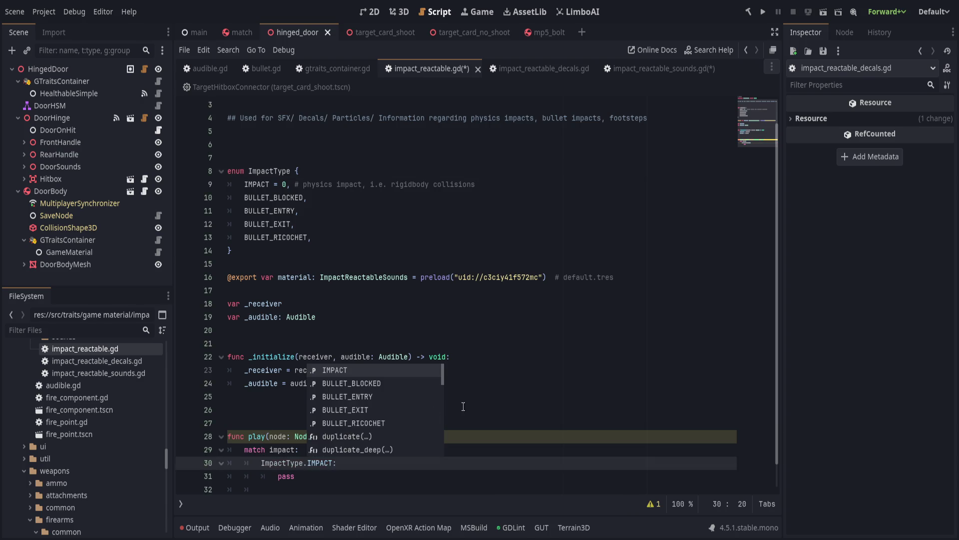
# Add ImpactType.BULLET_BLOCKED and ImpactType.BULLET_ENTRY cases, each with pass.
pyautogui.scroll(-1, 301, 339)
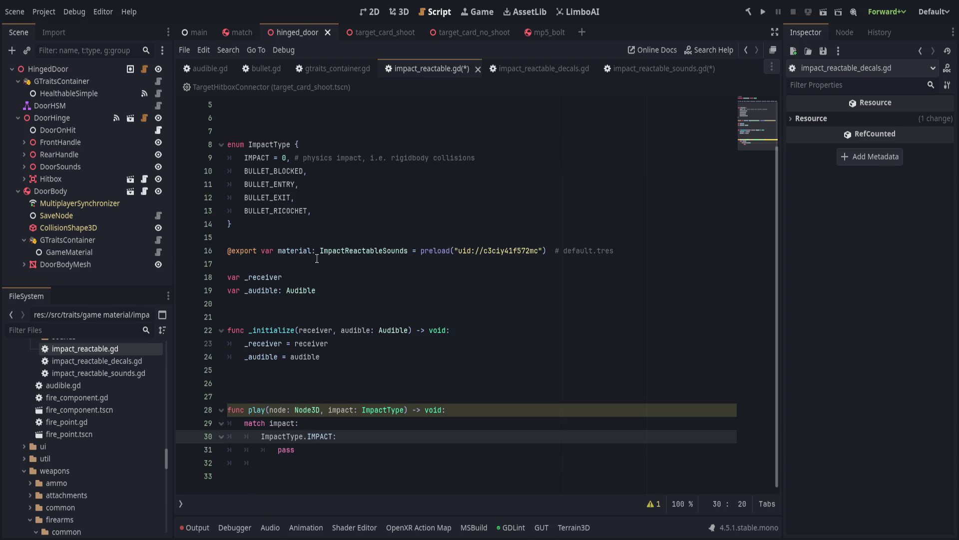
pyautogui.click(334, 460)
pyautogui.write('ImpactType.')
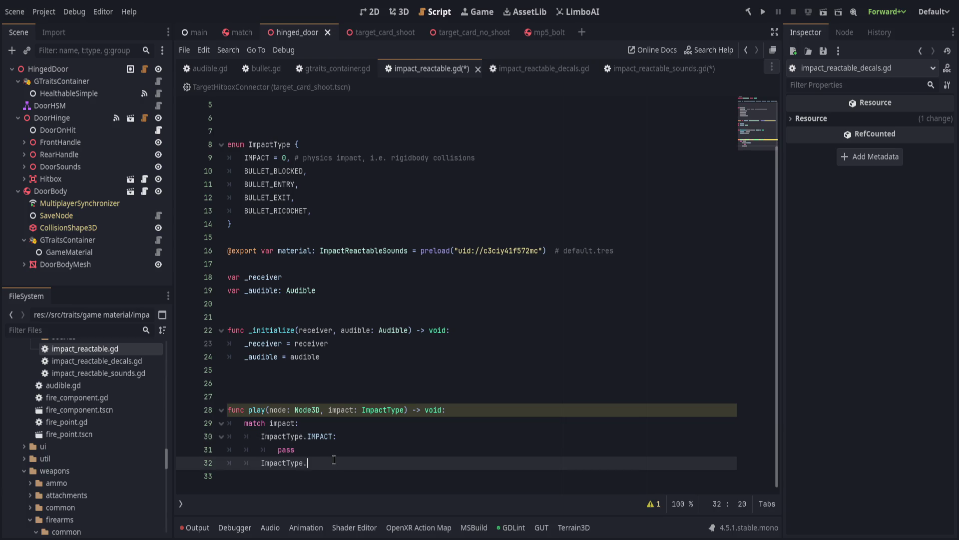
pyautogui.write('BU')
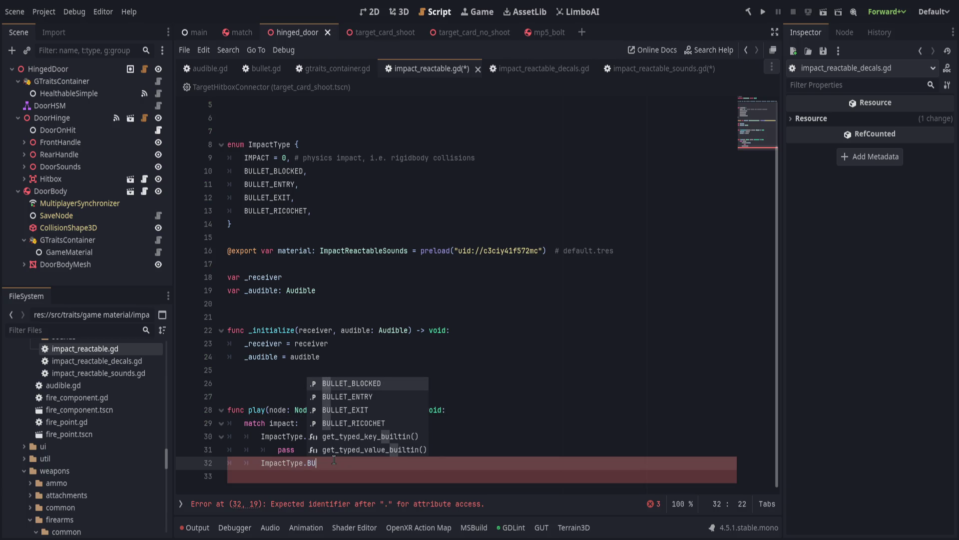
pyautogui.press('Return')
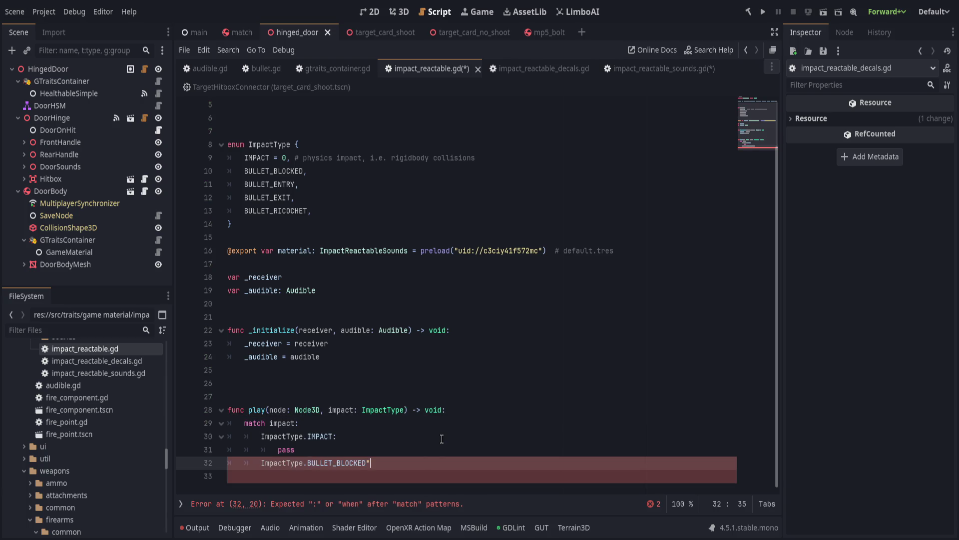
pyautogui.press('Return')
pyautogui.write('pass')
pyautogui.press('Return')
pyautogui.press('Return')
pyautogui.press('BackSpace')
pyautogui.press('BackSpace')
pyautogui.press('BackSpace')
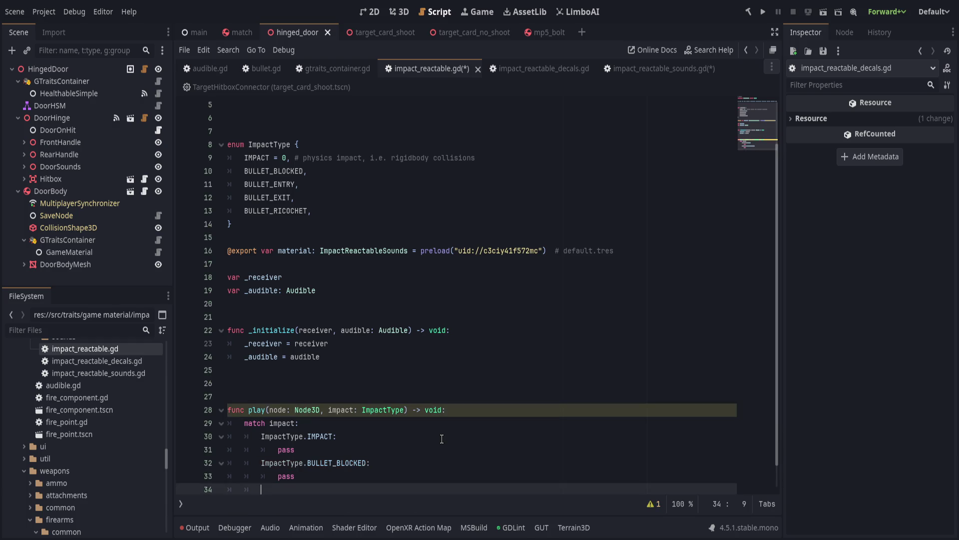
pyautogui.write('ImpactType.BU')
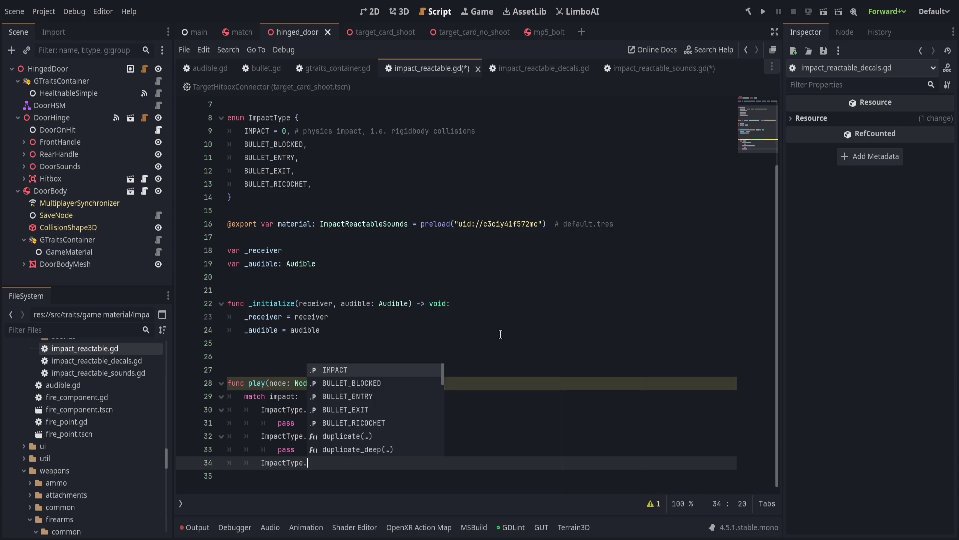
pyautogui.press('Down')
pyautogui.press('Return')
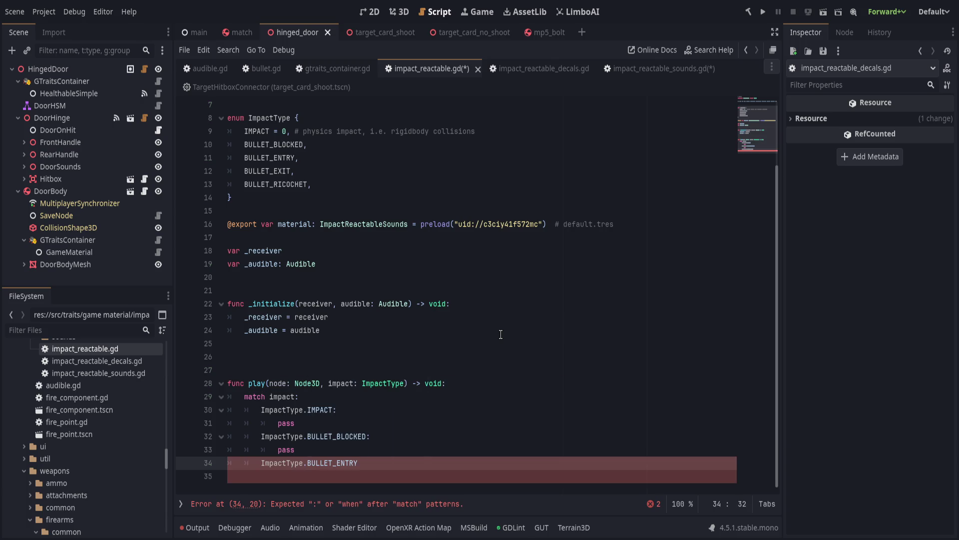
pyautogui.write(':')
pyautogui.press('Return')
pyautogui.write('pass')
pyautogui.press('Return')
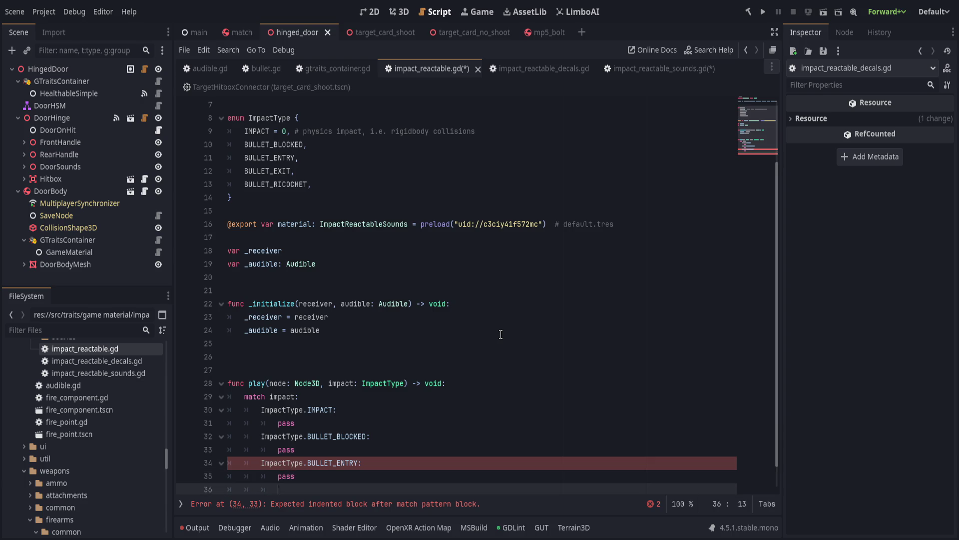
# Add ImpactType.BULLET_EXIT and ImpactType.BULLET_RICOCHET cases, each with pass.
pyautogui.write('Imp')
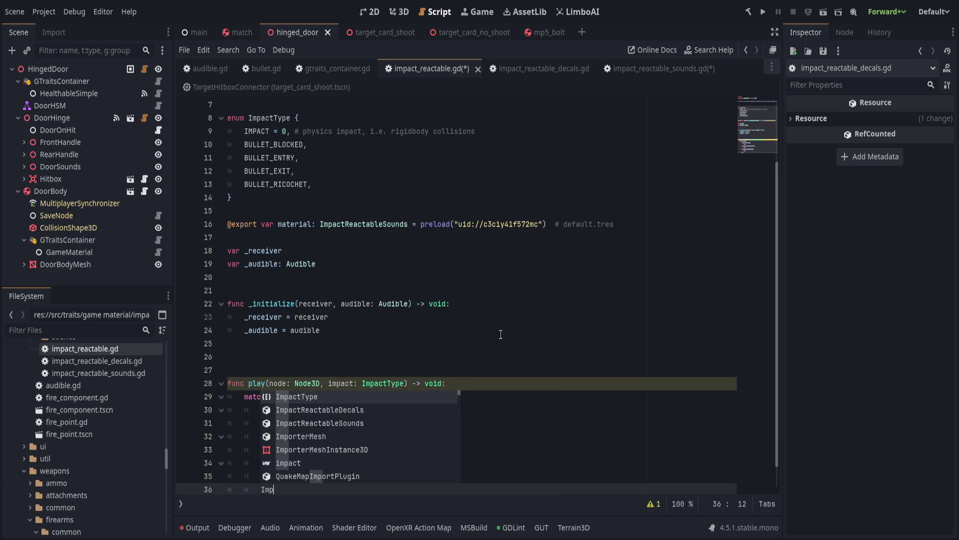
pyautogui.write('actType.')
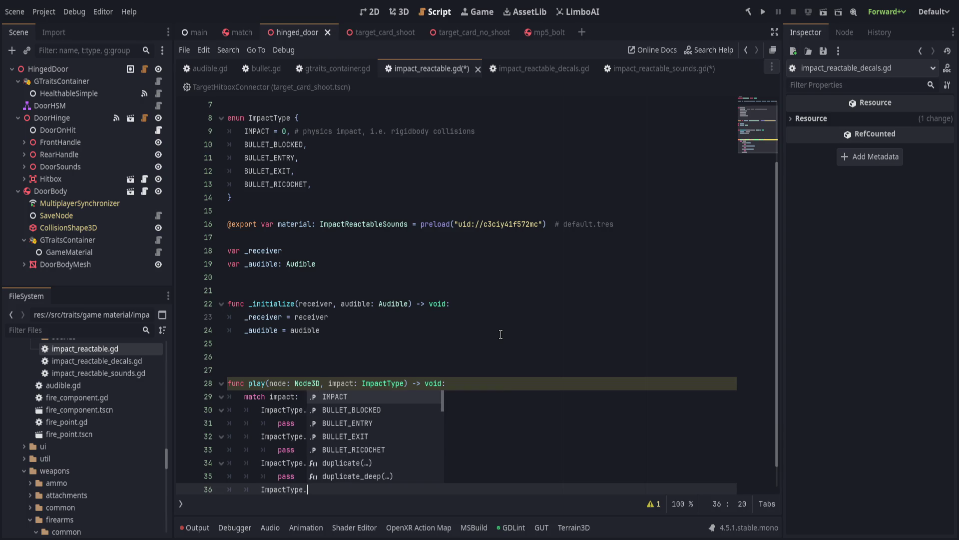
pyautogui.write('en')
pyautogui.press('Return')
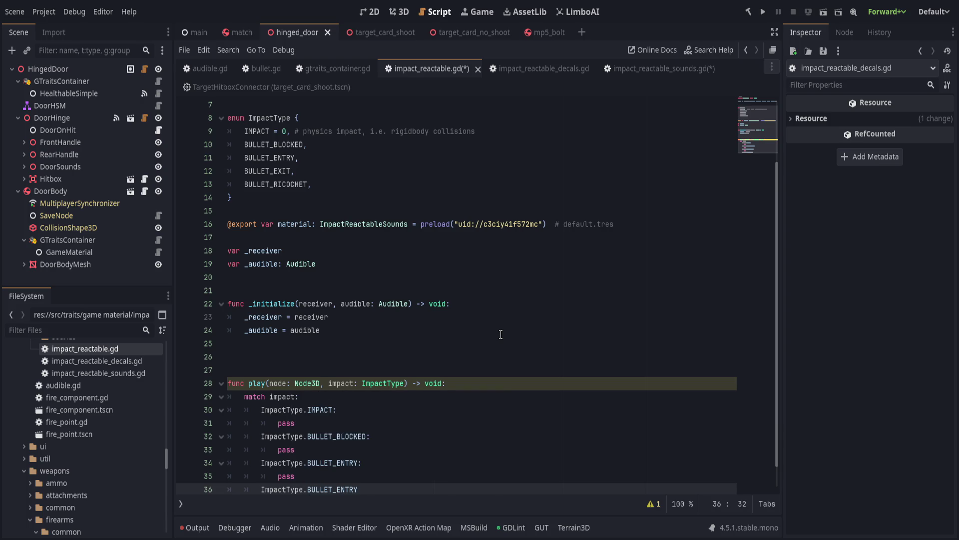
pyautogui.write(':')
pyautogui.press('Return')
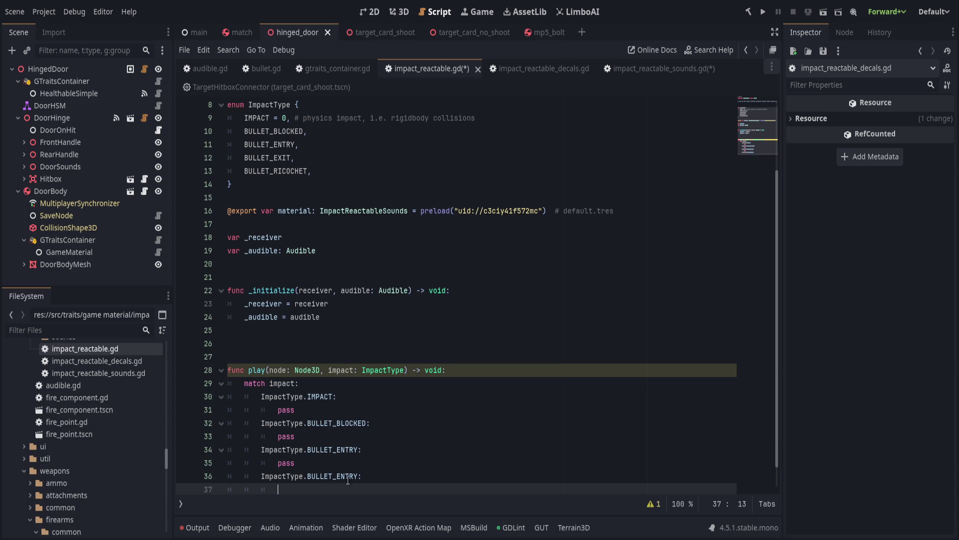
pyautogui.click(348, 475)
pyautogui.press('Delete')
pyautogui.press('Delete')
pyautogui.press('Delete')
pyautogui.press('BackSpace')
pyautogui.write('XIT')
pyautogui.press('Return')
pyautogui.write('pass')
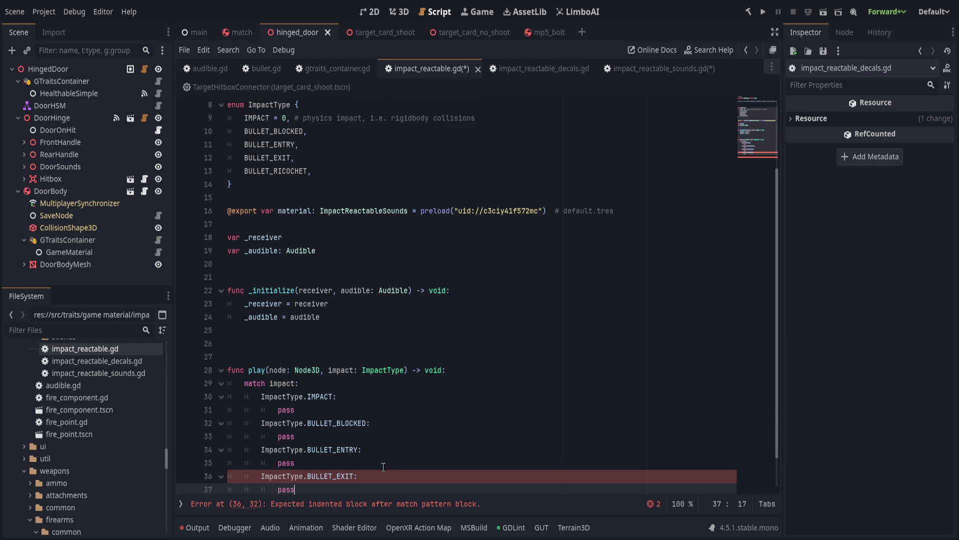
pyautogui.press('Return')
pyautogui.write('mpactType.')
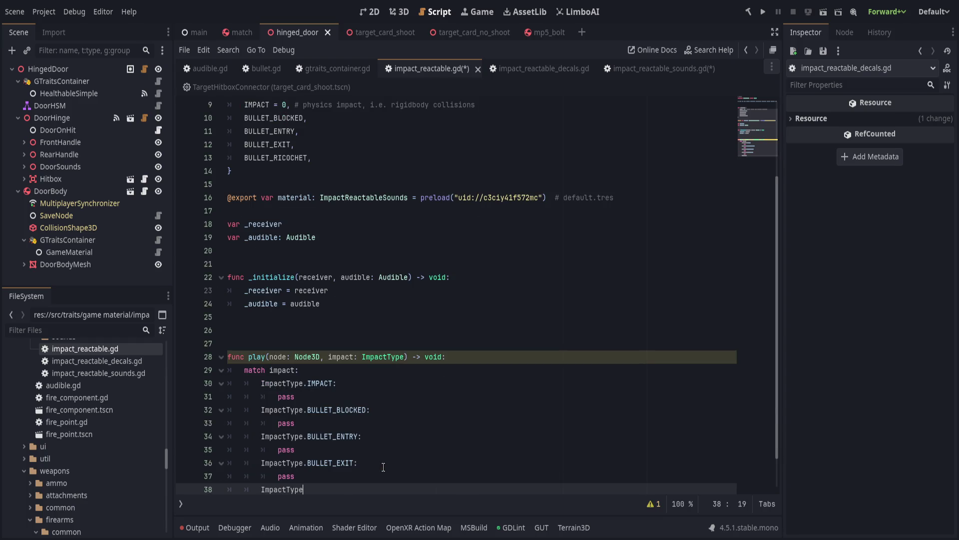
pyautogui.write('BUL')
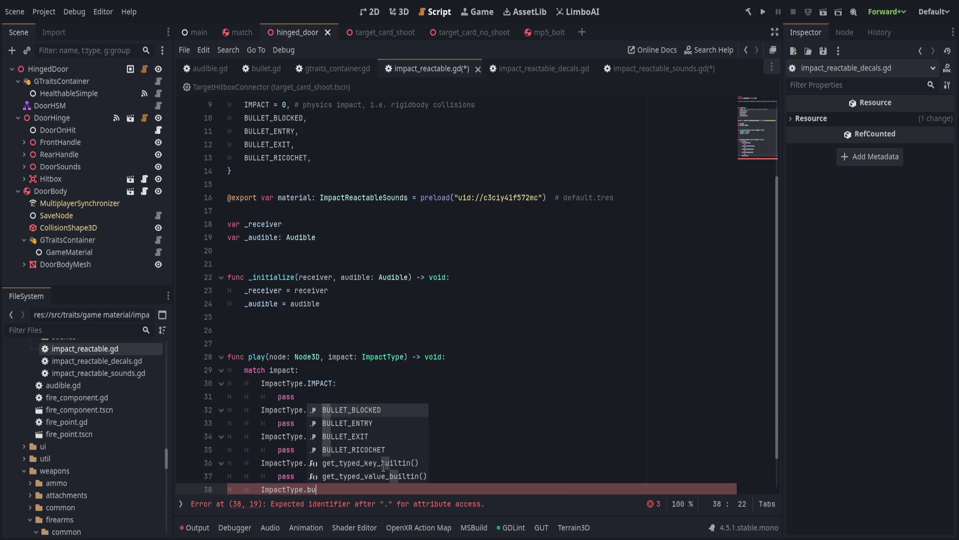
pyautogui.press('Return')
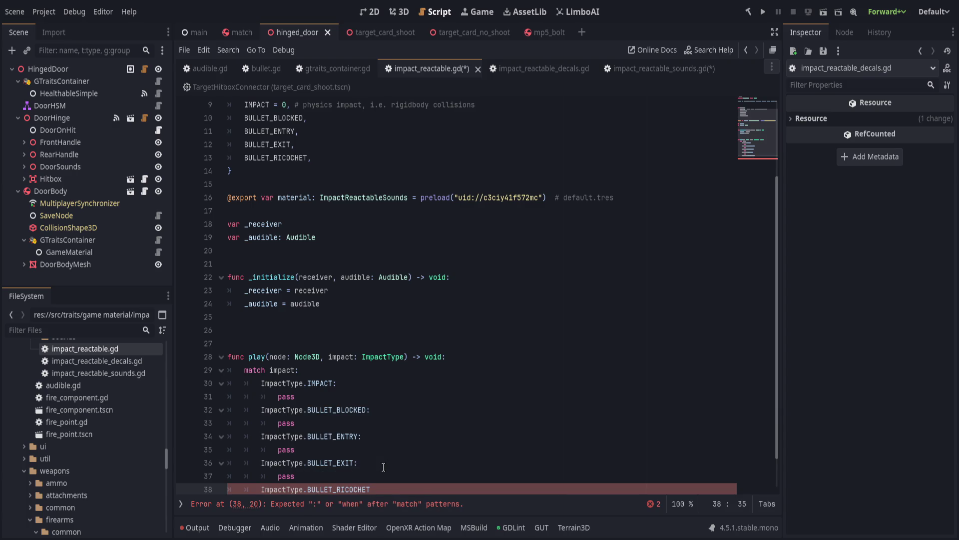
pyautogui.write(':')
pyautogui.press('Return')
pyautogui.write('pass')
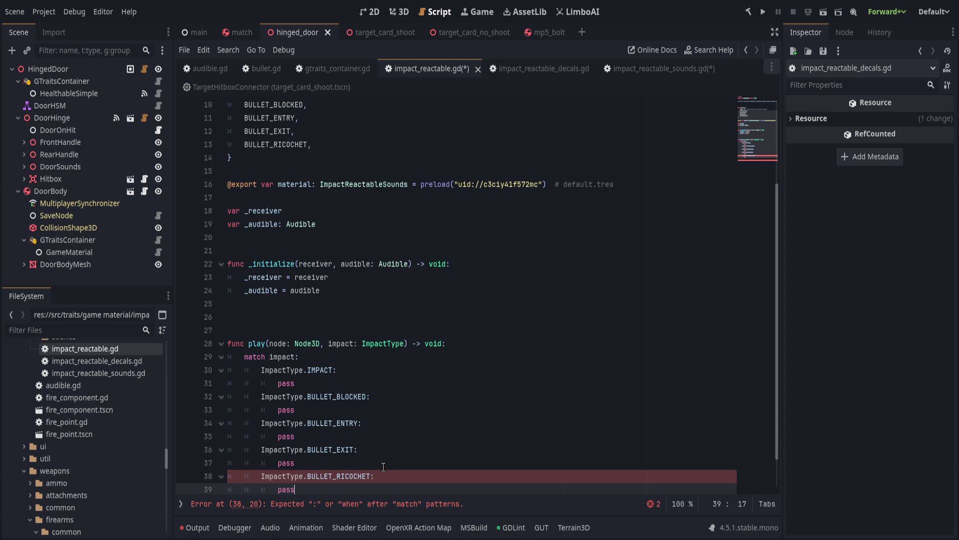
# Insert a blank line at the top of play(), keeping the IMPACT case's pass.
pyautogui.scroll(-1, 384, 467)
pyautogui.click(385, 338)
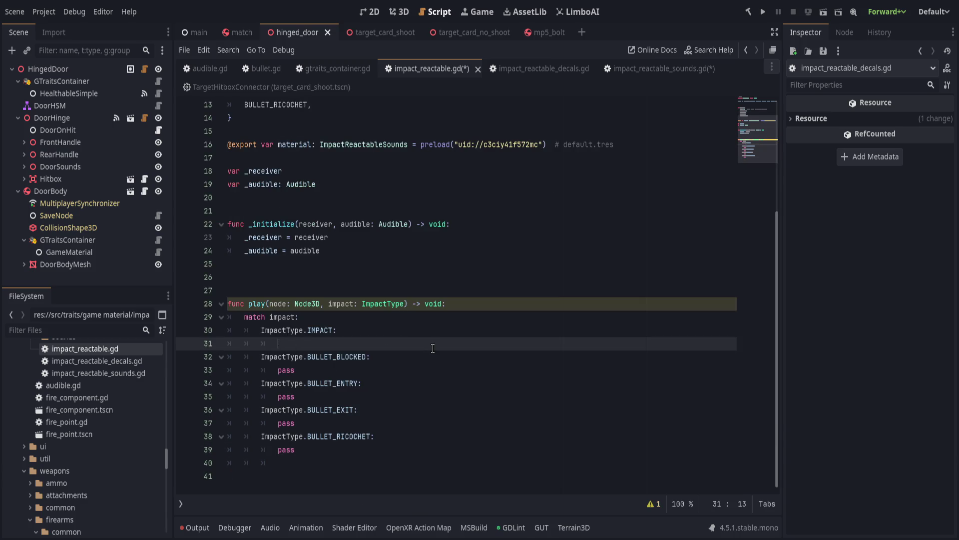
pyautogui.press('BackSpace')
pyautogui.press('BackSpace')
pyautogui.press('BackSpace')
pyautogui.press('BackSpace')
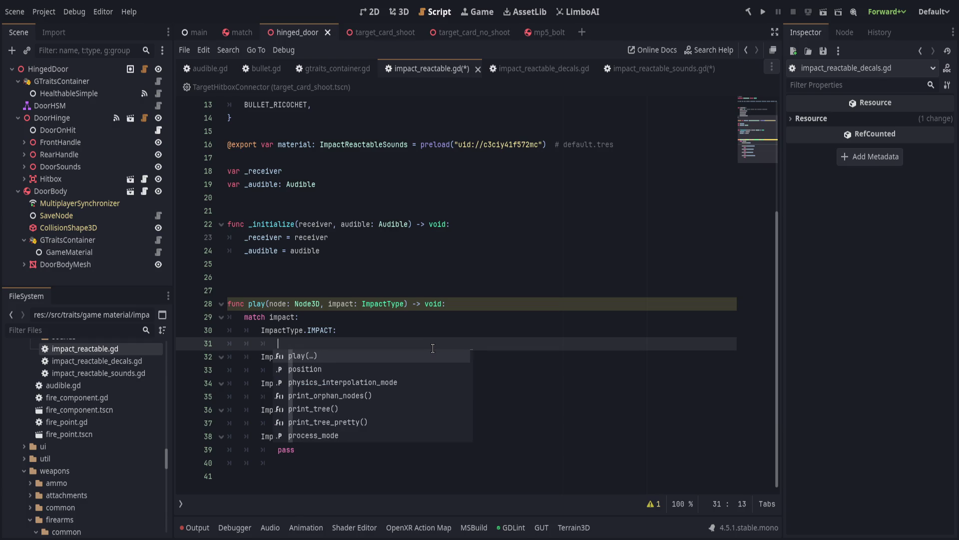
pyautogui.hotkey('ctrl', 'z')
pyautogui.press('Up')
pyautogui.press('Up')
pyautogui.press('Up')
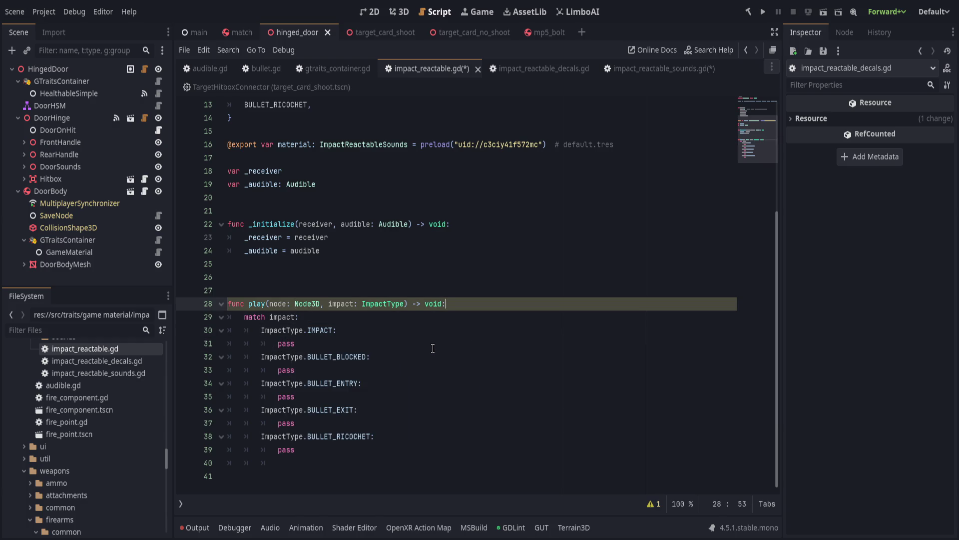
pyautogui.press('Return')
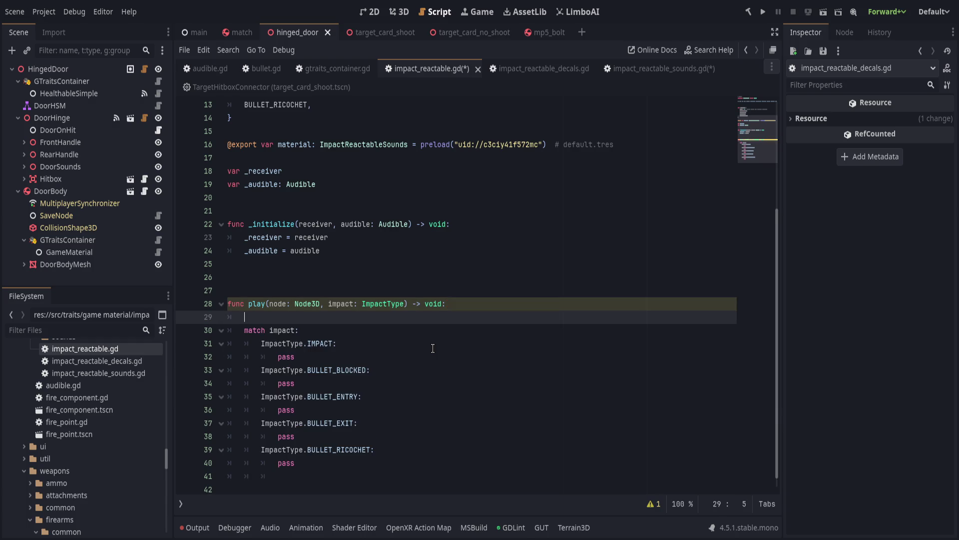
# Add print_debug("impact reaction for %s" % [ImpactType.keys()[impact]]) at the top of play().
pyautogui.write('rint_d')
pyautogui.press('Return')
pyautogui.write('"impact')
pyautogui.press('BackSpace')
pyautogui.write('reaction')
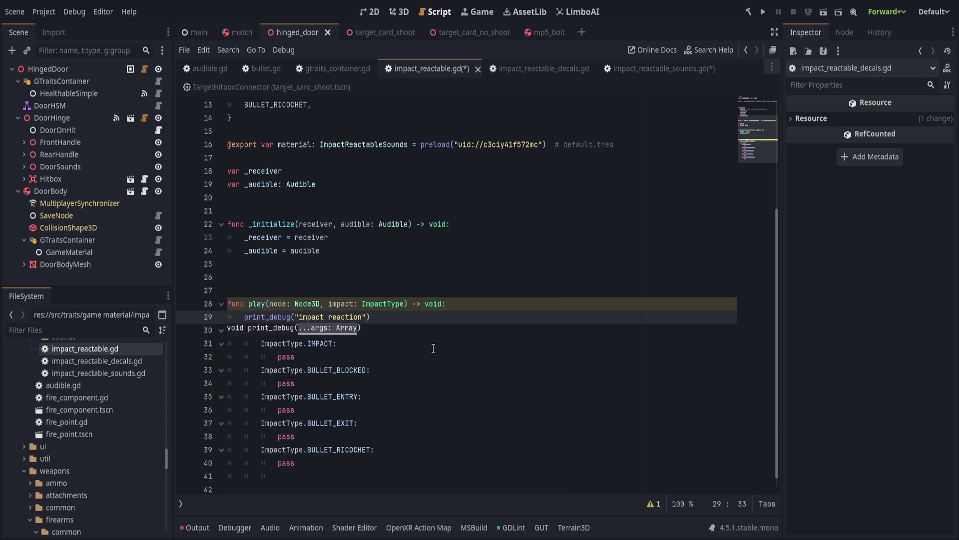
pyautogui.write('for %s" % [')
pyautogui.write('mp')
pyautogui.press('Return')
pyautogui.write('.keys')
pyautogui.press('Return')
pyautogui.write('[impact')
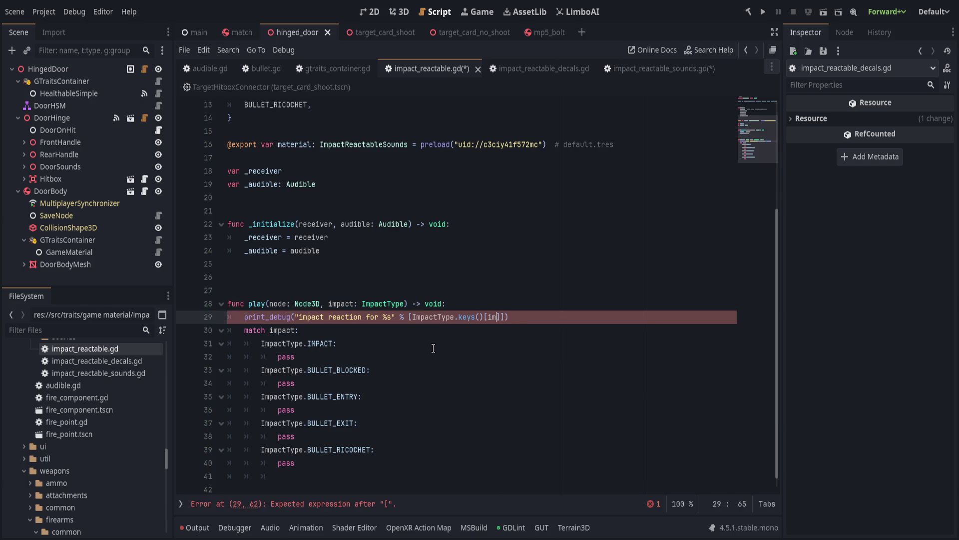
pyautogui.press('End')
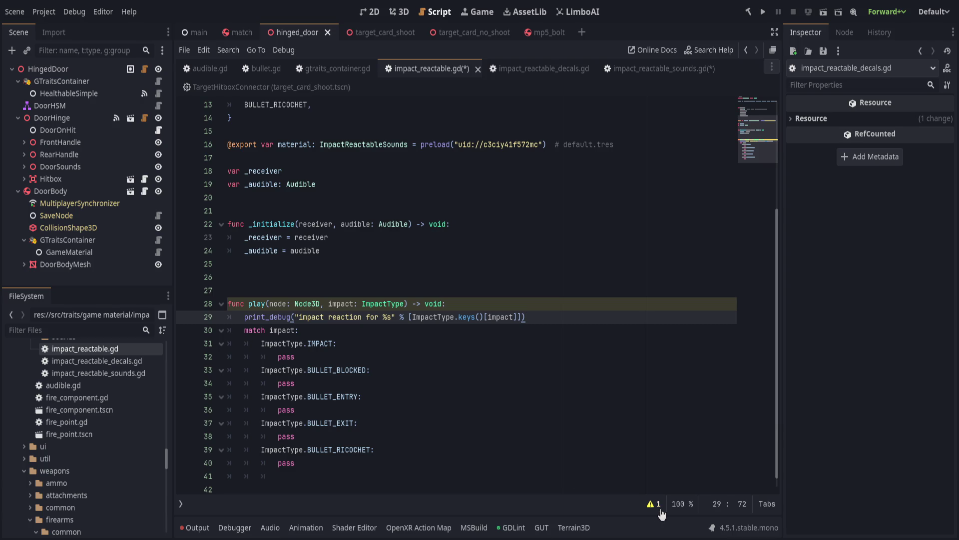
# Check the unused node parameter warning and draft a doc comment describing the node parameter.
pyautogui.click(652, 491)
pyautogui.click(654, 503)
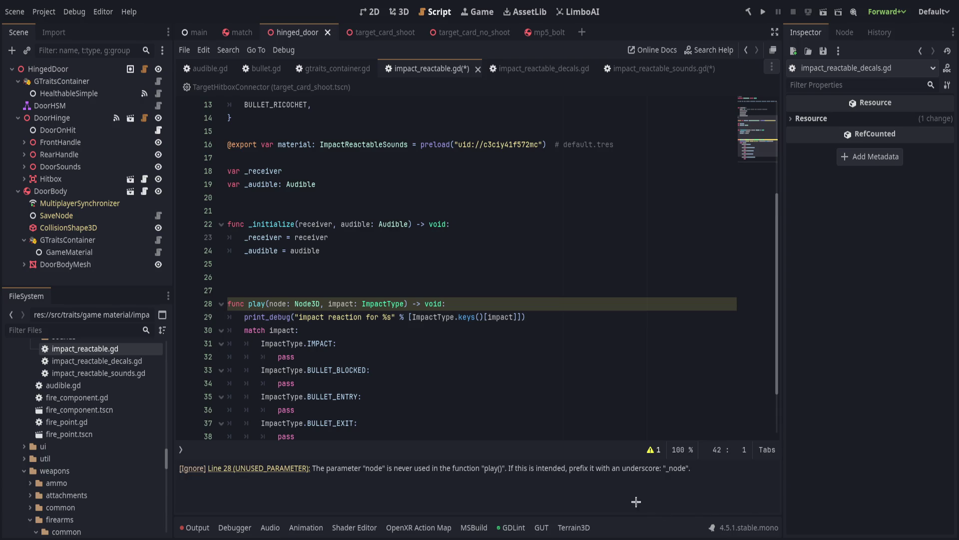
pyautogui.click(267, 304)
pyautogui.click(654, 449)
pyautogui.scroll(-1, 346, 295)
pyautogui.click(348, 475)
pyautogui.click(376, 463)
pyautogui.click(279, 289)
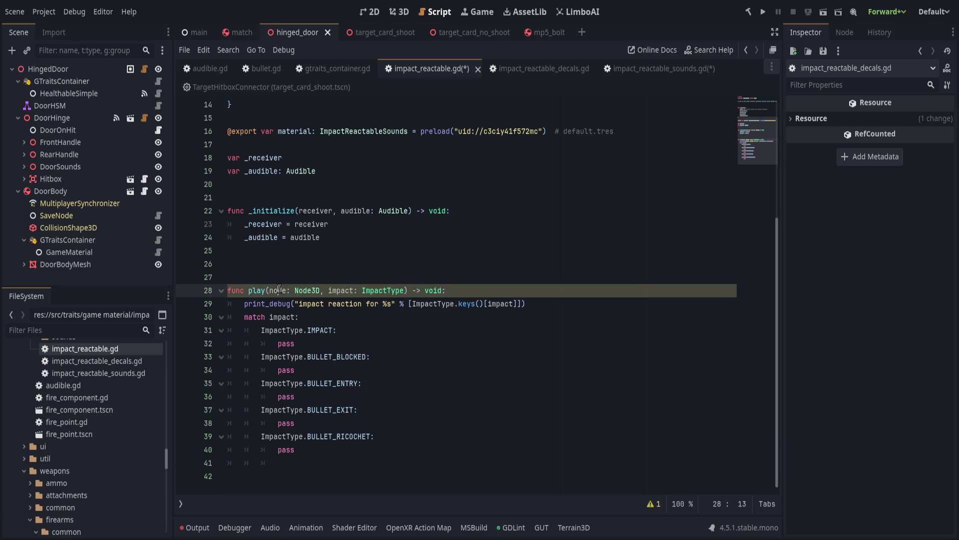
pyautogui.click(311, 278)
pyautogui.write('## [')
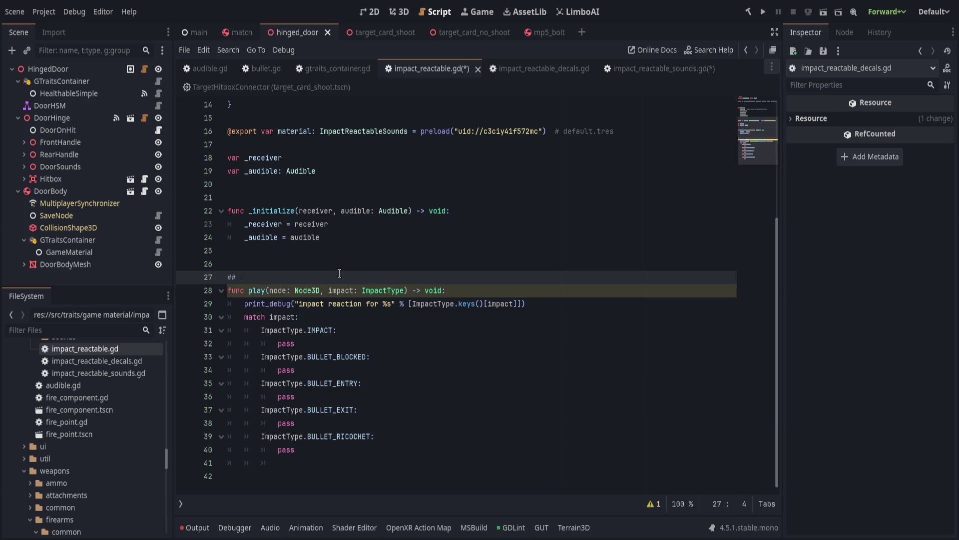
pyautogui.write('param node]')
pyautogui.write(' is the node hit/ tra')
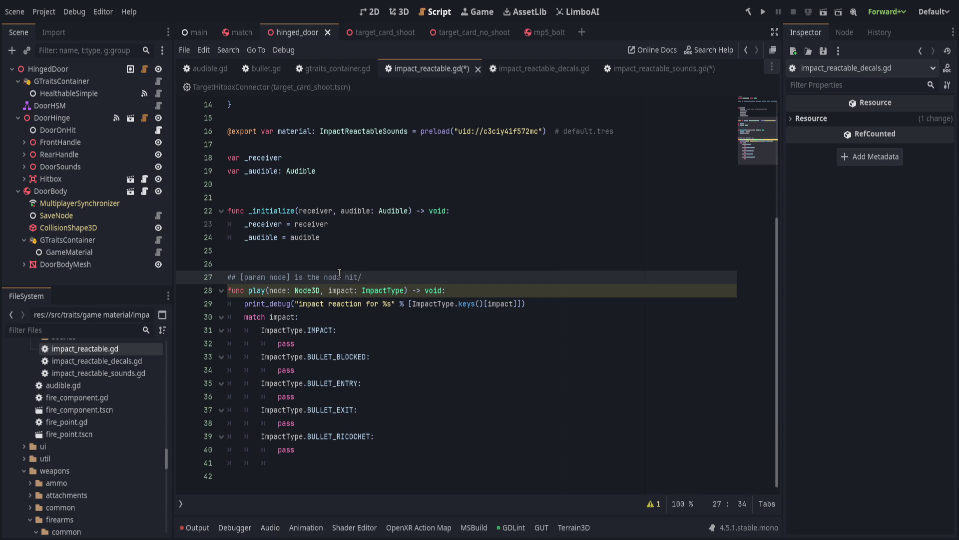
pyautogui.write('it o')
pyautogui.press('BackSpace')
pyautogui.press('BackSpace')
pyautogui.press('BackSpace')
pyautogui.write('wner')
# Remove the node parameter from play() and delete the draft doc comment.
pyautogui.click(327, 296)
pyautogui.hotkey('ctrl', 'BackSpace')
pyautogui.hotkey('ctrl', 'BackSpace')
pyautogui.hotkey('ctrl', 'BackSpace')
pyautogui.press('Up')
pyautogui.hotkey('ctrl', 'shift', 'k')
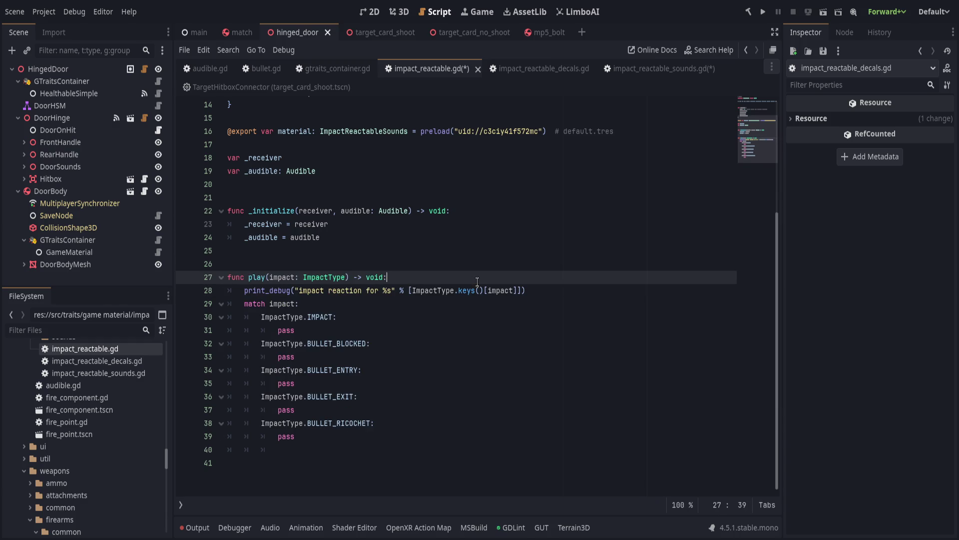
pyautogui.click(609, 292)
pyautogui.click(424, 276)
pyautogui.click(630, 315)
pyautogui.scroll(5, 389, 423)
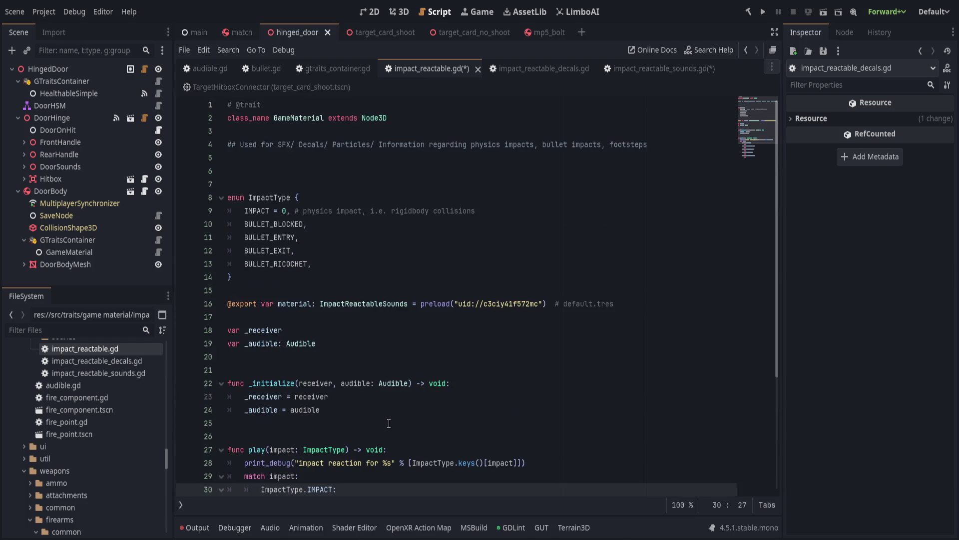
pyautogui.click(399, 311)
pyautogui.click(404, 328)
pyautogui.click(633, 308)
pyautogui.press('Return')
pyautogui.write('@export var decals: I')
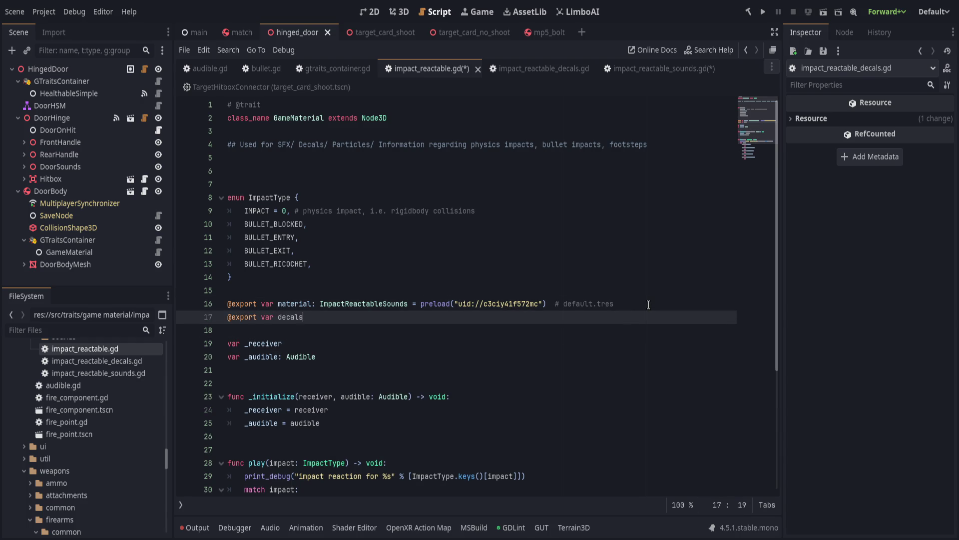
pyautogui.write('mpact')
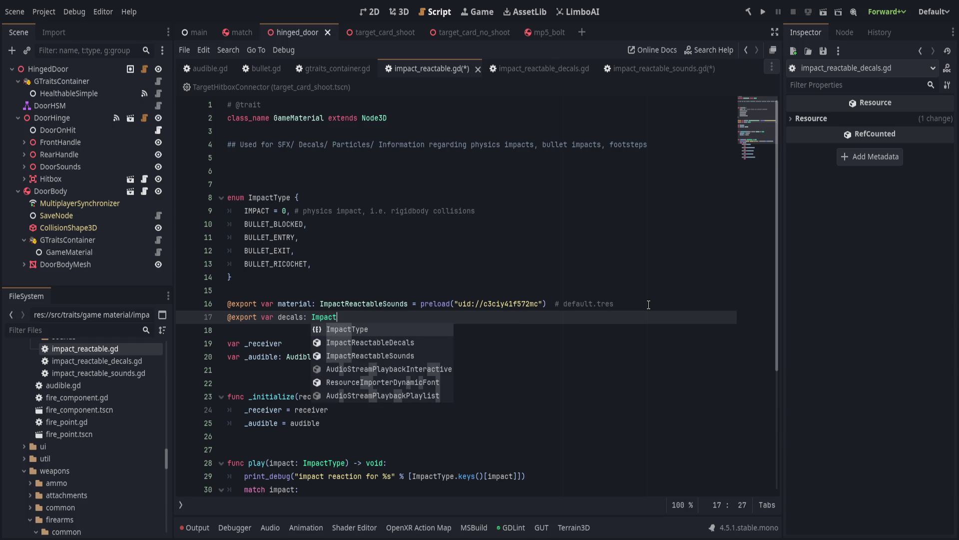
pyautogui.press('Down')
pyautogui.press('Return')
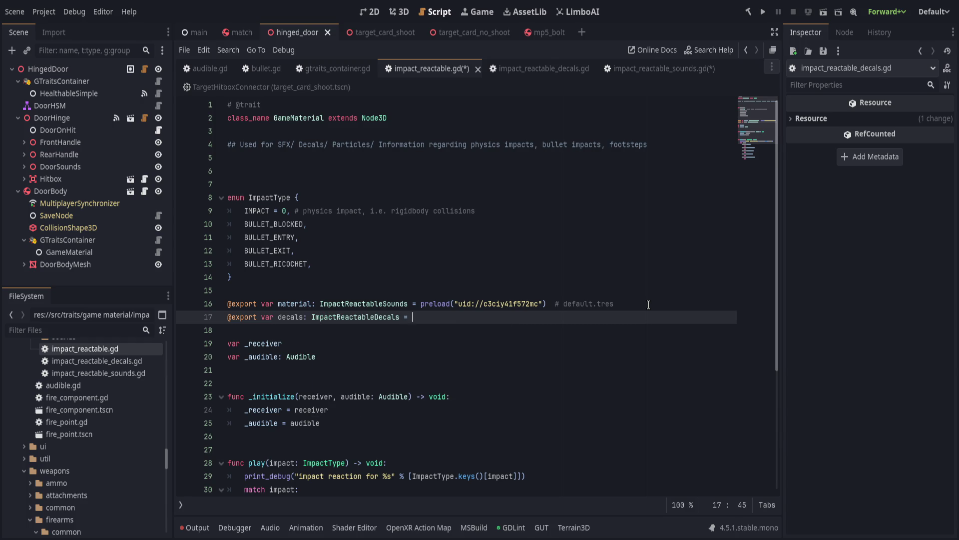
pyautogui.write('preload')
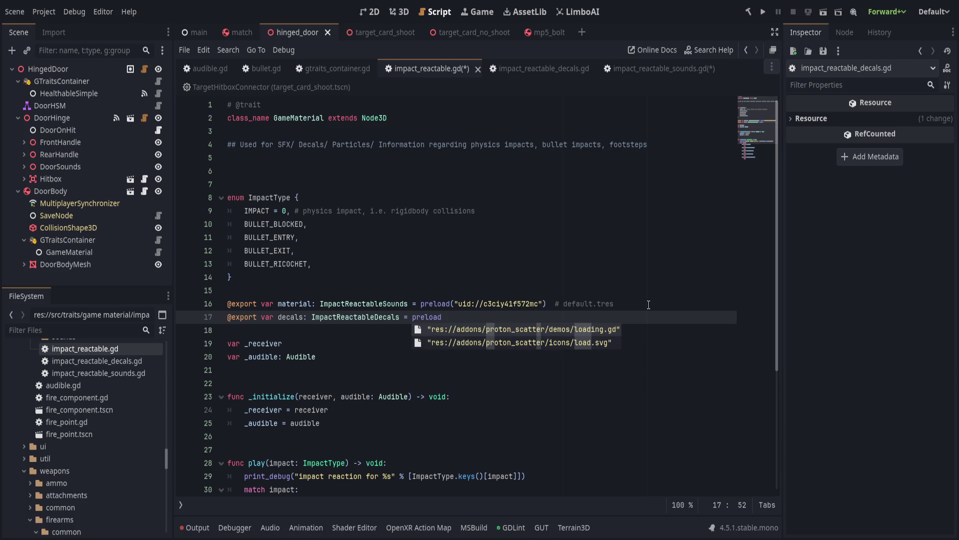
pyautogui.press('BackSpace')
pyautogui.press('BackSpace')
pyautogui.press('BackSpace')
# Save the script and narrow the side docks to widen the code editor.
pyautogui.hotkey('ctrl', 's')
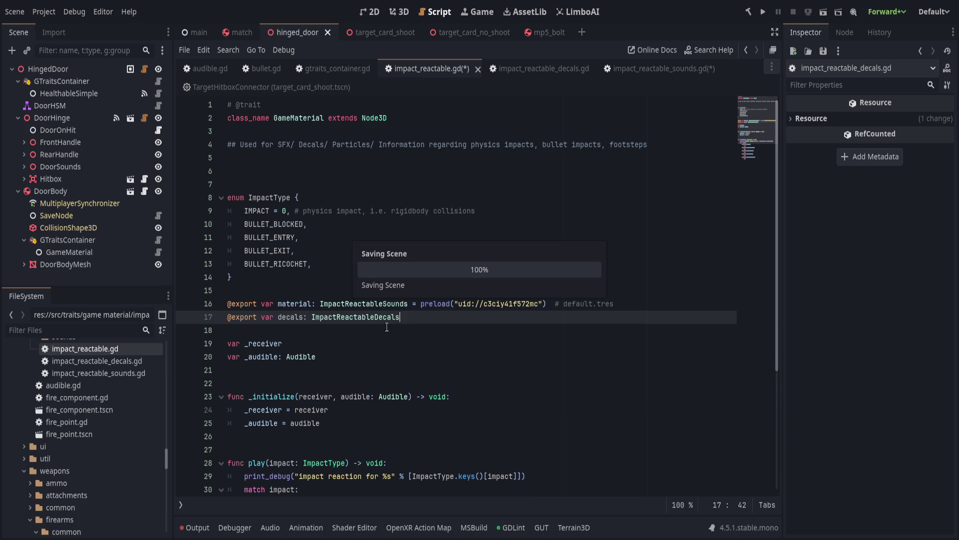
pyautogui.click(448, 334)
pyautogui.click(446, 357)
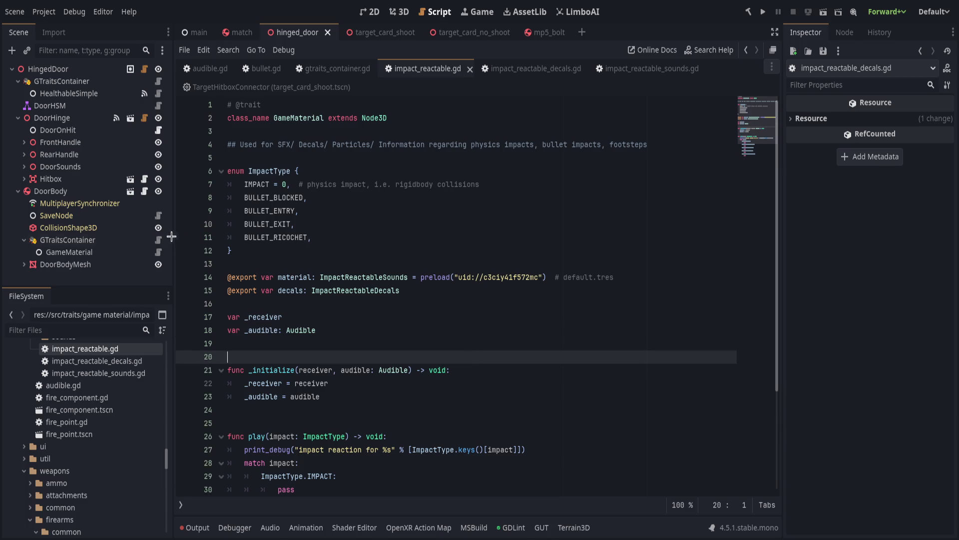
pyautogui.moveTo(174, 245); pyautogui.dragTo(143, 251)
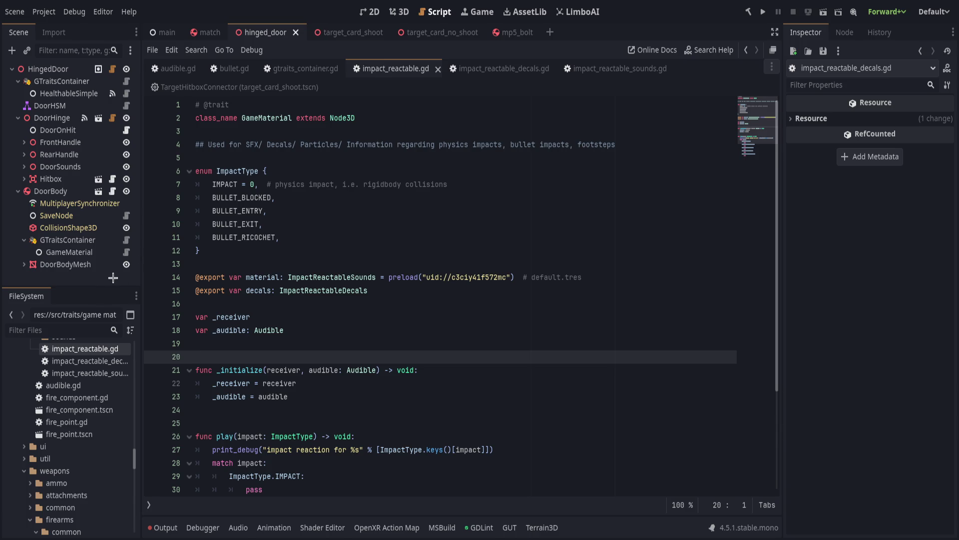
# Expand impact_reactable and briefly open resources to view the default, grass and wood .tres files.
pyautogui.click(387, 331)
pyautogui.scroll(-3, 414, 345)
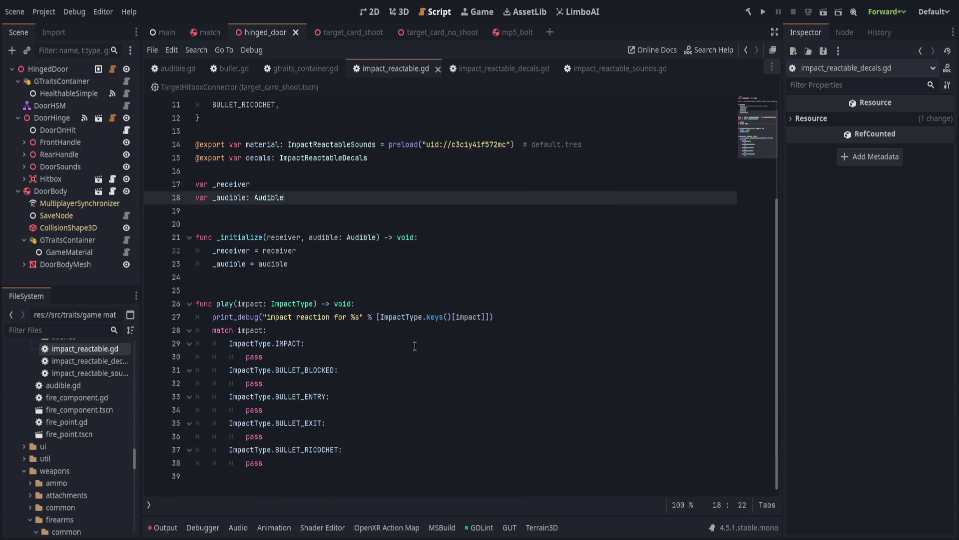
pyautogui.scroll(2, 75, 407)
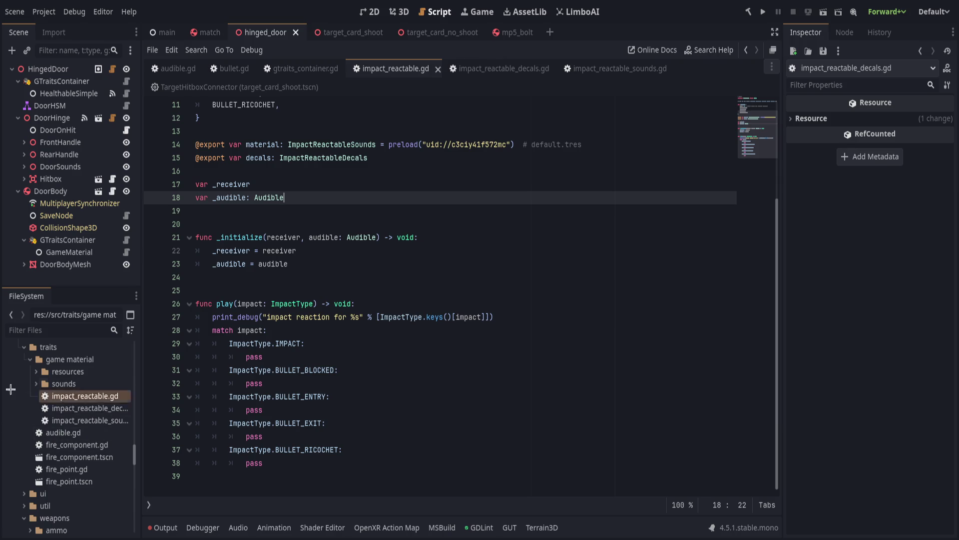
pyautogui.click(60, 360)
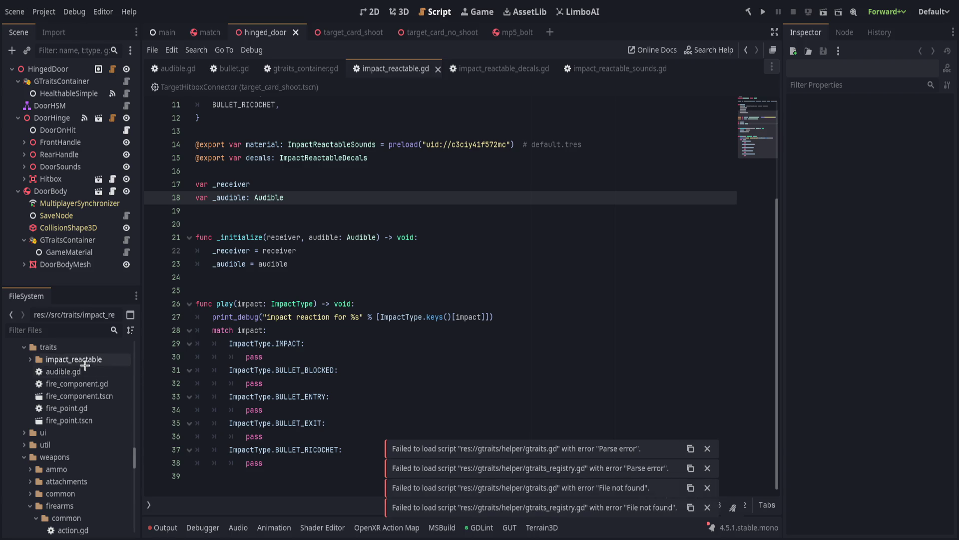
pyautogui.click(33, 371)
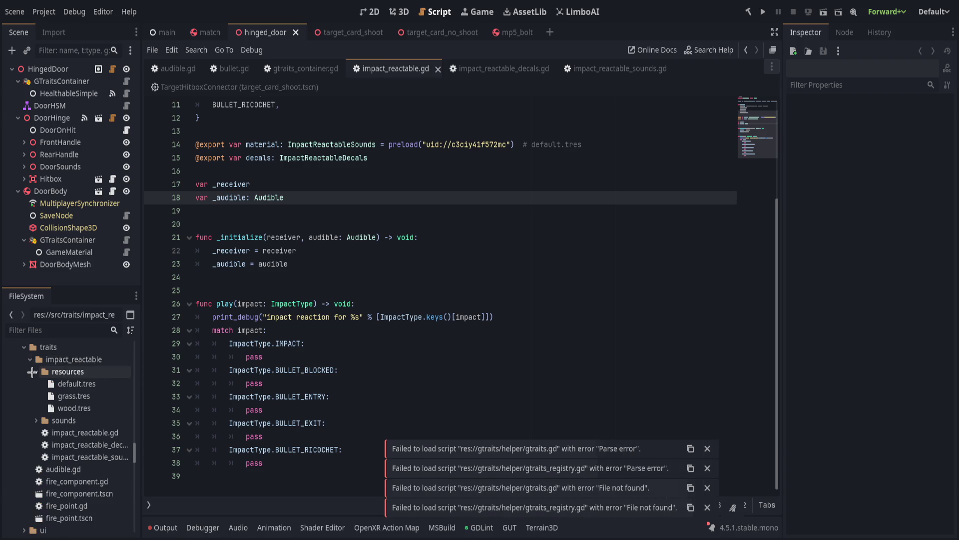
pyautogui.click(35, 370)
pyautogui.click(74, 384)
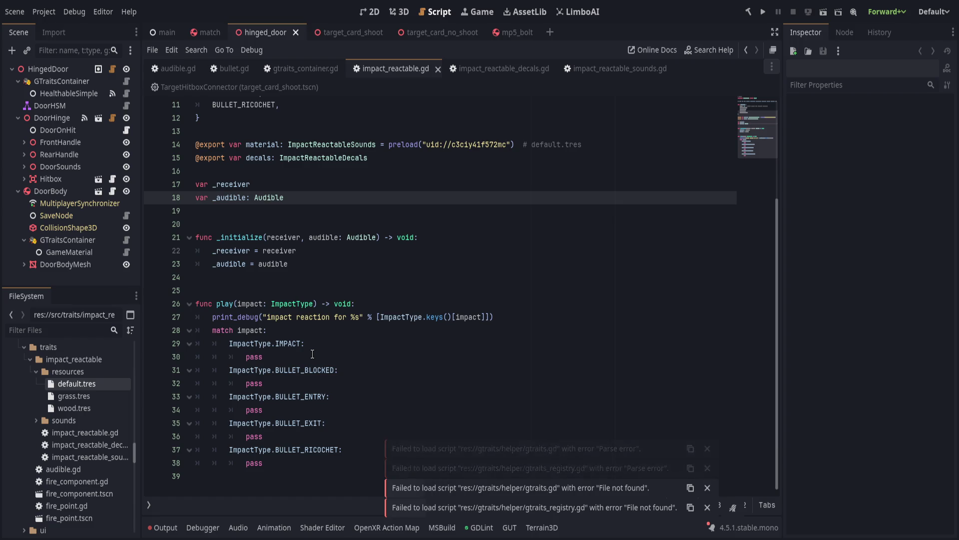
pyautogui.click(36, 371)
pyautogui.click(100, 359)
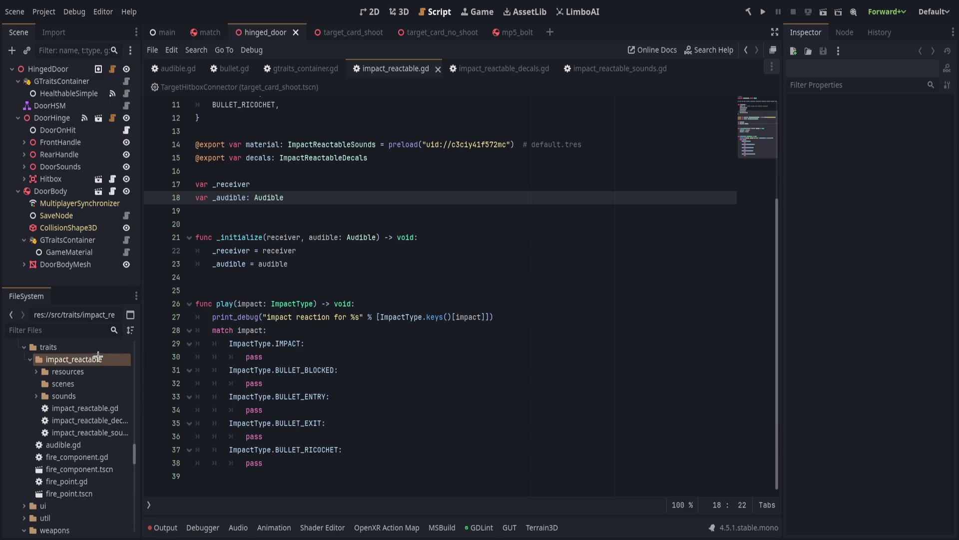
# Filter the FileSystem for 'bullet', 'impact' and then 'deca' to locate impact_decal.gd.
pyautogui.write('bullet')
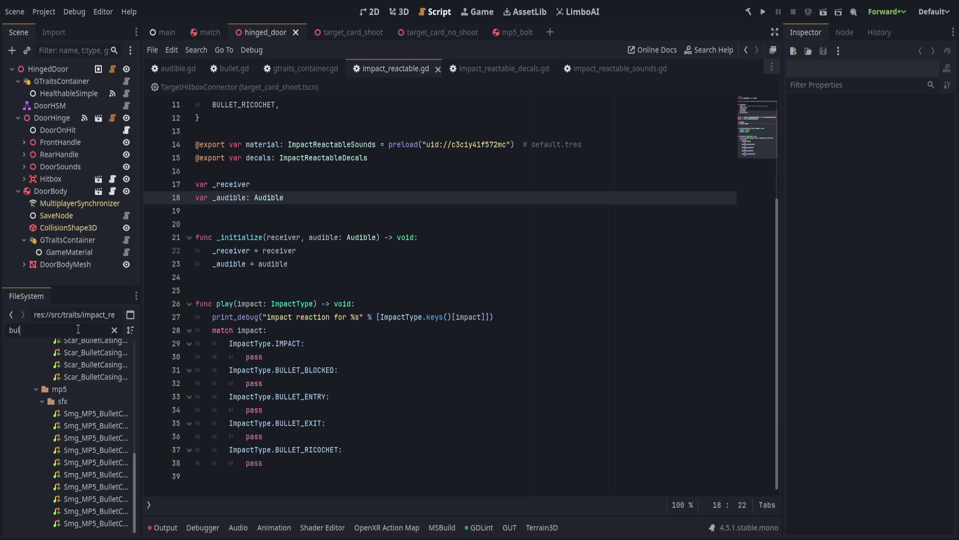
pyautogui.hotkey('ctrl', 'a')
pyautogui.write('impact')
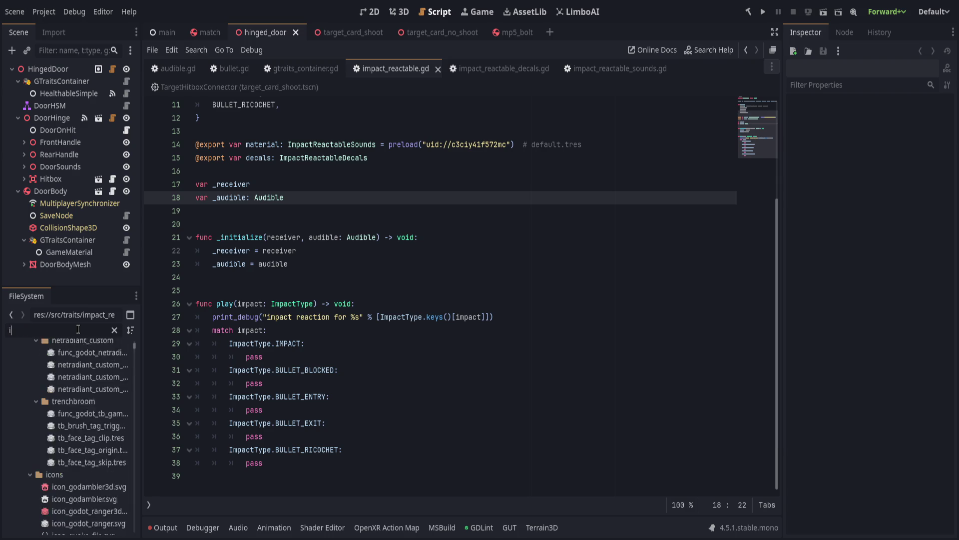
pyautogui.hotkey('ctrl', 'a')
pyautogui.write('deca')
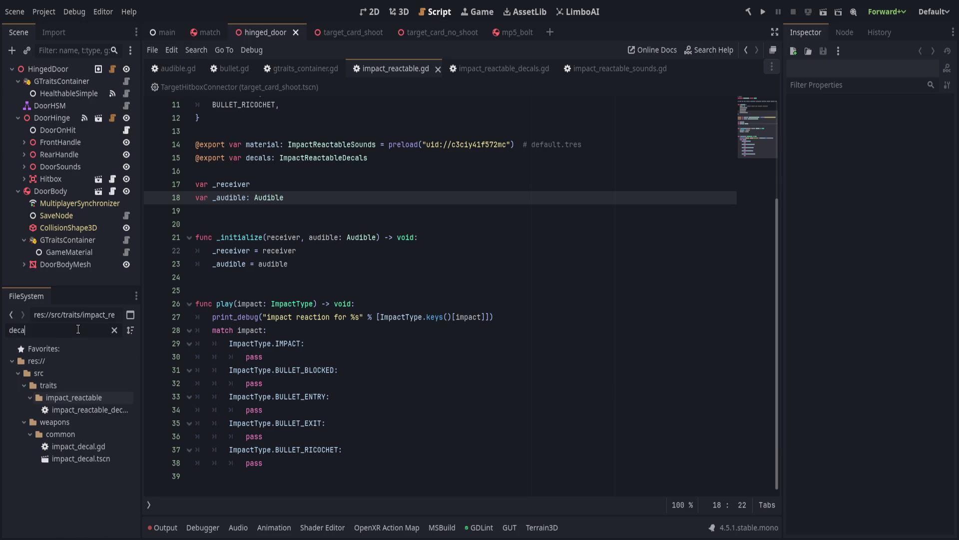
pyautogui.click(80, 447)
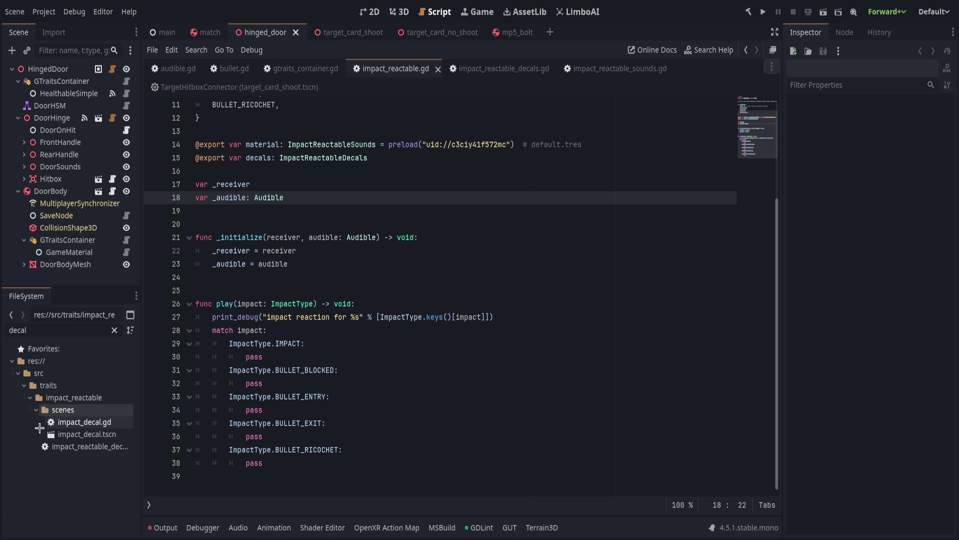
# Filter for 'blood' and drag the blood files into the impact_reactable scenes folder.
pyautogui.click(114, 330)
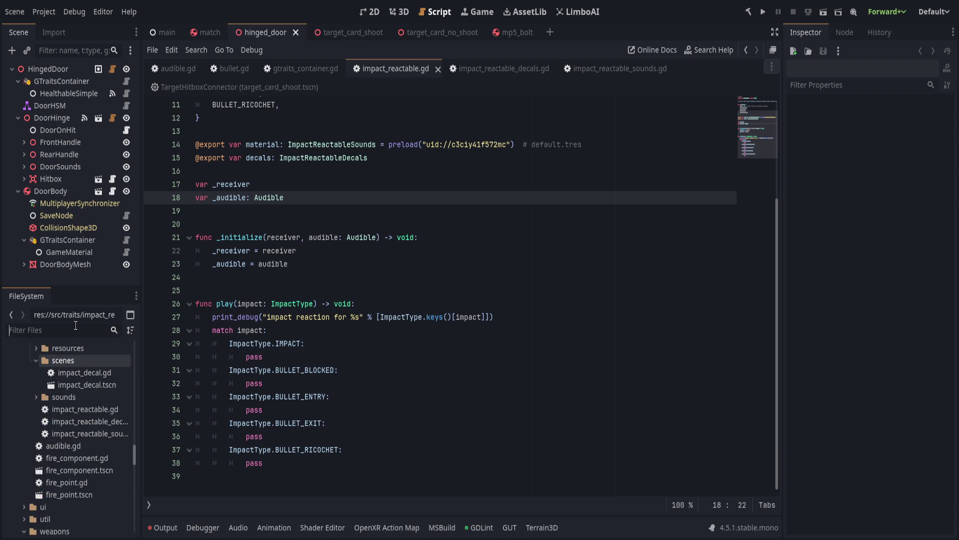
pyautogui.write('blood')
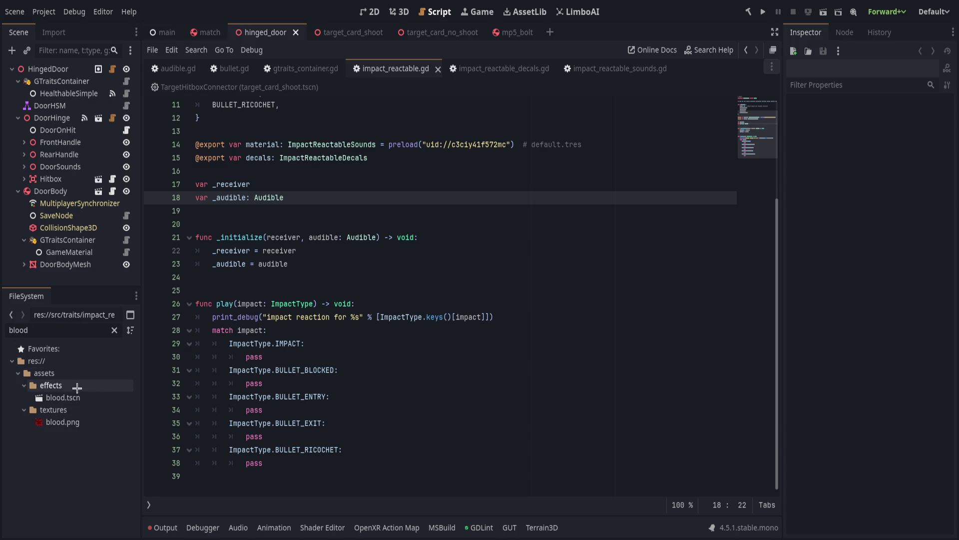
pyautogui.moveTo(75, 422); pyautogui.dragTo(110, 400)
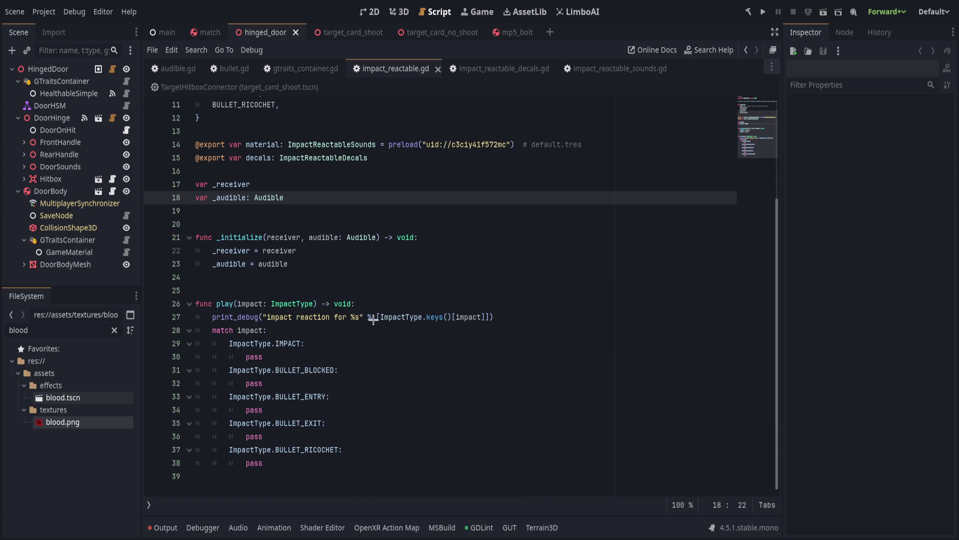
pyautogui.click(115, 330)
pyautogui.scroll(2, 129, 388)
pyautogui.scroll(-5, 129, 387)
# Recheck the impact_decal files with a 'deca' filter, then make the FileSystem dock taller.
pyautogui.click(79, 332)
pyautogui.write('deca')
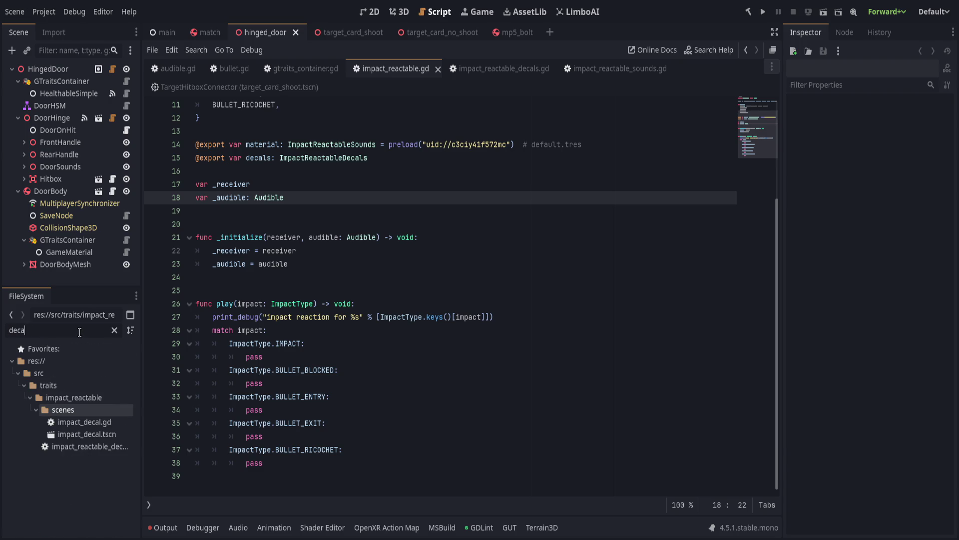
pyautogui.press('BackSpace')
pyautogui.press('BackSpace')
pyautogui.press('BackSpace')
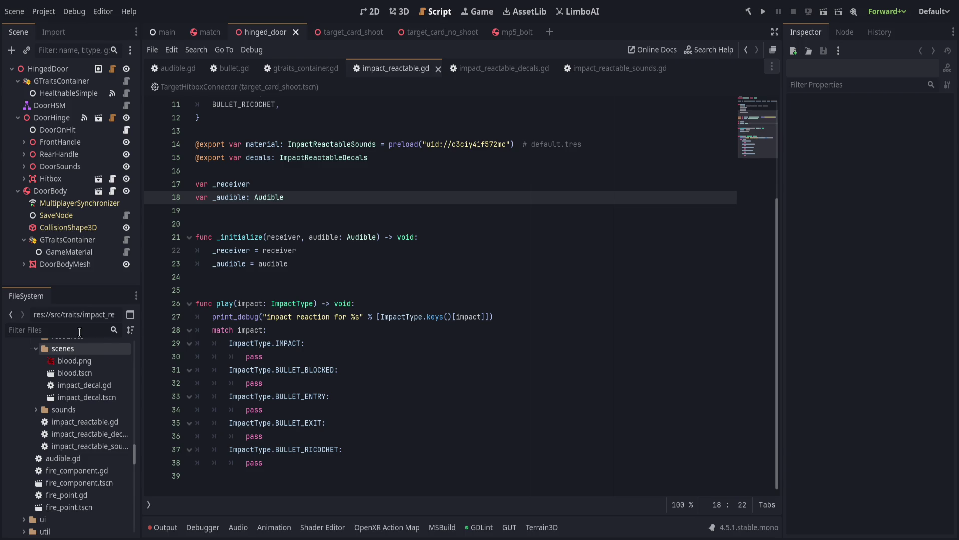
pyautogui.moveTo(108, 285); pyautogui.dragTo(108, 225)
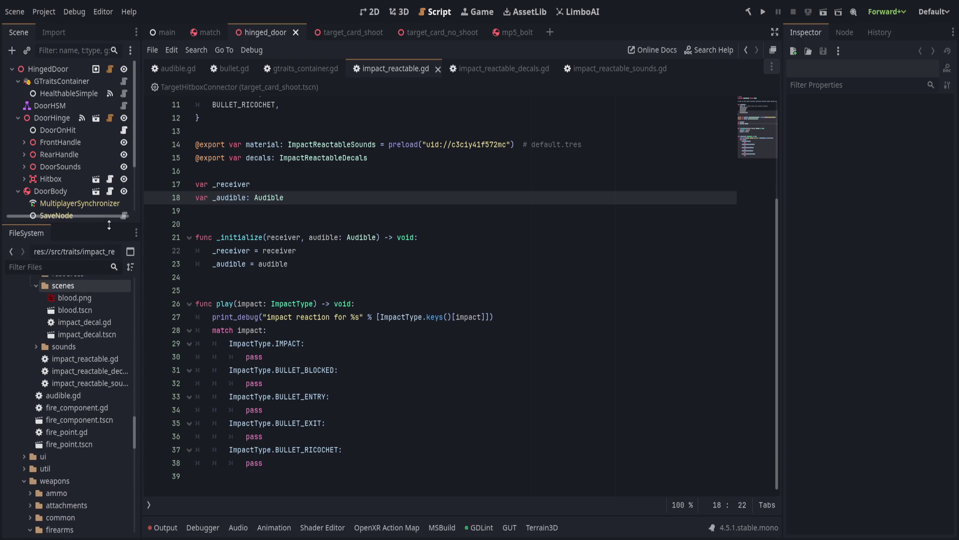
pyautogui.click(309, 331)
# Rename blood.png to impact_blood.png and blood.tscn to impact_blood.tscn.
pyautogui.moveTo(141, 334); pyautogui.dragTo(150, 332)
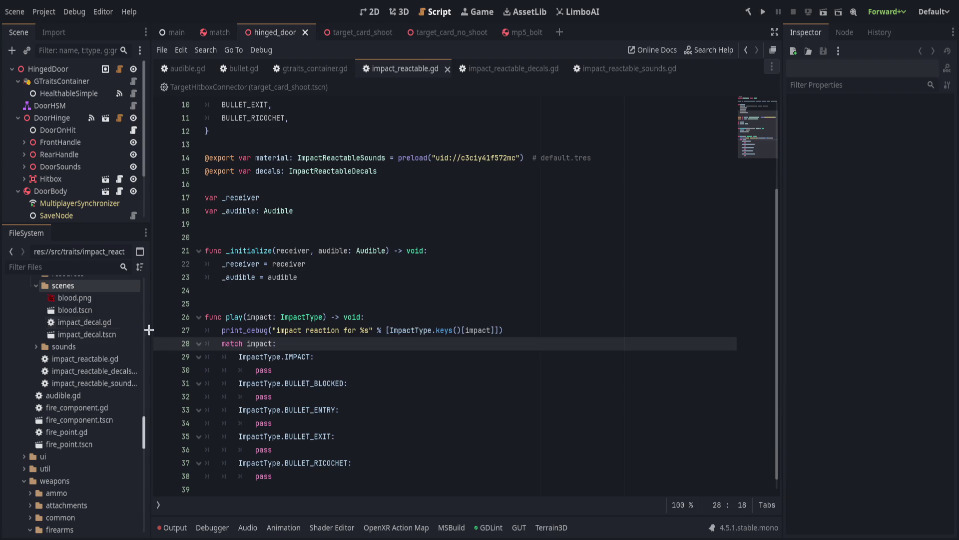
pyautogui.scroll(2, 155, 329)
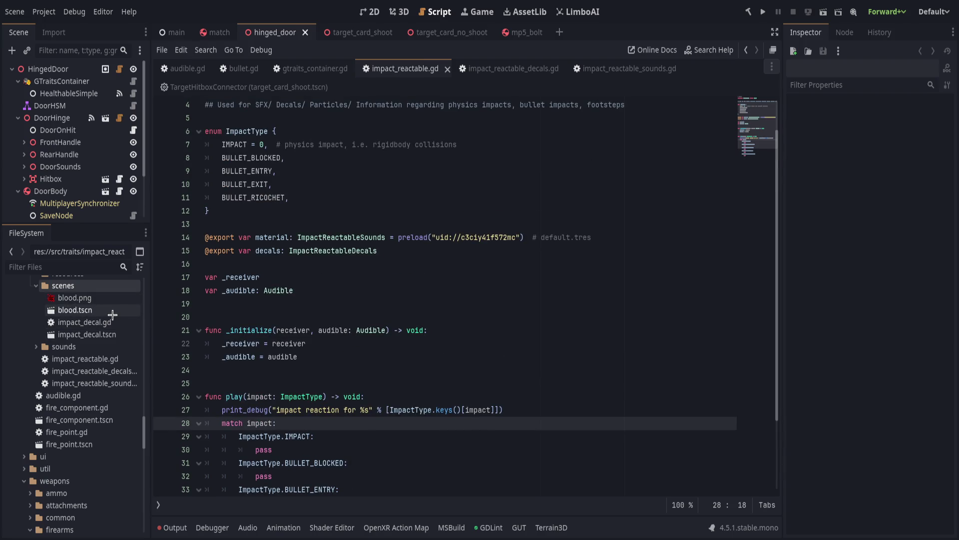
pyautogui.click(75, 298)
pyautogui.click(386, 317)
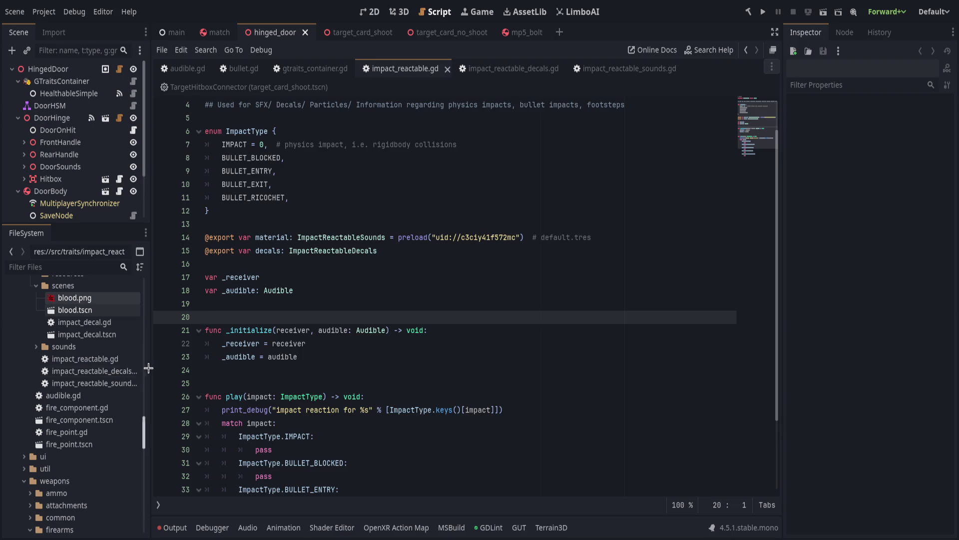
pyautogui.scroll(1, 155, 368)
pyautogui.moveTo(98, 310); pyautogui.dragTo(171, 309)
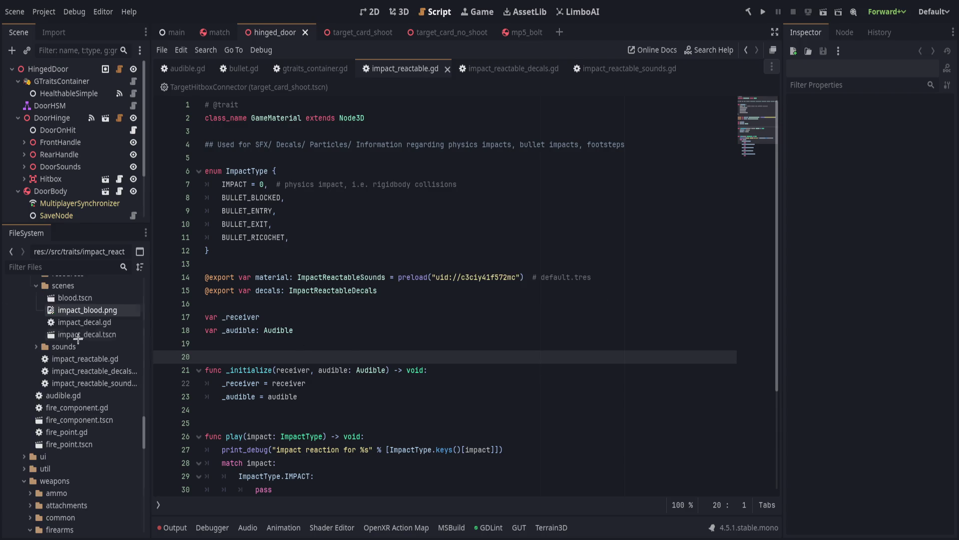
pyautogui.click(101, 299)
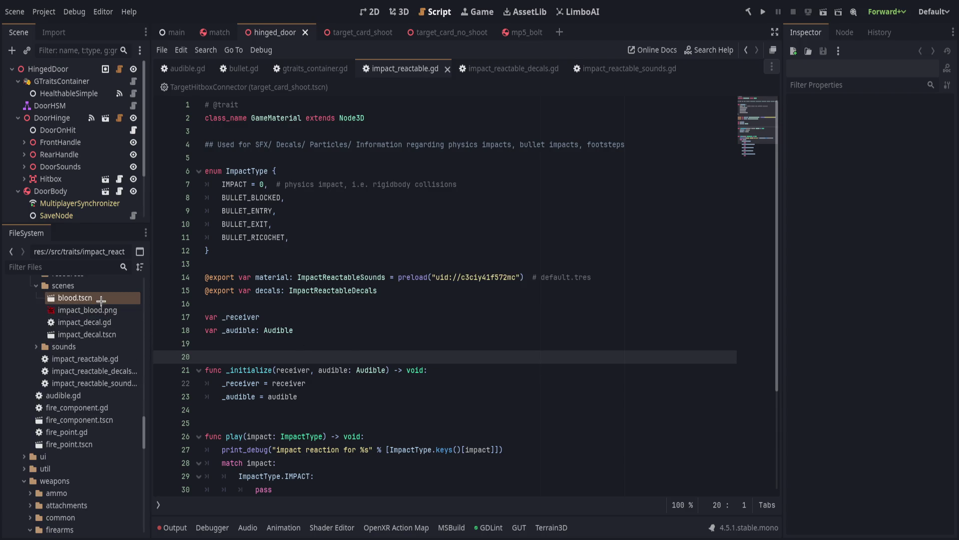
pyautogui.moveTo(101, 300); pyautogui.dragTo(101, 300)
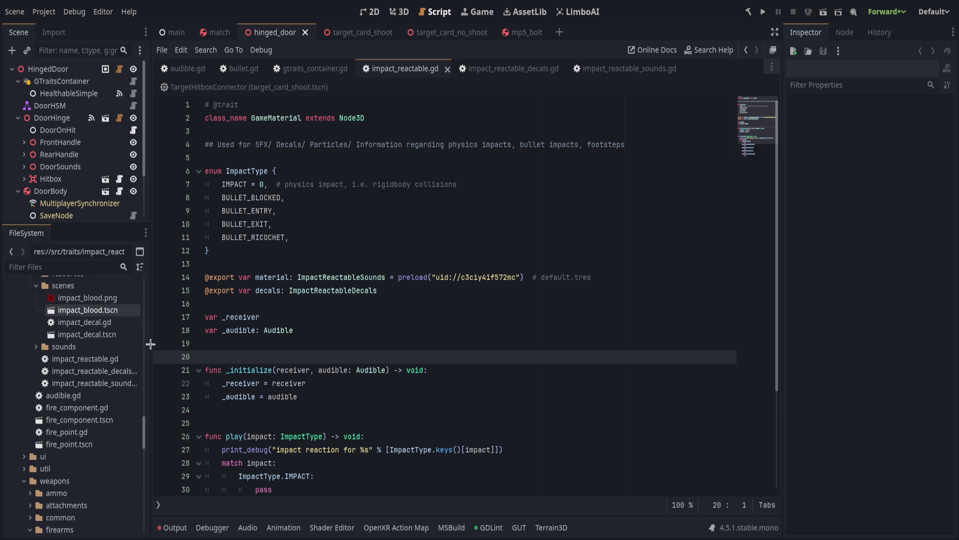
pyautogui.doubleClick(108, 311)
# Select the Blood node in impact_blood and tick Emitting to preview its particle burst.
pyautogui.click(37, 69)
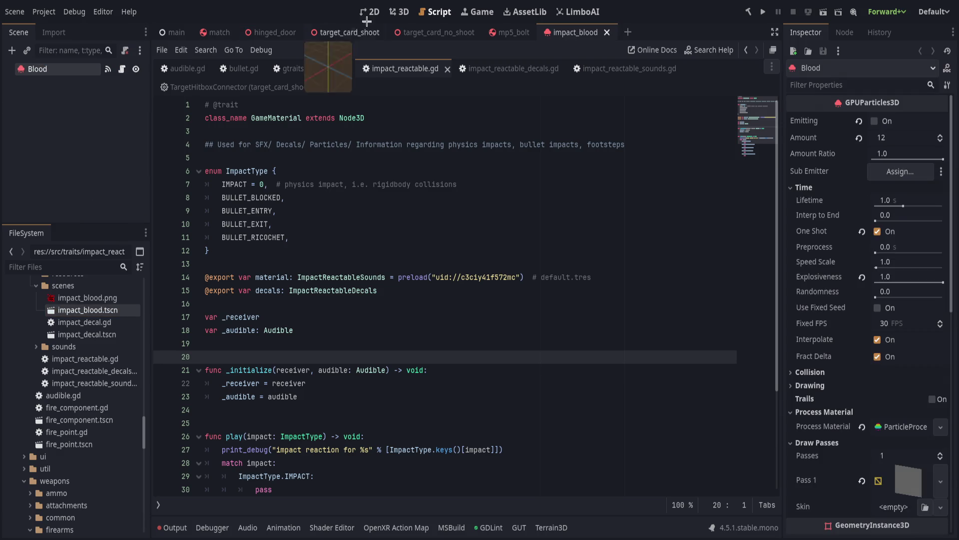
pyautogui.click(399, 12)
pyautogui.click(874, 121)
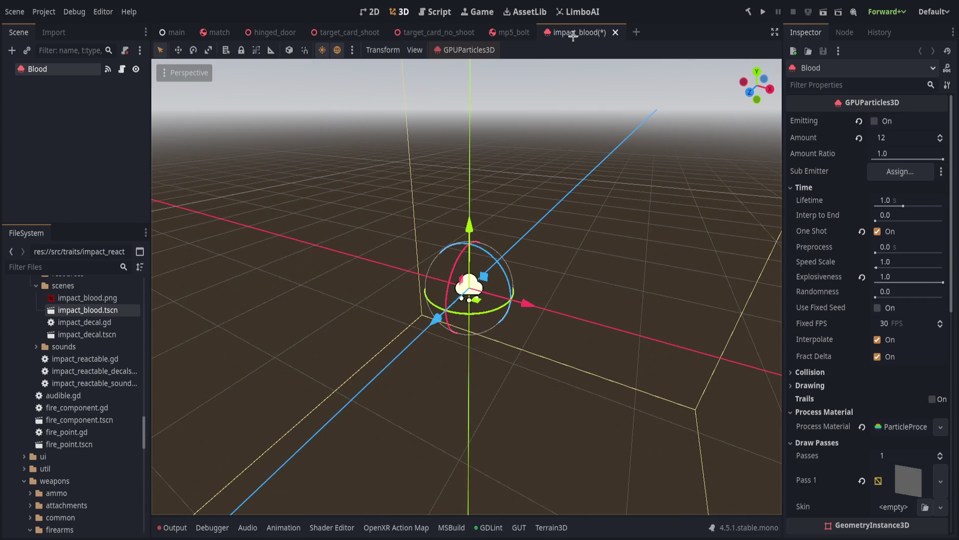
# Close the impact_blood scene and open impact_decal.tscn instead.
pyautogui.hotkey('ctrl', 'shift', 'w')
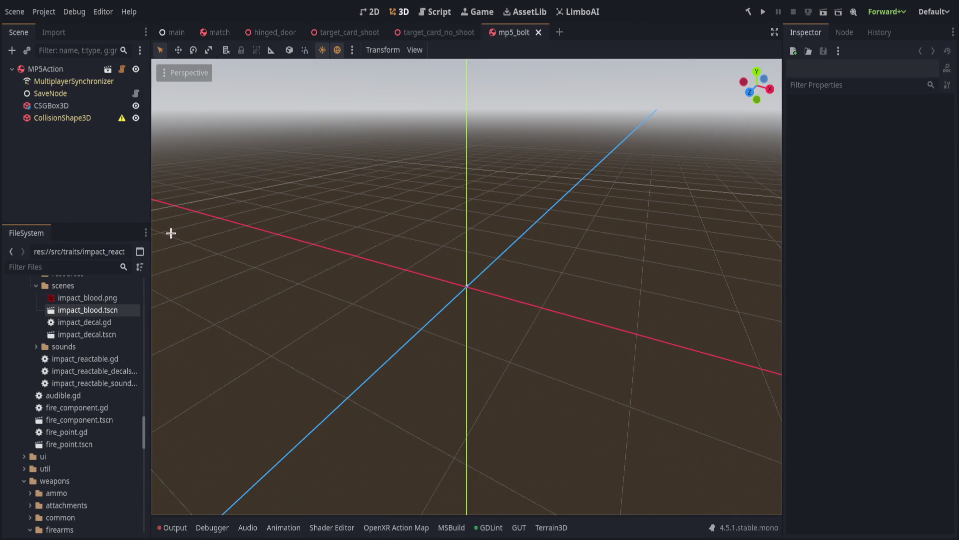
pyautogui.scroll(1, 99, 353)
pyautogui.doubleClick(86, 365)
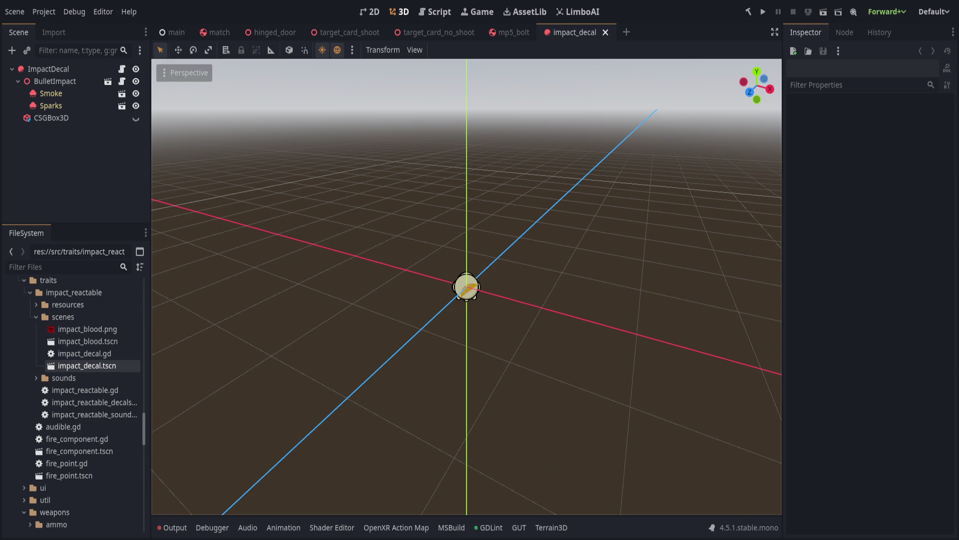
# Untick Emitting on BulletImpact and make the CSGBox3D visible so the decal renders on it.
pyautogui.scroll(4, 439, 347)
pyautogui.click(438, 346)
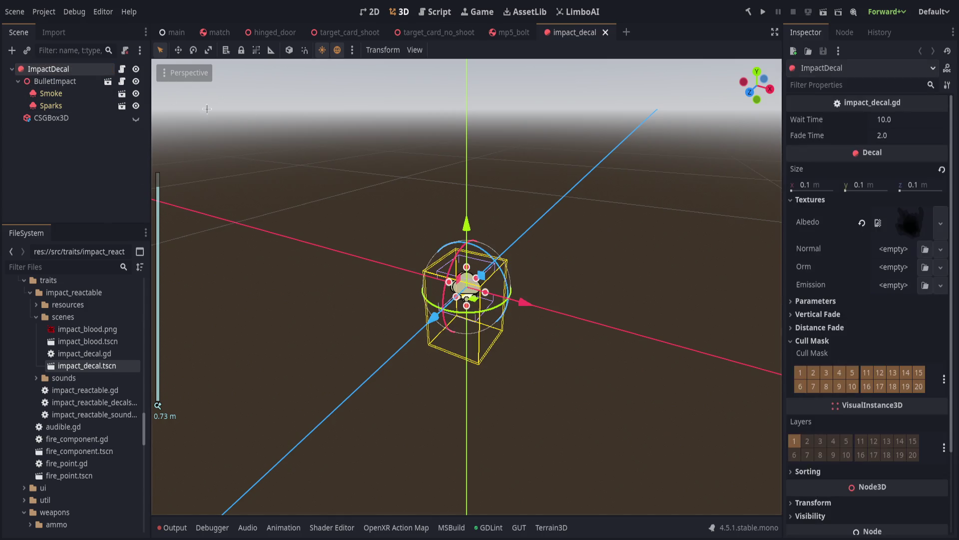
pyautogui.click(55, 82)
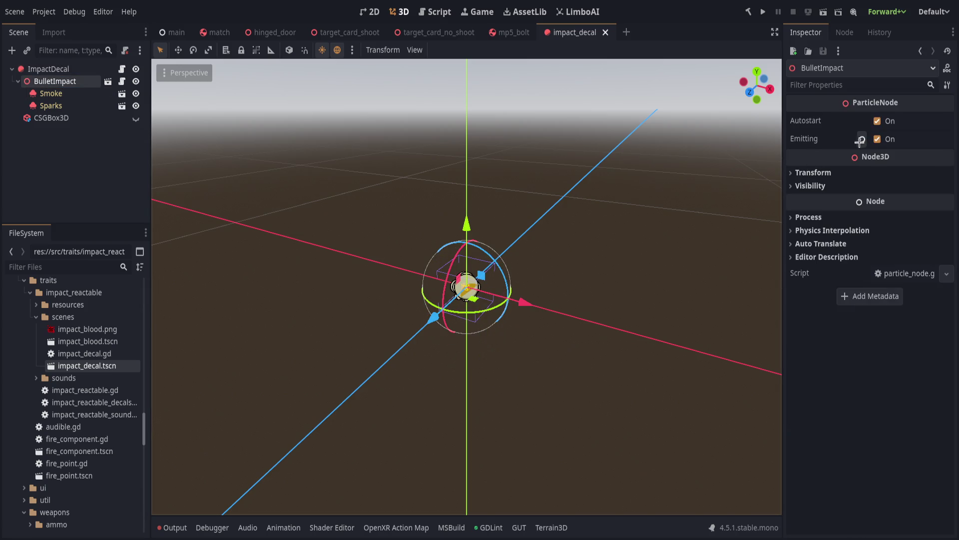
pyautogui.scroll(5, 413, 136)
pyautogui.moveTo(410, 209)
pyautogui.mouseDown()
pyautogui.moveTo(516, 217)
pyautogui.moveTo(452, 192)
pyautogui.mouseUp()
pyautogui.click(878, 140)
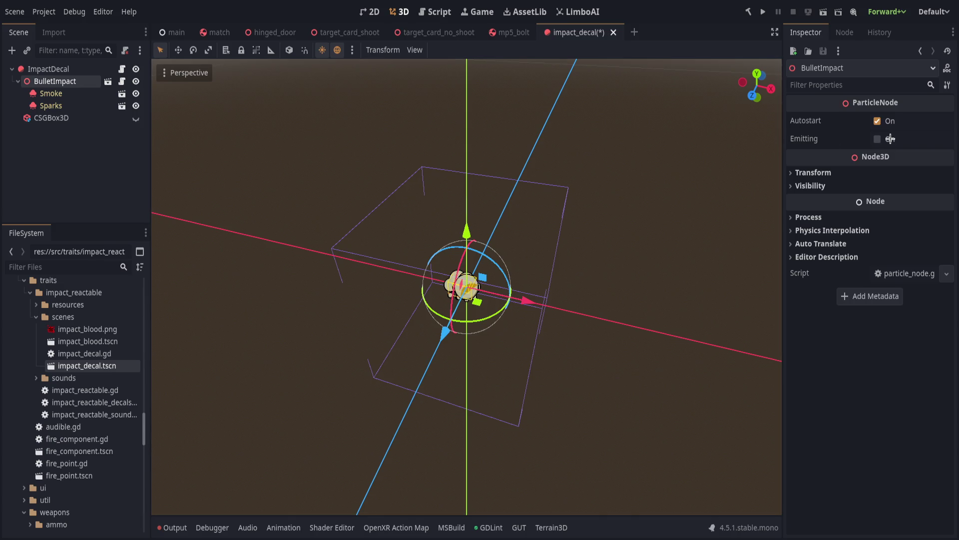
pyautogui.click(65, 140)
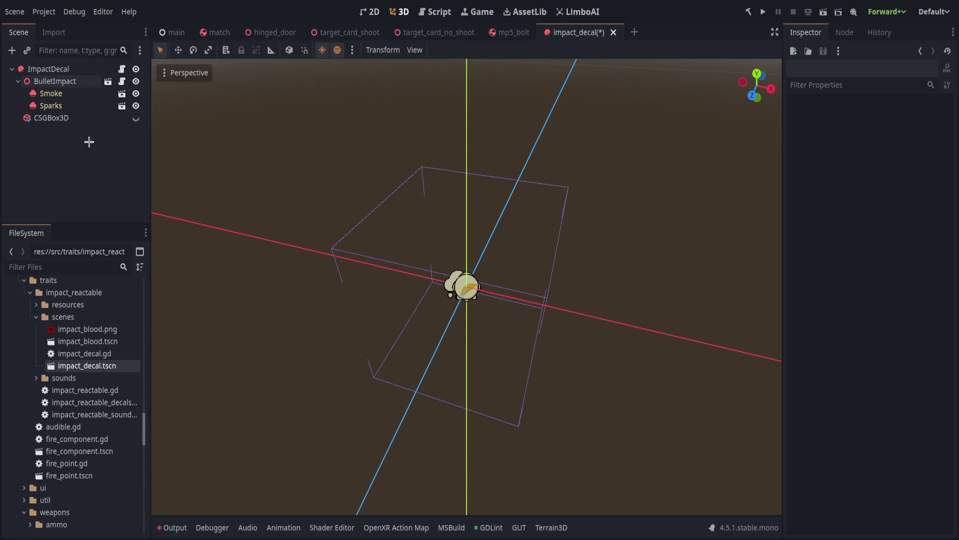
pyautogui.click(135, 119)
# Delete and restore the CSGBox3D, flatten the ImpactDecal box to about 0.004, and save.
pyautogui.moveTo(430, 210)
pyautogui.mouseDown()
pyautogui.moveTo(464, 165)
pyautogui.moveTo(445, 178)
pyautogui.mouseUp()
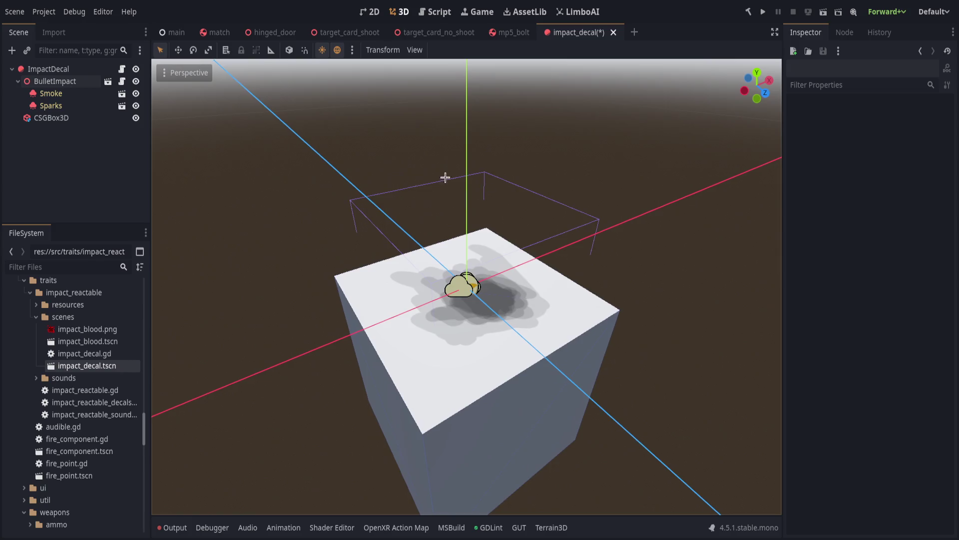
pyautogui.click(109, 119)
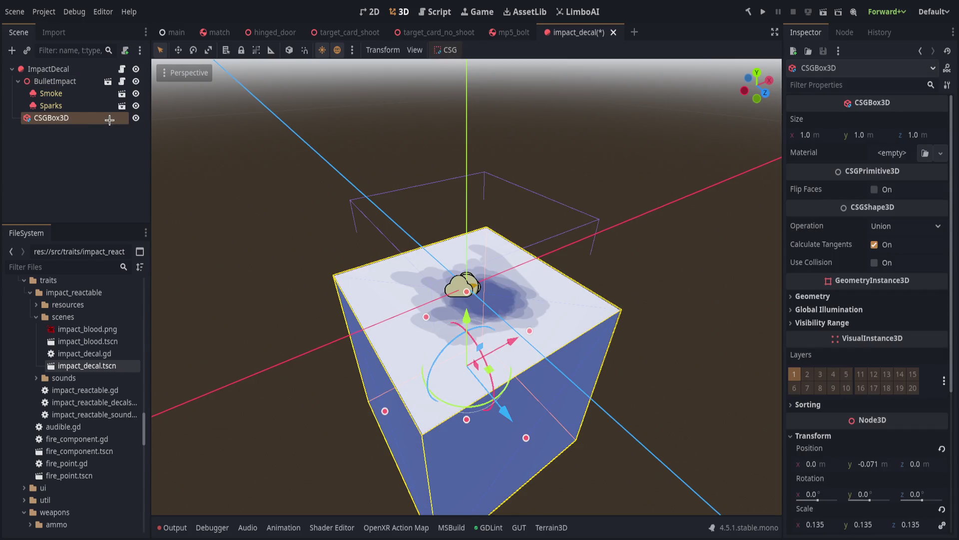
pyautogui.press('Delete')
pyautogui.moveTo(299, 165)
pyautogui.mouseDown()
pyautogui.moveTo(392, 130)
pyautogui.moveTo(379, 94)
pyautogui.mouseUp()
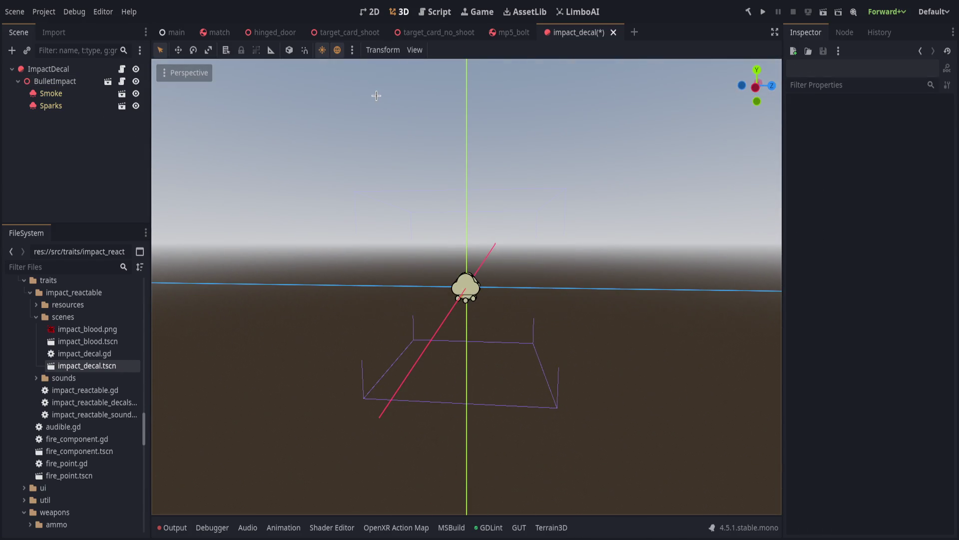
pyautogui.click(69, 72)
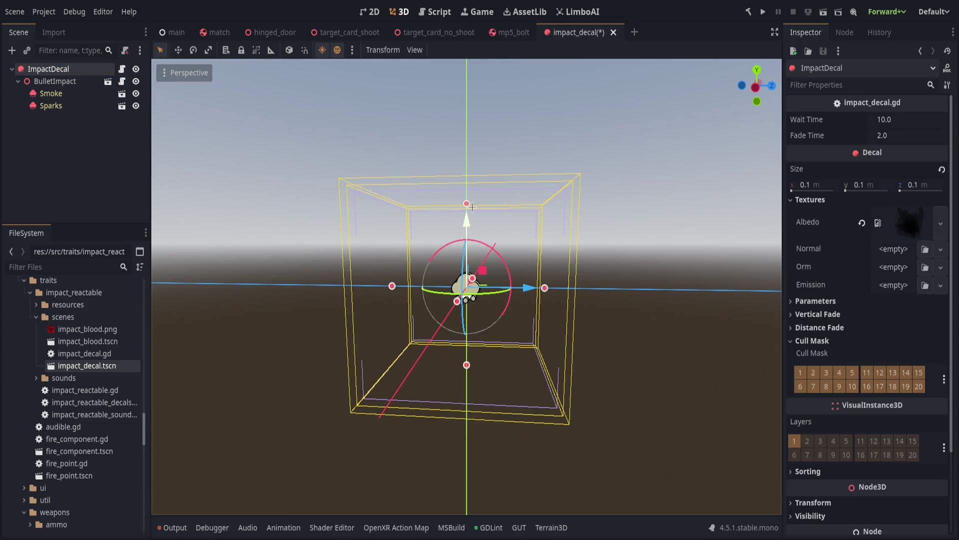
pyautogui.moveTo(469, 204); pyautogui.dragTo(472, 277)
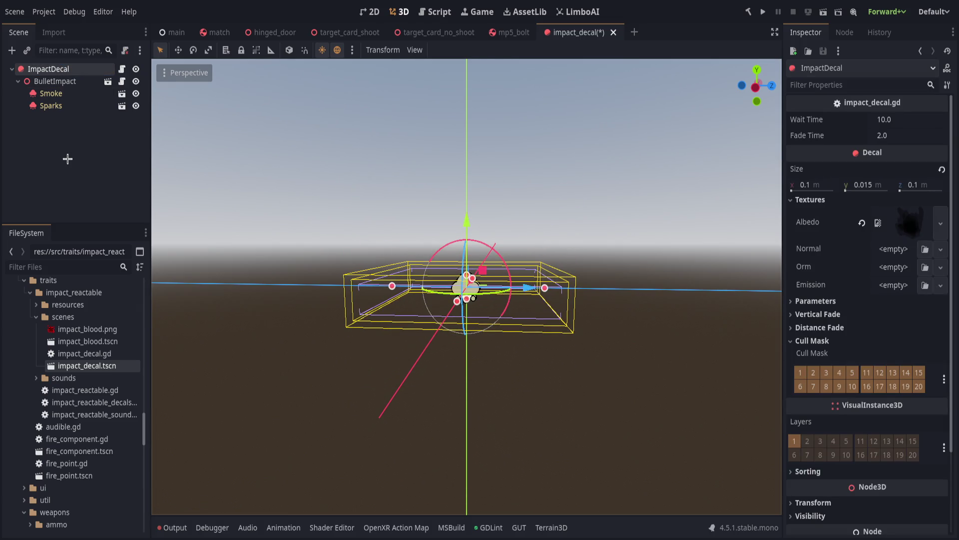
pyautogui.hotkey('ctrl', 'z')
pyautogui.hotkey('ctrl', 'z')
pyautogui.moveTo(440, 165); pyautogui.dragTo(439, 115)
pyautogui.moveTo(467, 215)
pyautogui.mouseDown()
pyautogui.moveTo(478, 283)
pyautogui.moveTo(478, 260)
pyautogui.moveTo(424, 240)
pyautogui.moveTo(540, 99)
pyautogui.moveTo(500, 210)
pyautogui.mouseUp()
pyautogui.hotkey('ctrl', 's')
# Raise the ImpactDecal's Size Y to about 0.06, then lower it to about 0.022.
pyautogui.scroll(5, 424, 240)
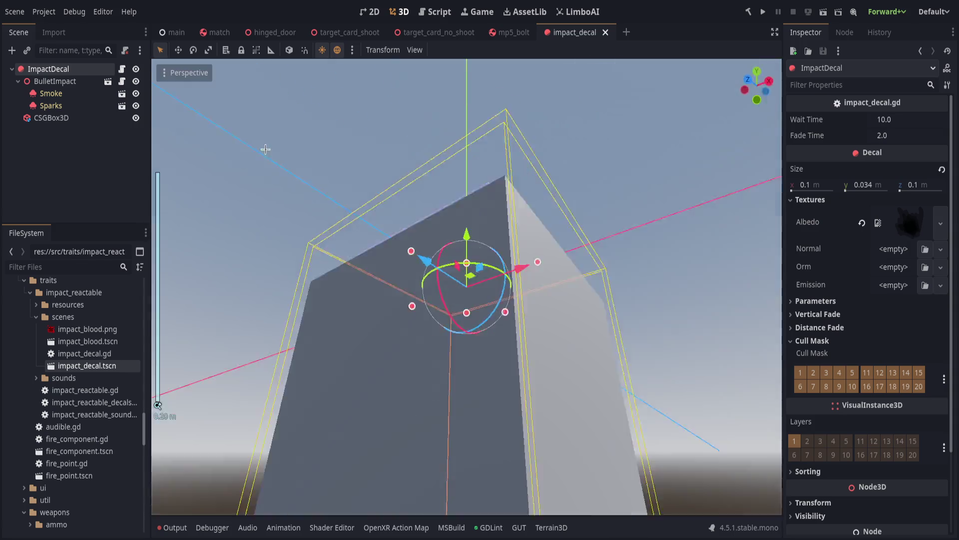
pyautogui.scroll(-5, 499, 210)
pyautogui.moveTo(466, 260)
pyautogui.mouseDown()
pyautogui.moveTo(467, 306)
pyautogui.moveTo(457, 311)
pyautogui.moveTo(467, 257)
pyautogui.moveTo(472, 316)
pyautogui.moveTo(475, 222)
pyautogui.moveTo(467, 257)
pyautogui.moveTo(488, 197)
pyautogui.mouseUp()
pyautogui.click(484, 226)
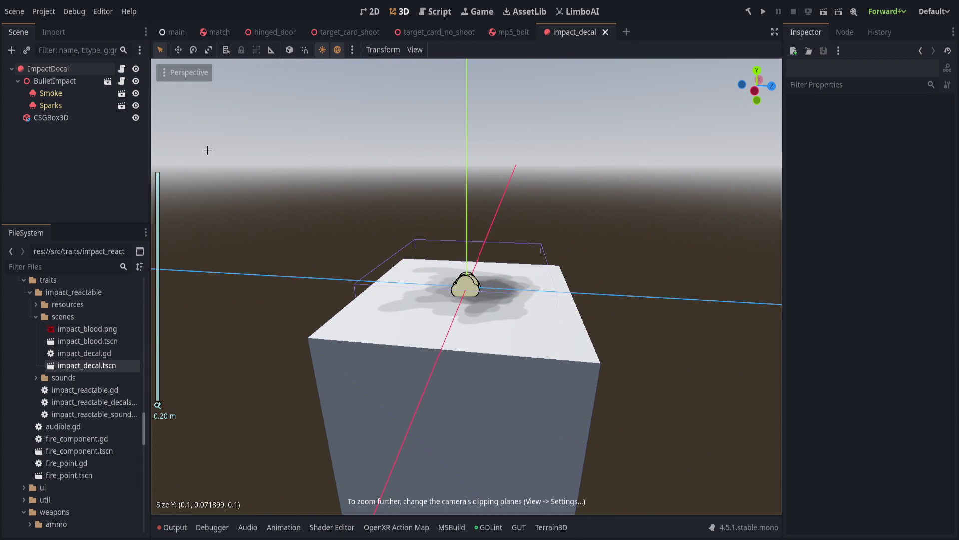
pyautogui.click(48, 69)
pyautogui.click(344, 156)
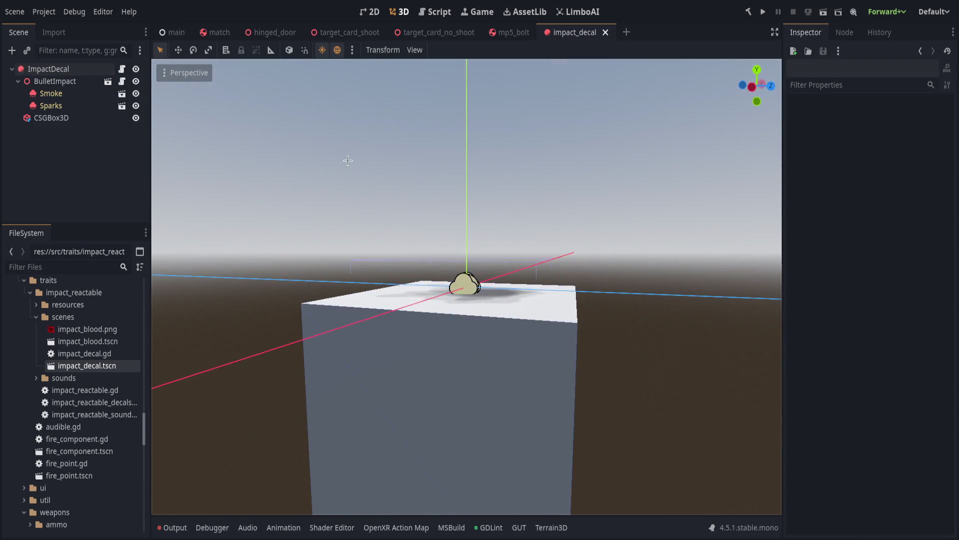
pyautogui.click(463, 281)
pyautogui.moveTo(469, 258)
pyautogui.mouseDown()
pyautogui.moveTo(464, 284)
pyautogui.moveTo(474, 302)
pyautogui.moveTo(477, 287)
pyautogui.mouseUp()
pyautogui.click(51, 118)
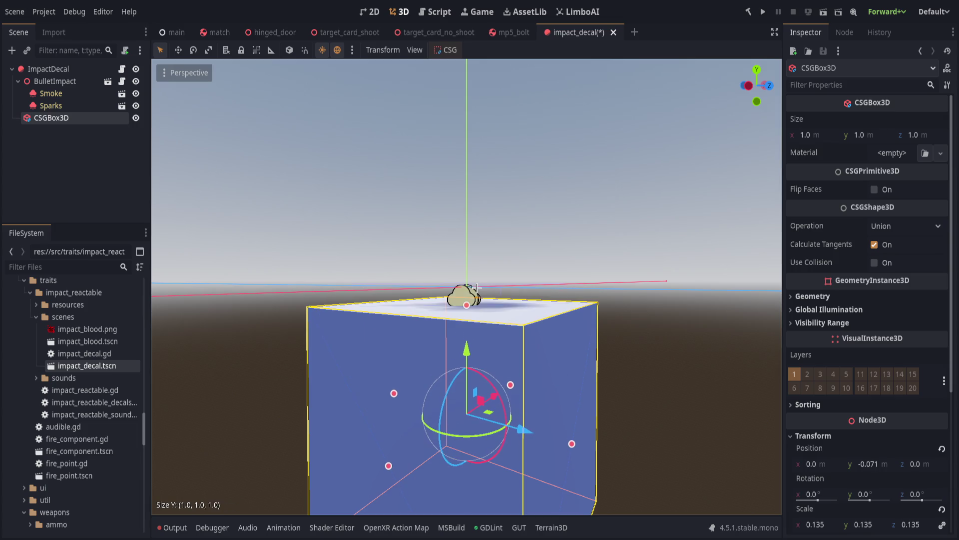
# Revert the CSGBox3D's Position and Scale, move it to Y -0.5, and check the rear orthogonal view.
pyautogui.scroll(-3, 867, 300)
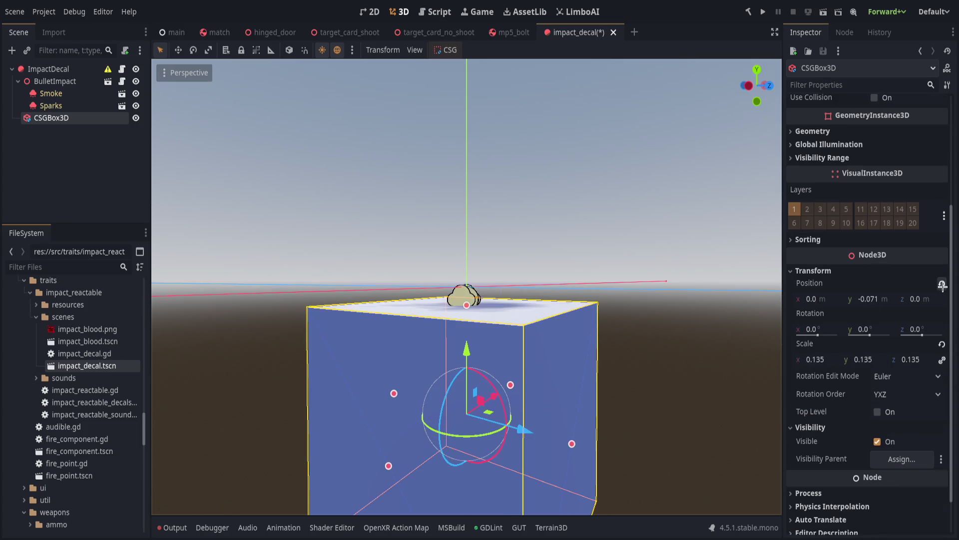
pyautogui.click(942, 283)
pyautogui.click(942, 341)
pyautogui.scroll(2, 498, 332)
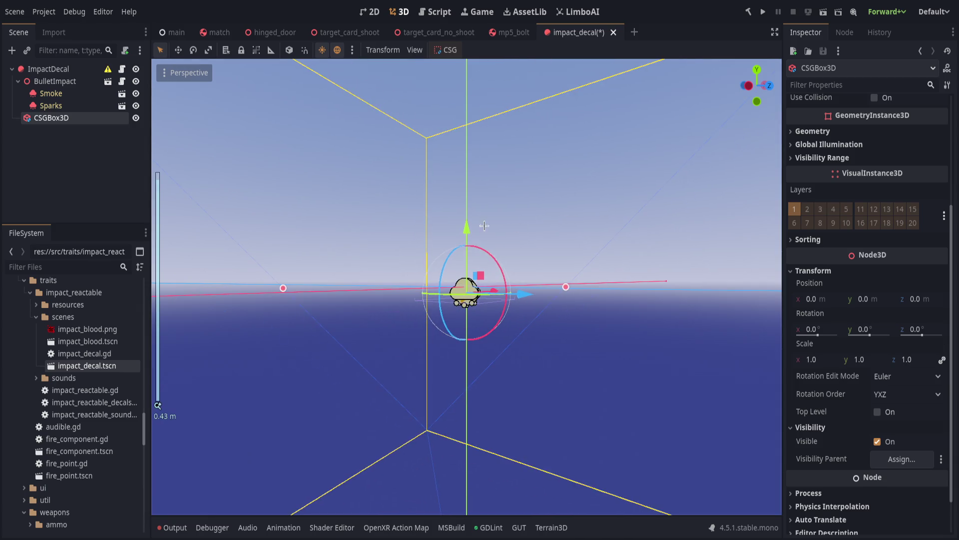
pyautogui.scroll(-5, 475, 407)
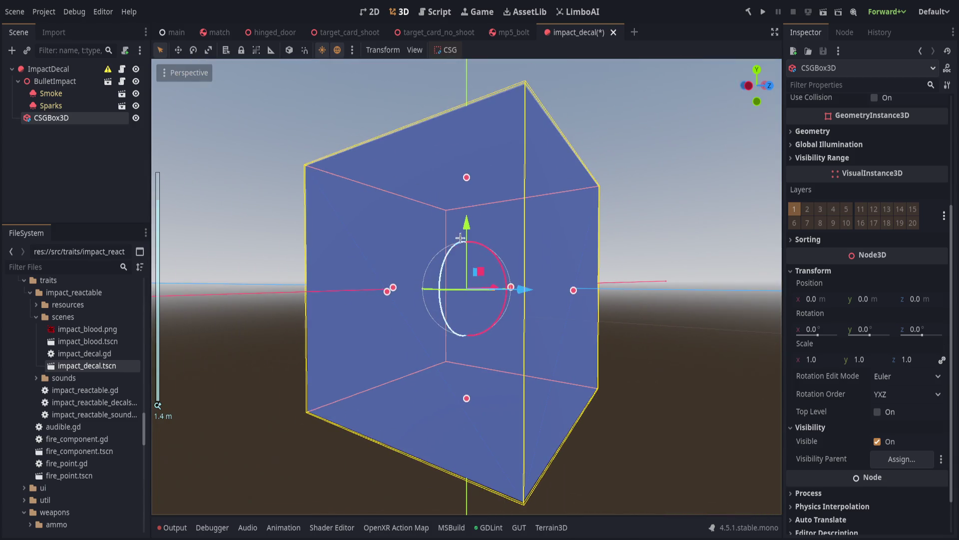
pyautogui.moveTo(467, 224); pyautogui.dragTo(467, 282)
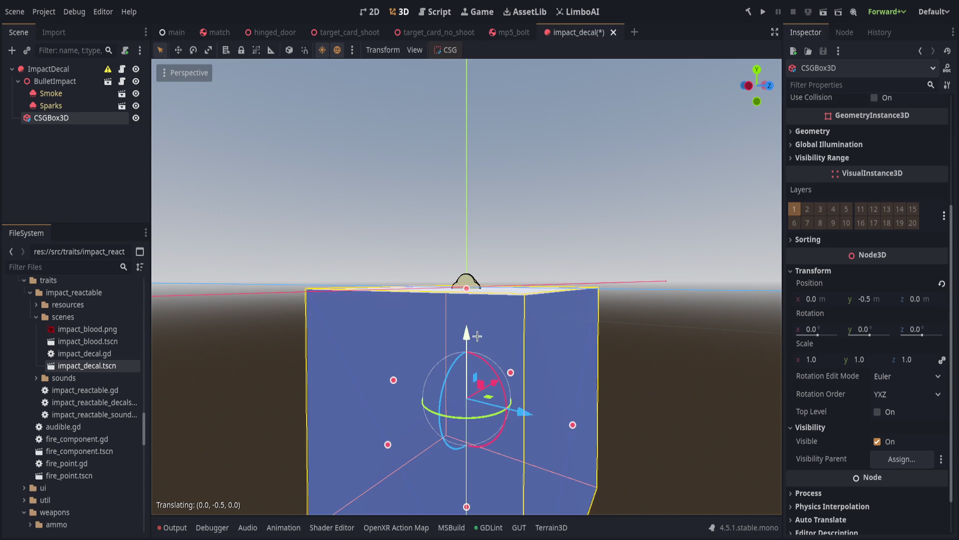
pyautogui.press('ctrl+KP_1')
pyautogui.scroll(4, 493, 268)
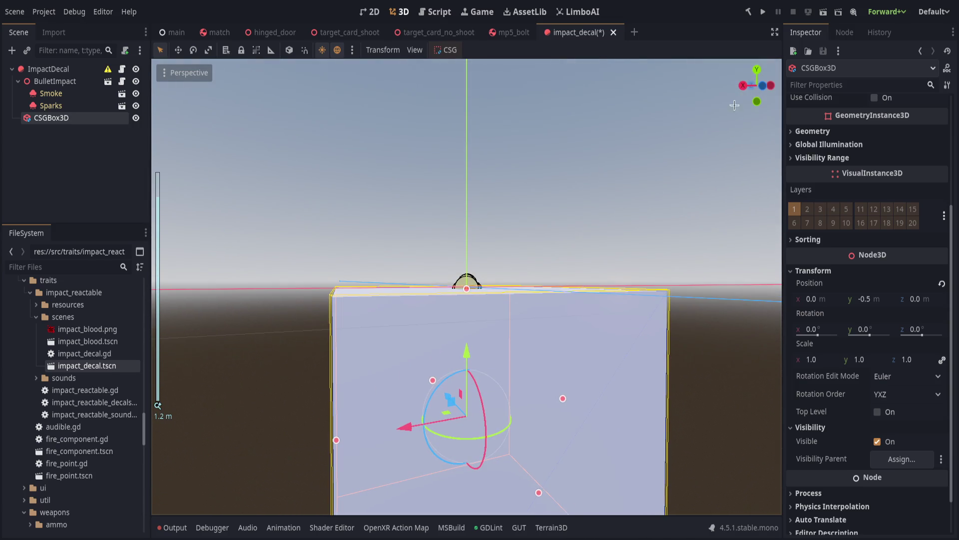
pyautogui.scroll(5, 493, 269)
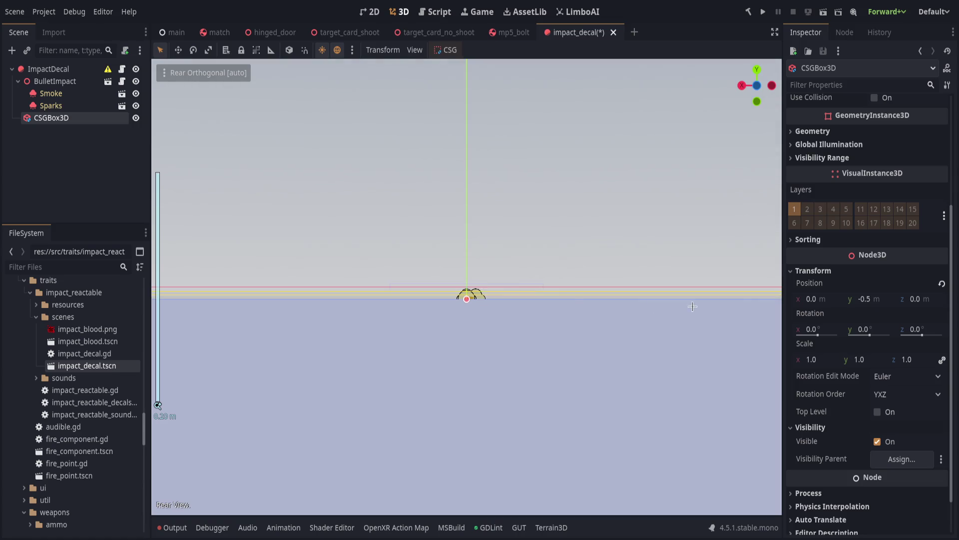
pyautogui.scroll(4, 839, 394)
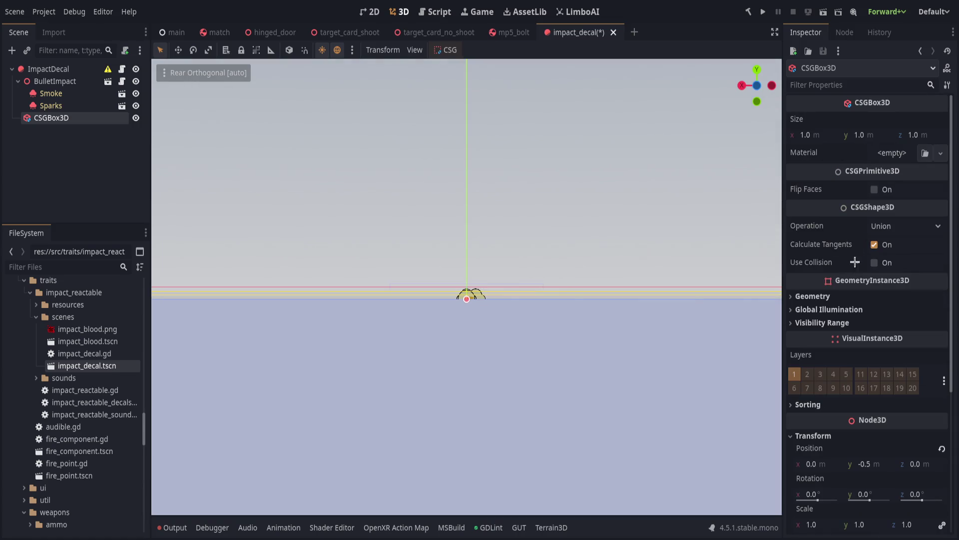
pyautogui.click(577, 206)
pyautogui.scroll(-5, 436, 215)
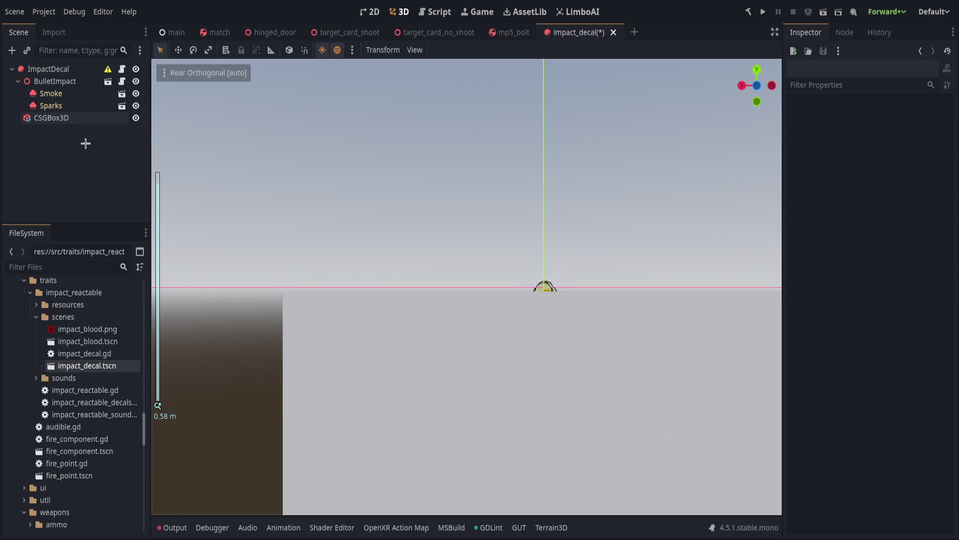
# Select ImpactDecal, expand its transform properties, and save the impact_decal scene.
pyautogui.click(49, 69)
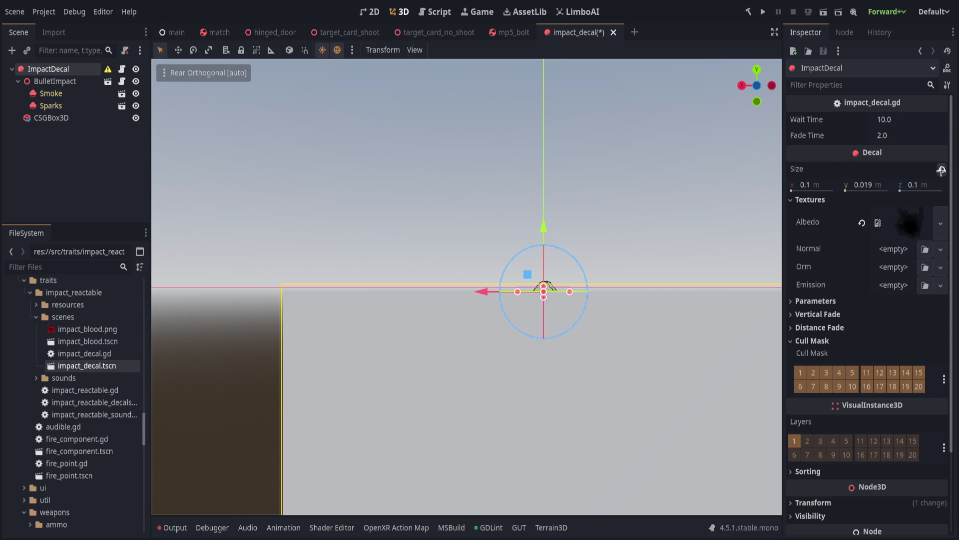
pyautogui.scroll(-3, 867, 397)
pyautogui.click(895, 403)
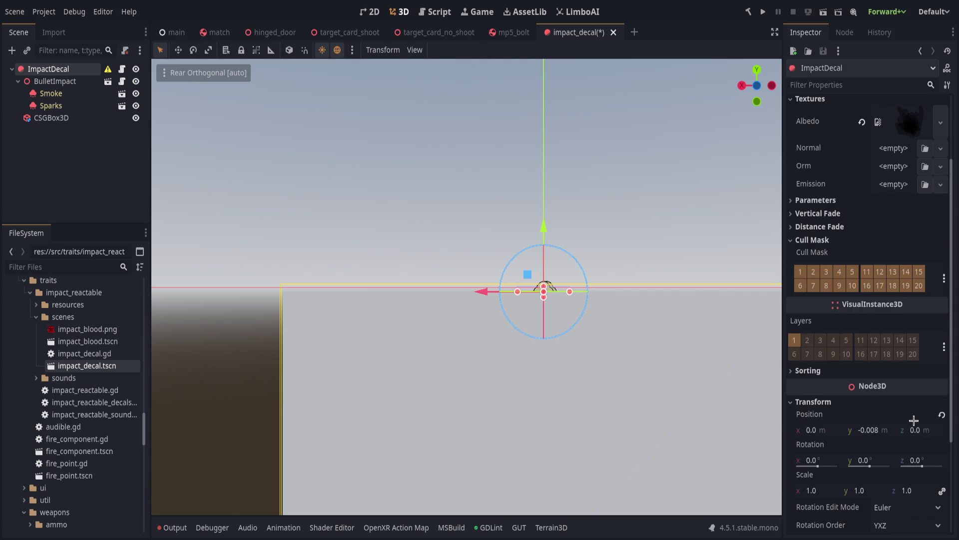
pyautogui.hotkey('ctrl', 's')
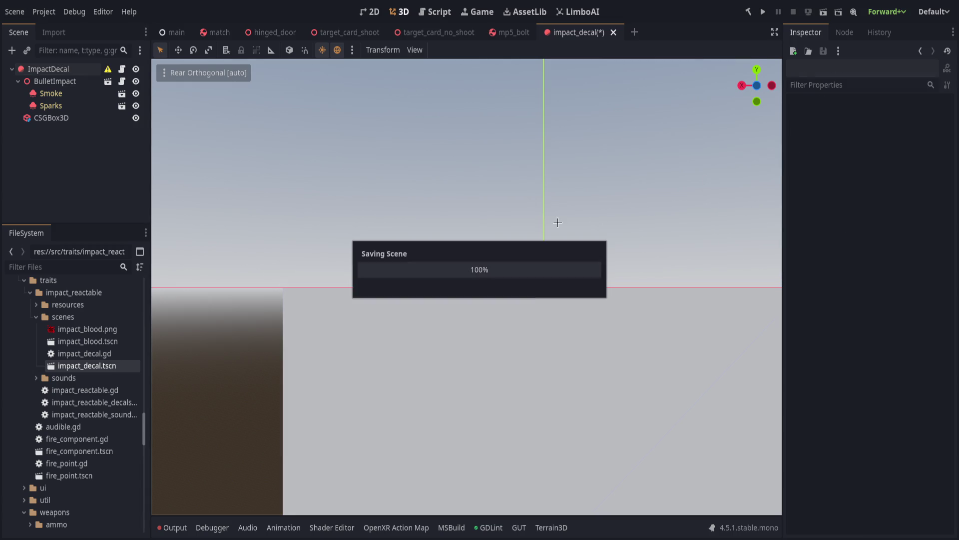
# Select ImpactDecal in the front orthogonal view and shrink its Size Y to about 0.01.
pyautogui.scroll(3, 476, 171)
pyautogui.moveTo(475, 171)
pyautogui.mouseDown()
pyautogui.moveTo(379, 247)
pyautogui.moveTo(458, 279)
pyautogui.mouseUp()
pyautogui.scroll(3, 439, 275)
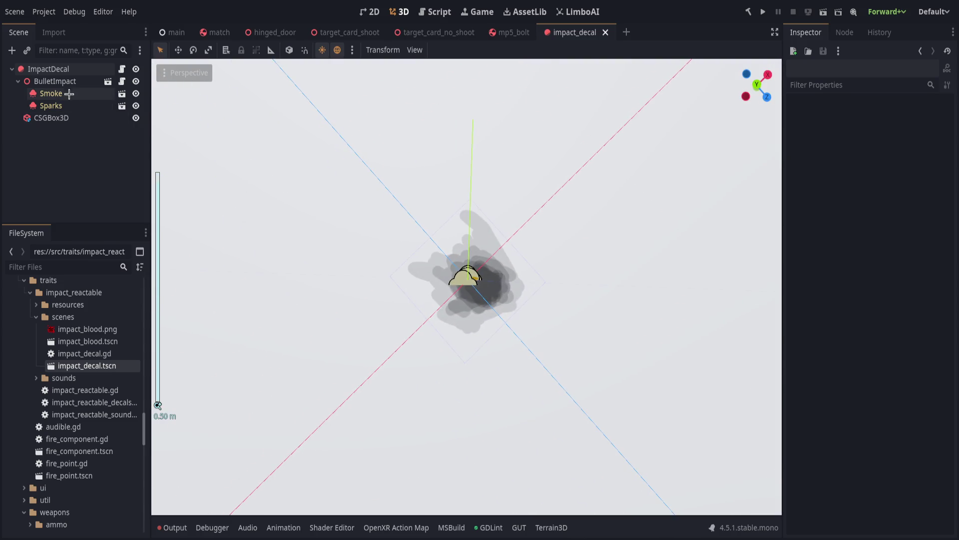
pyautogui.click(55, 81)
pyautogui.click(44, 69)
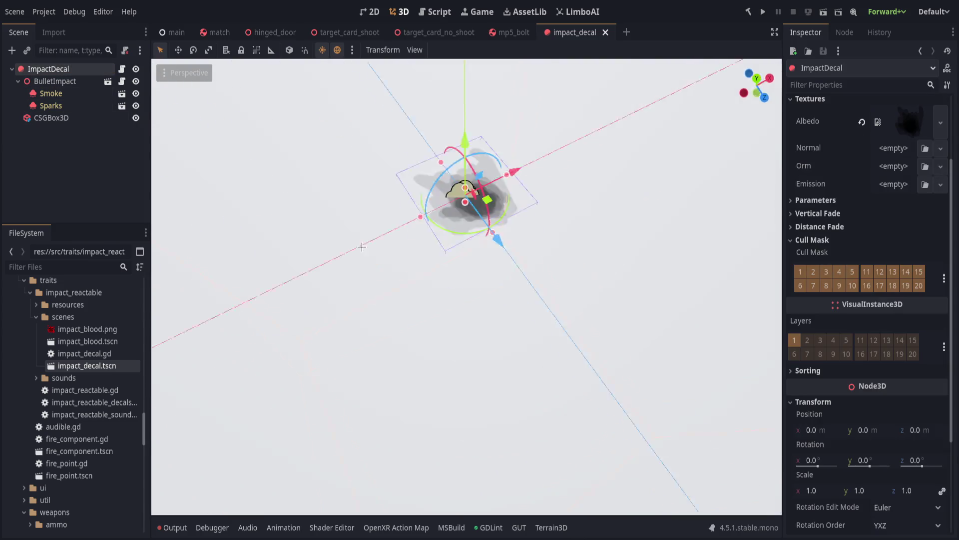
pyautogui.scroll(2, 377, 145)
pyautogui.moveTo(755, 82); pyautogui.dragTo(765, 93)
pyautogui.click(763, 94)
pyautogui.scroll(3, 489, 231)
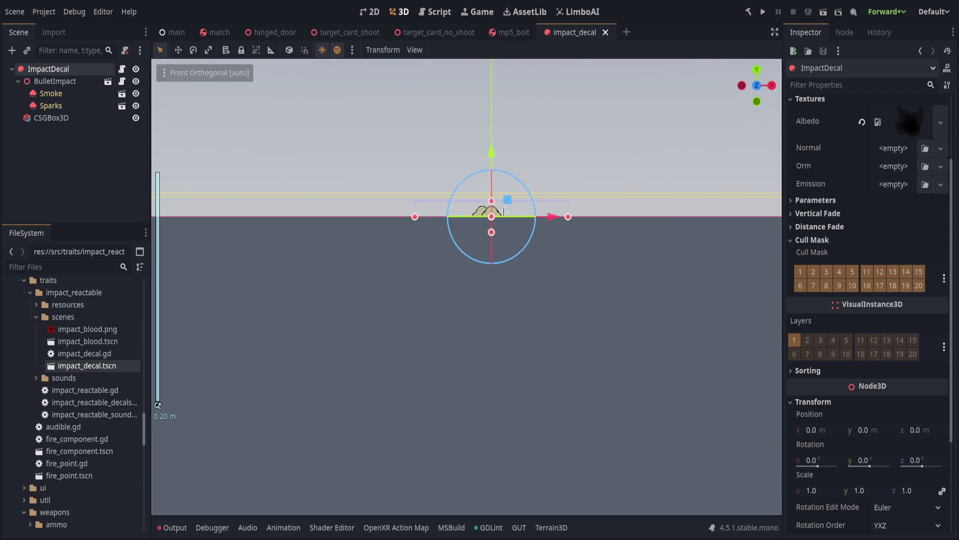
pyautogui.moveTo(491, 201)
pyautogui.mouseDown()
pyautogui.moveTo(491, 218)
pyautogui.moveTo(500, 212)
pyautogui.mouseUp()
pyautogui.click(506, 140)
# Flatten the ImpactDecal's Size Y further to about 0.002 and preview it on the surface.
pyautogui.scroll(-5, 524, 232)
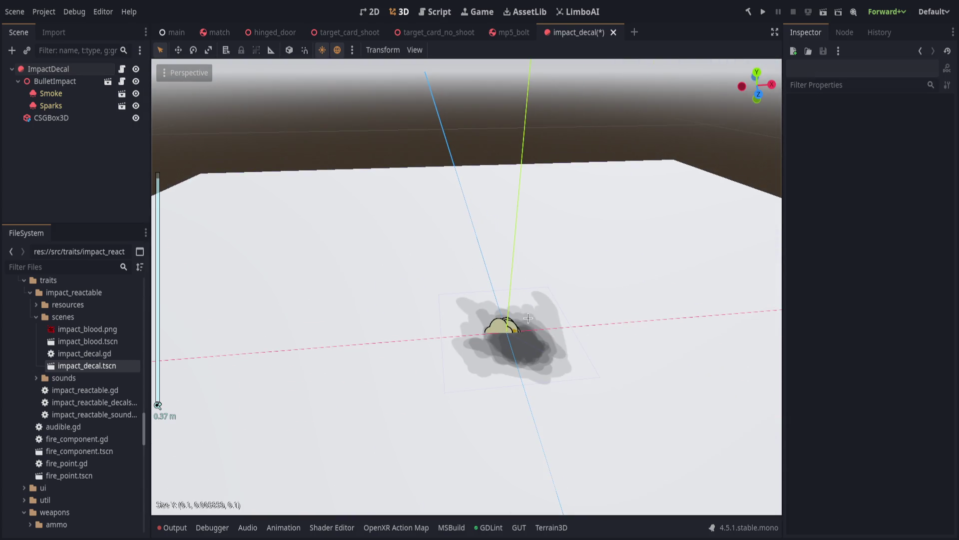
pyautogui.click(64, 73)
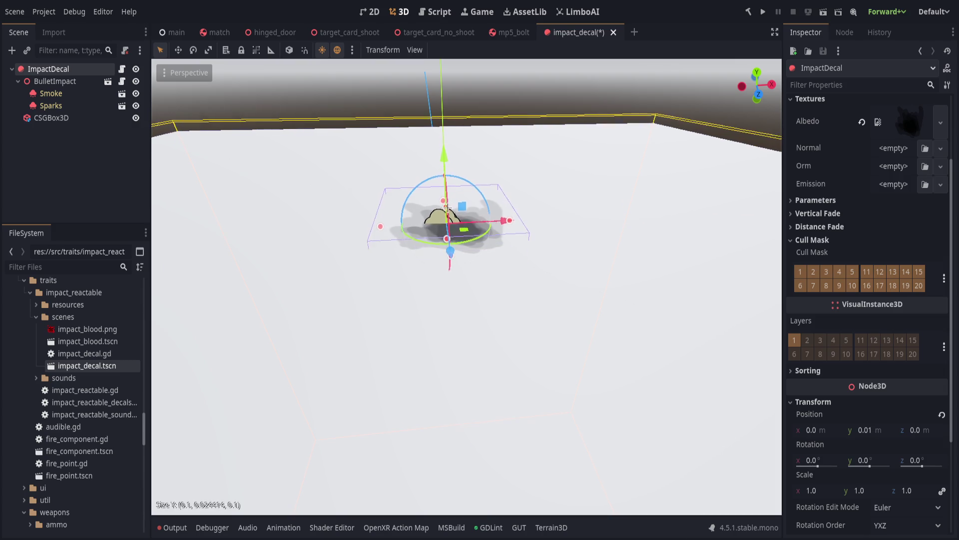
pyautogui.moveTo(448, 219); pyautogui.dragTo(459, 237)
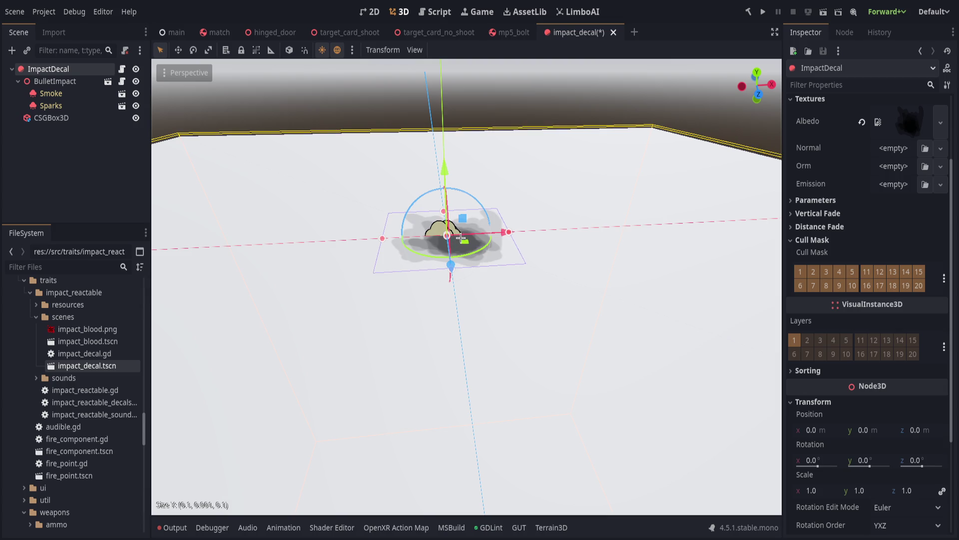
pyautogui.moveTo(465, 236); pyautogui.dragTo(466, 234)
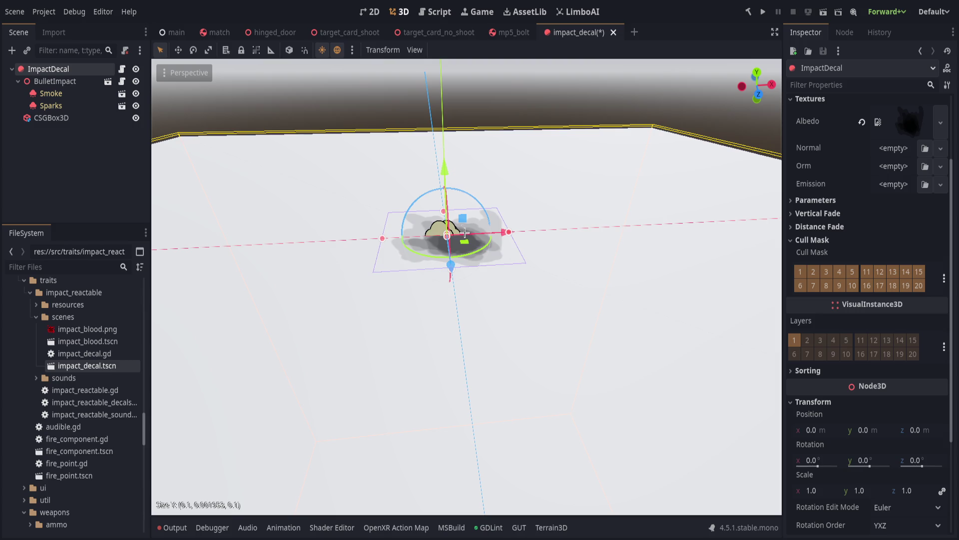
pyautogui.click(449, 89)
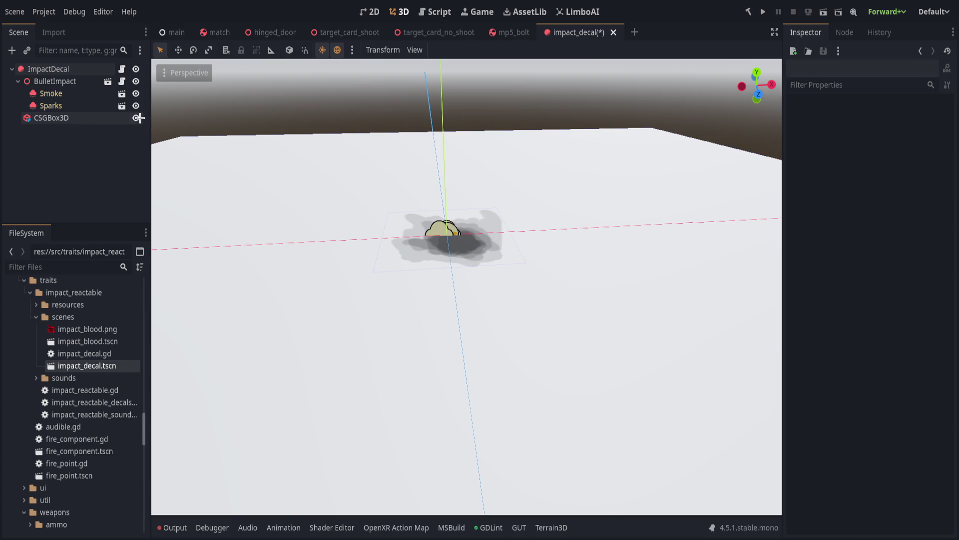
# Delete the CSGBox3D test box and save the impact_decal scene.
pyautogui.click(110, 119)
pyautogui.press('Delete')
pyautogui.hotkey('ctrl', 's')
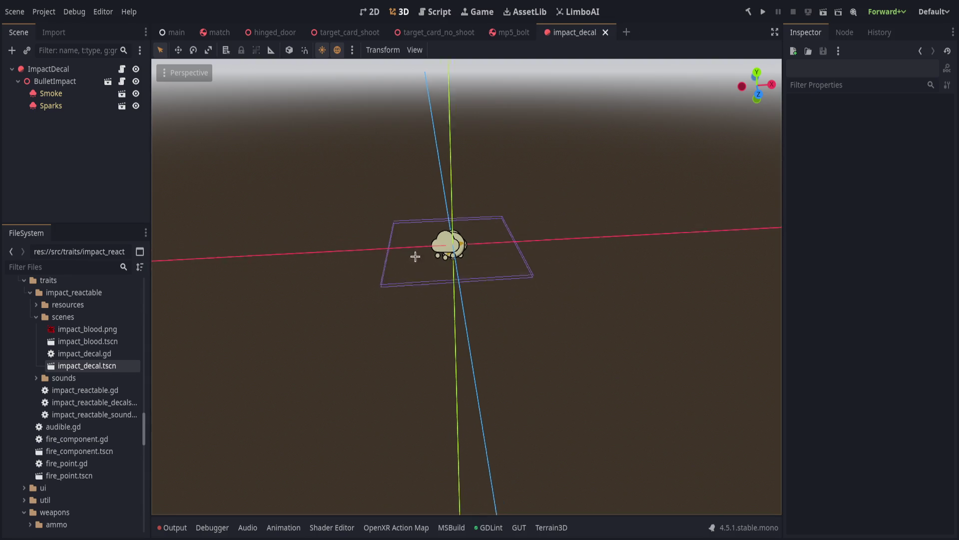
pyautogui.scroll(3, 469, 189)
pyautogui.moveTo(469, 190); pyautogui.dragTo(445, 310)
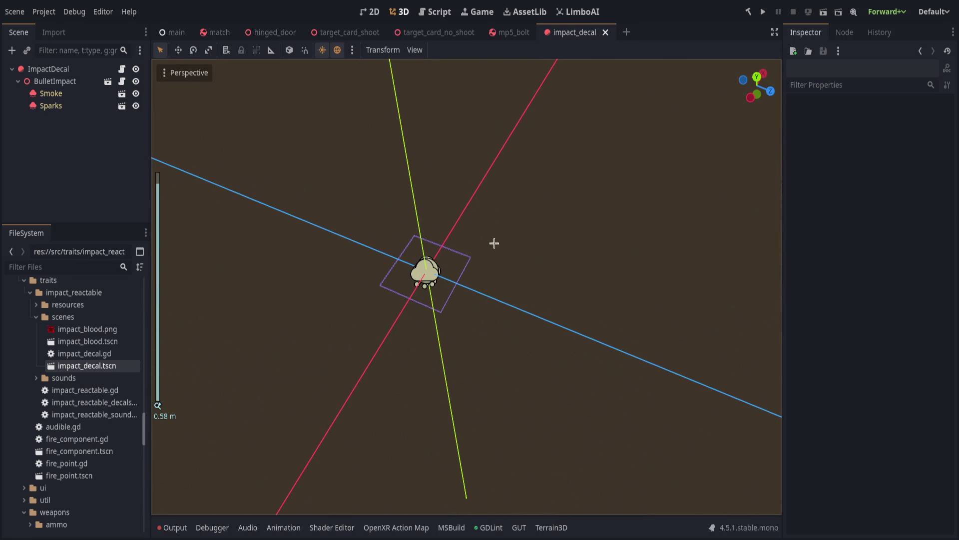
pyautogui.moveTo(310, 240)
pyautogui.mouseDown()
pyautogui.moveTo(368, 298)
pyautogui.moveTo(389, 302)
pyautogui.mouseUp()
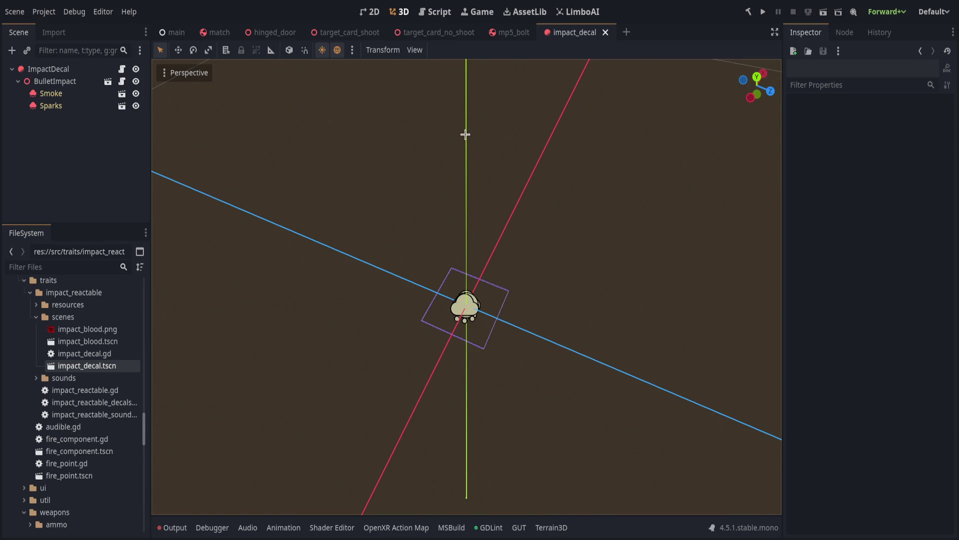
# Glance at the resources folder contents, then switch to the Script workspace.
pyautogui.click(30, 305)
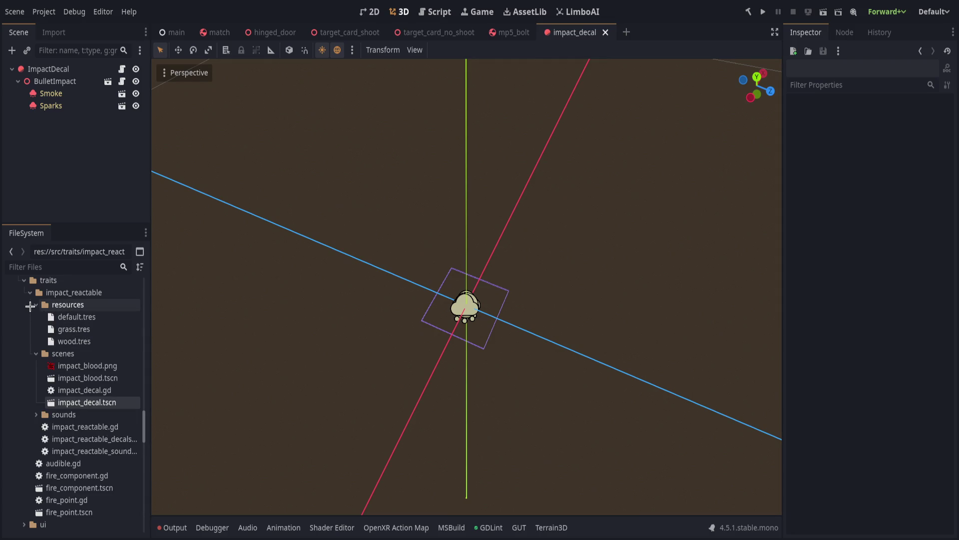
pyautogui.click(30, 305)
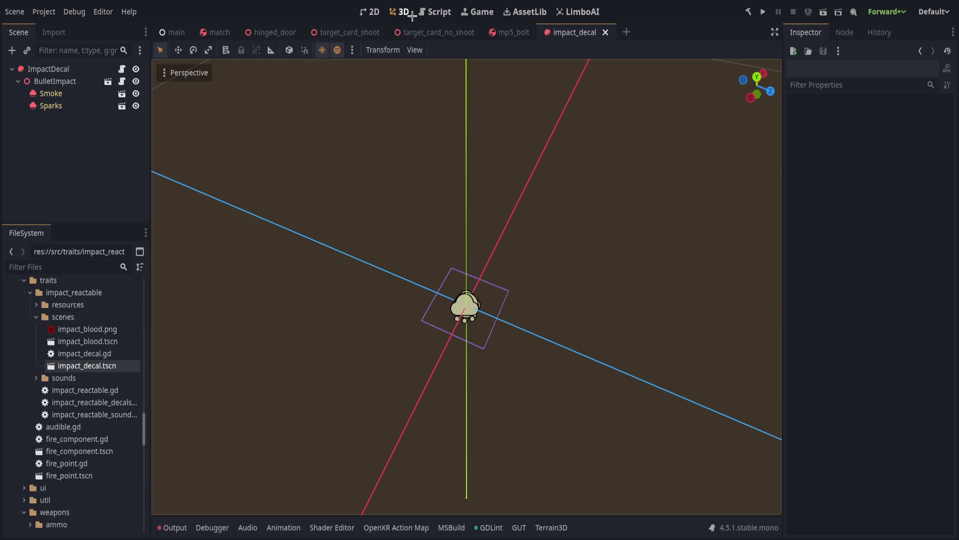
pyautogui.click(434, 11)
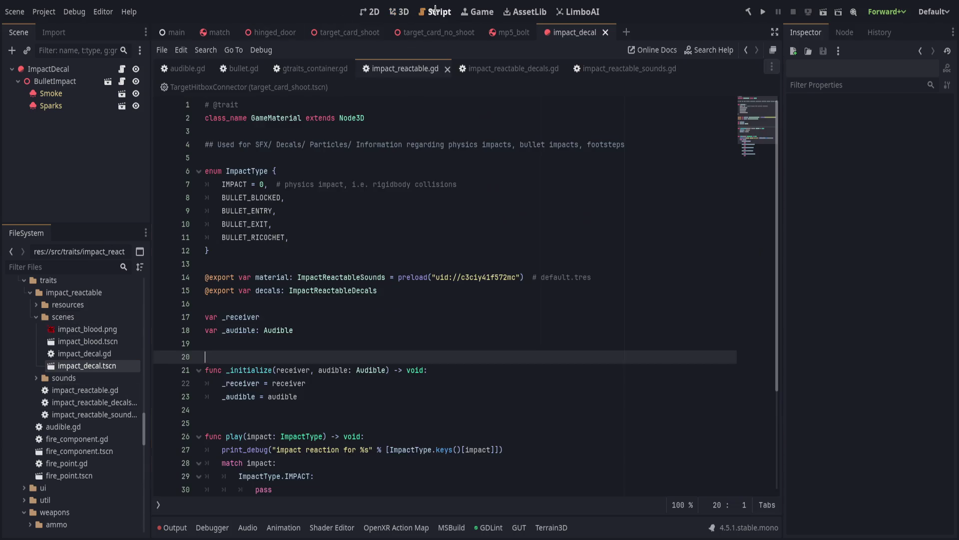
# Switch to bullet.gd and scroll through its decal_terrain and decal_gore exports.
pyautogui.hotkey('alt', 'Left')
pyautogui.scroll(-5, 400, 276)
pyautogui.scroll(-4, 425, 307)
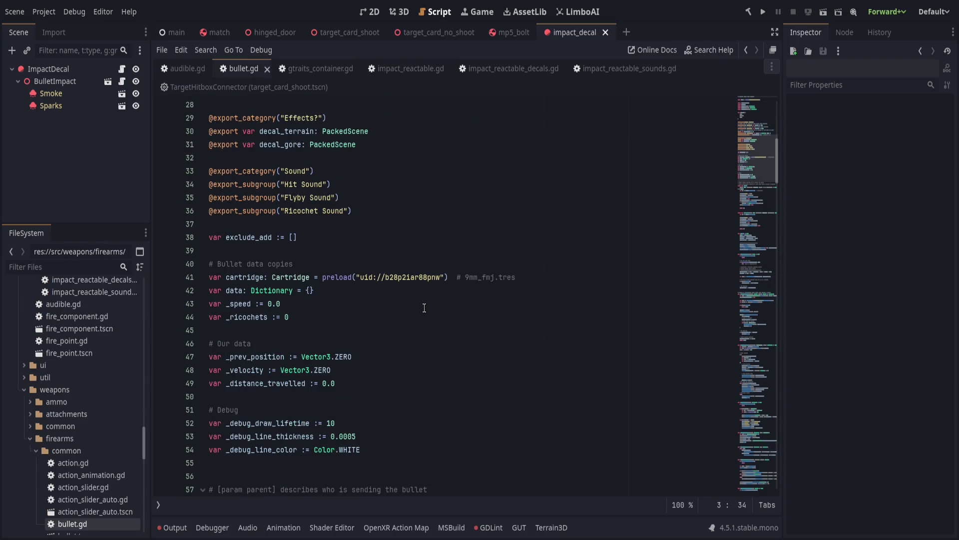
pyautogui.scroll(-2, 424, 307)
pyautogui.scroll(3, 425, 310)
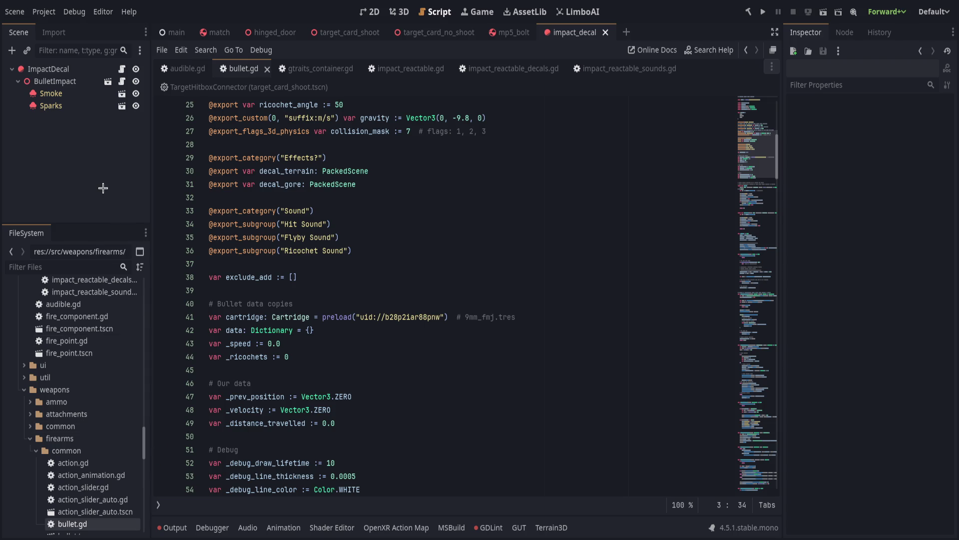
pyautogui.scroll(-3, 75, 414)
pyautogui.click(90, 266)
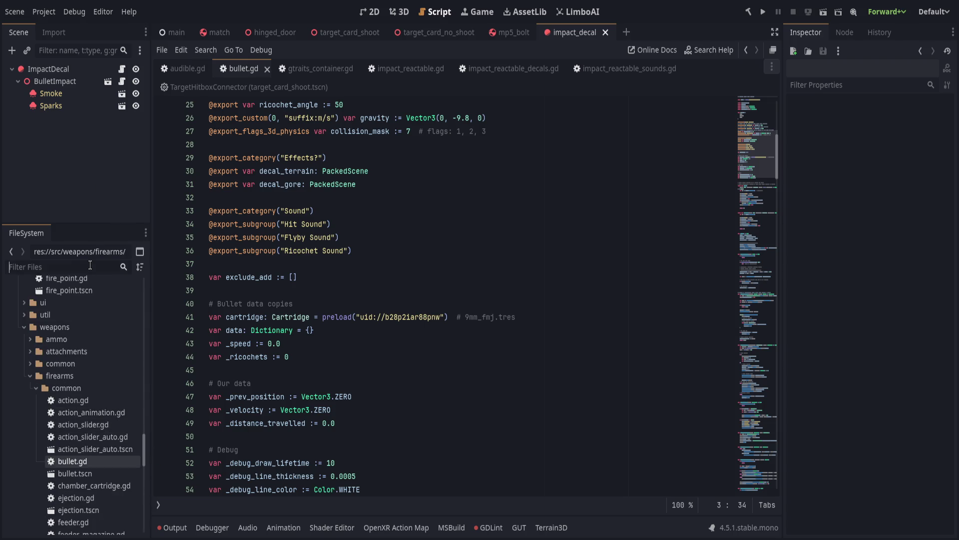
pyautogui.scroll(6, 100, 390)
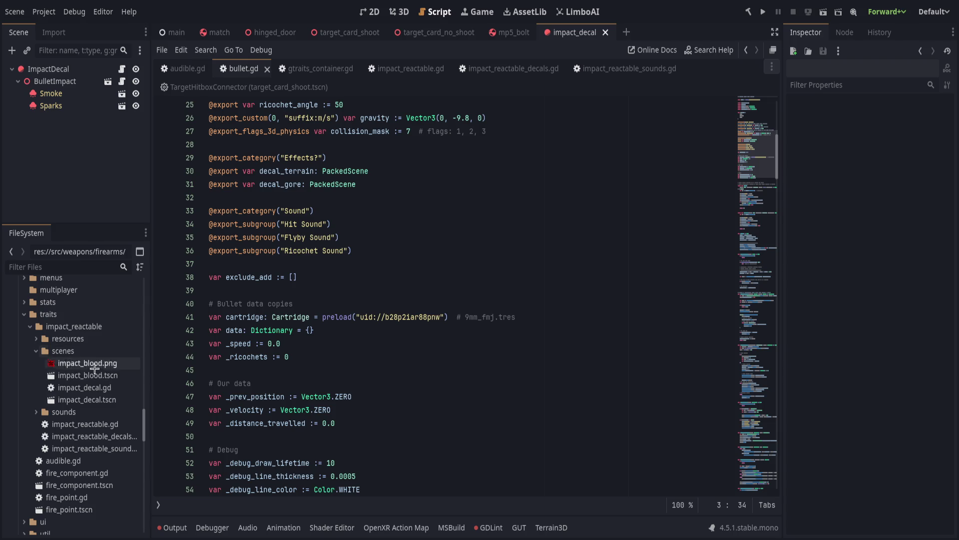
# Peek into the sounds folder, then select impact_reactable.gd in the FileSystem.
pyautogui.click(32, 413)
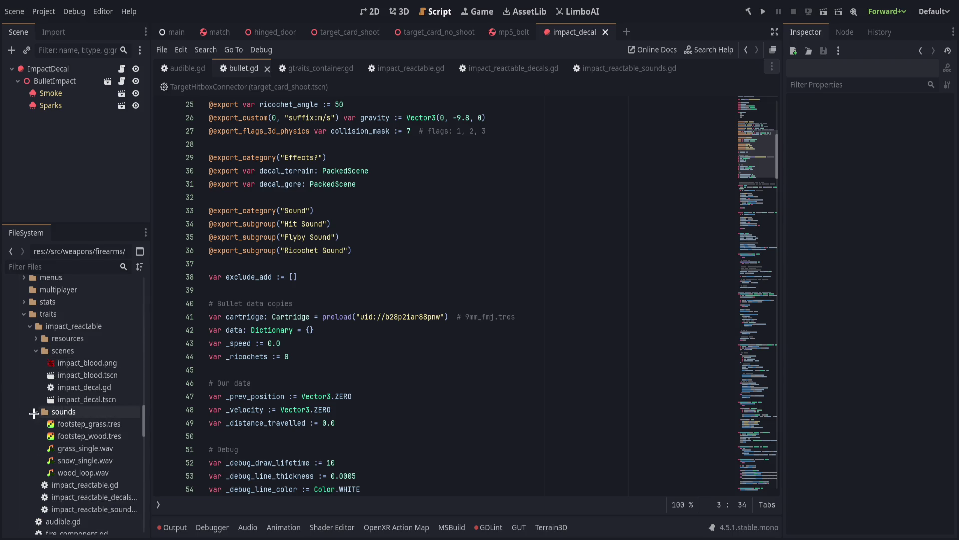
pyautogui.click(34, 412)
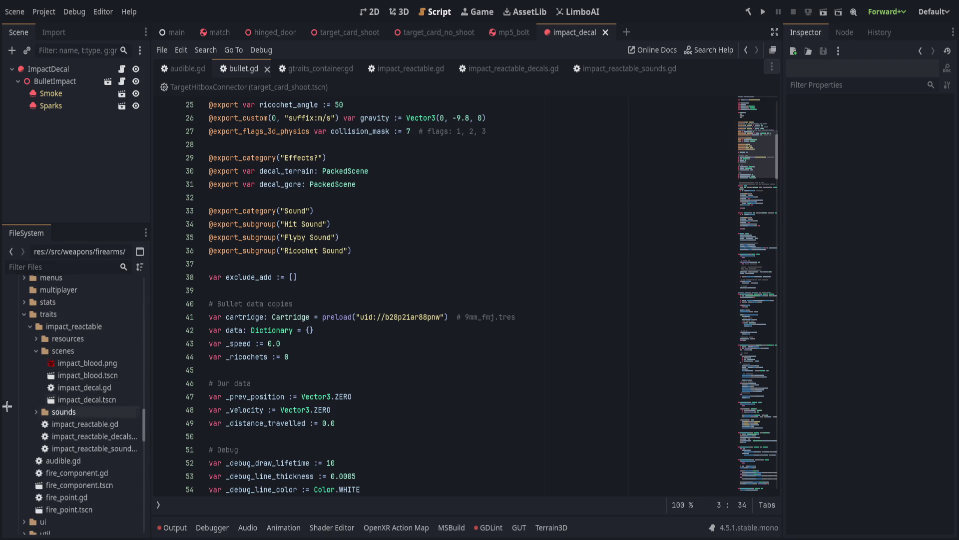
pyautogui.click(88, 427)
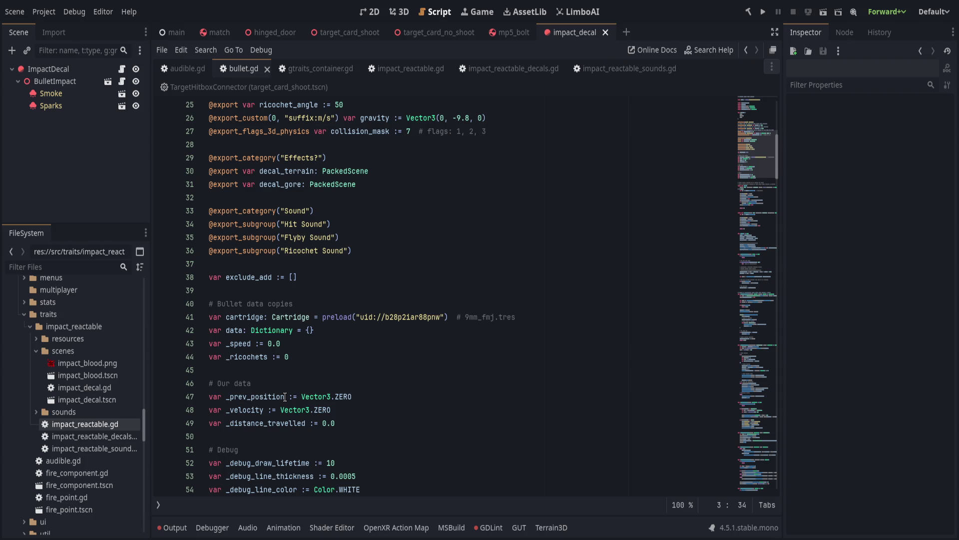
# Reopen impact_reactable.gd and scroll through its play() match block.
pyautogui.doubleClick(93, 424)
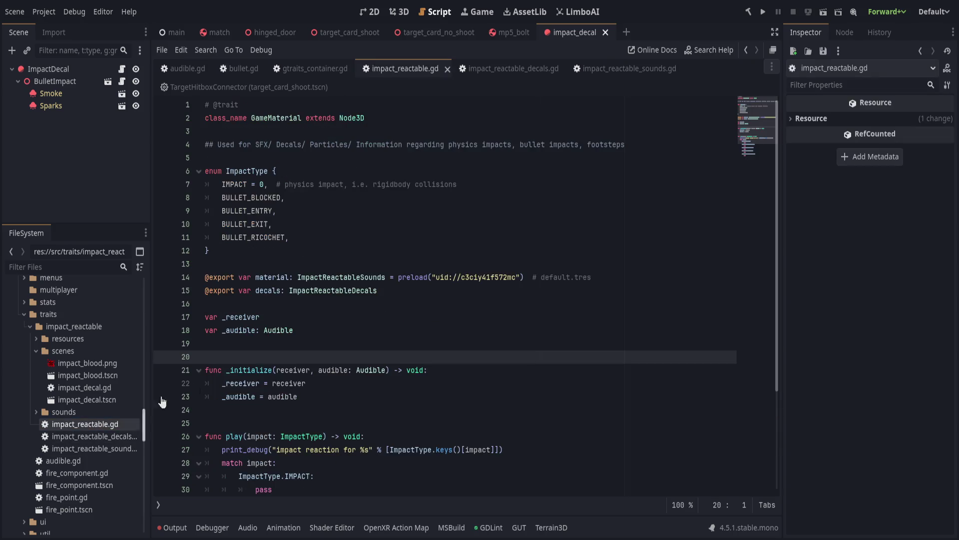
pyautogui.scroll(-2, 378, 355)
pyautogui.scroll(1, 378, 355)
pyautogui.scroll(-2, 378, 355)
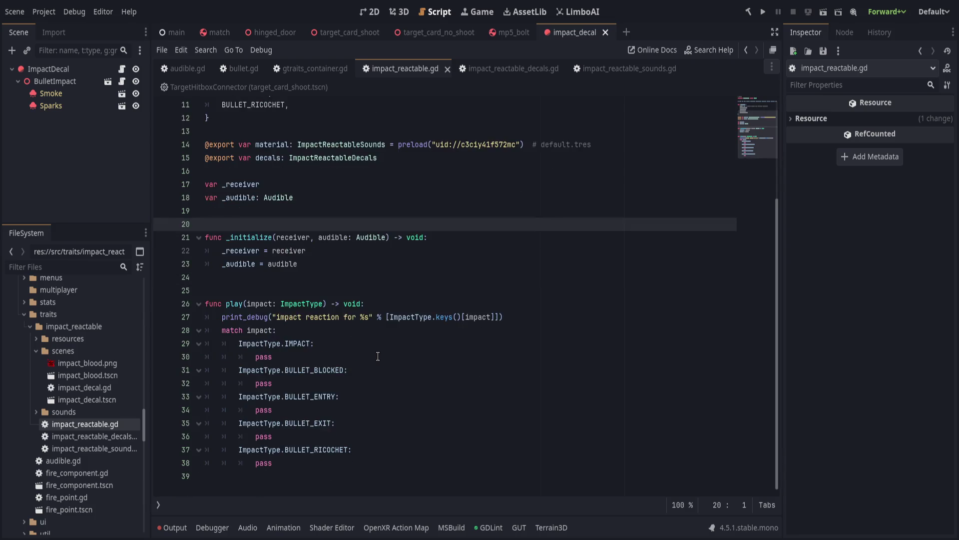
pyautogui.scroll(1, 378, 356)
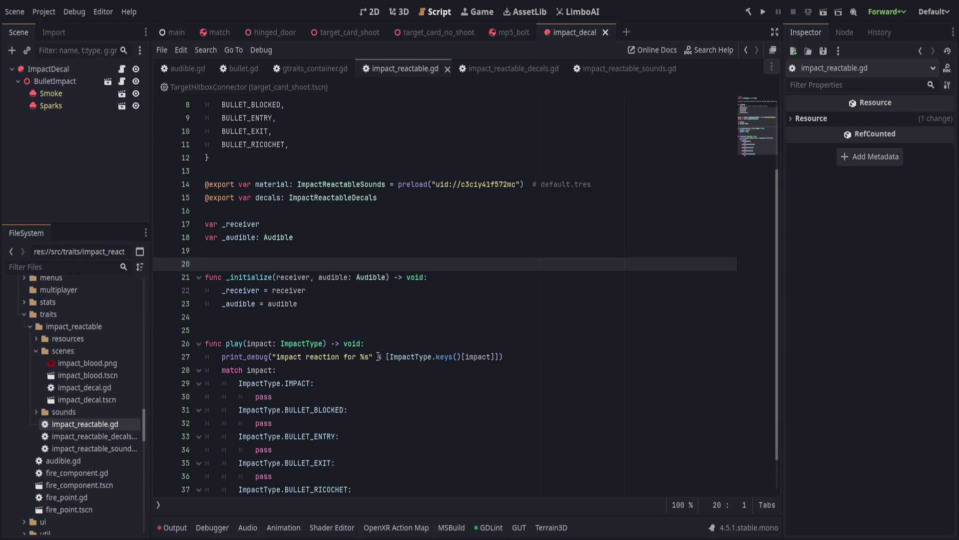
pyautogui.scroll(2, 325, 367)
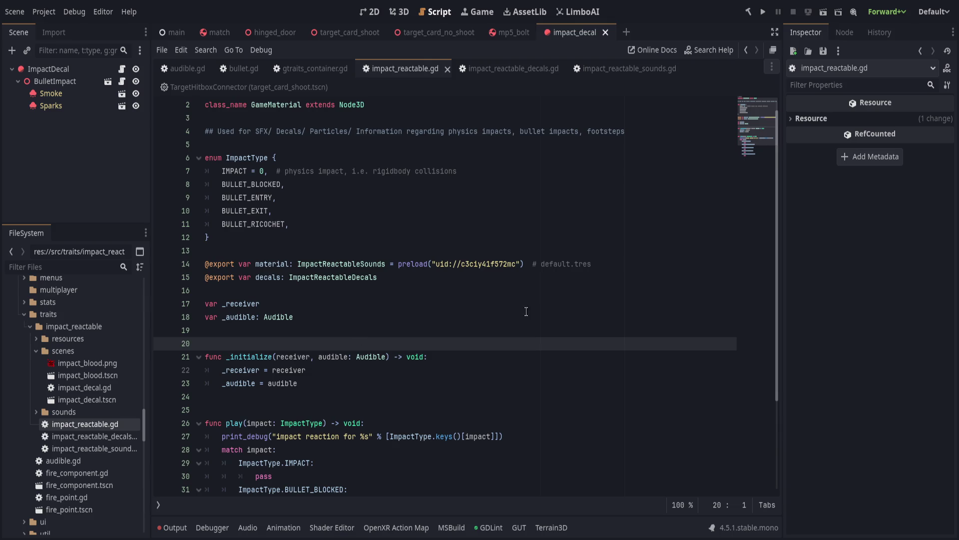
# Select IMPACT in the match case and in the ImpactType enum.
pyautogui.click(534, 310)
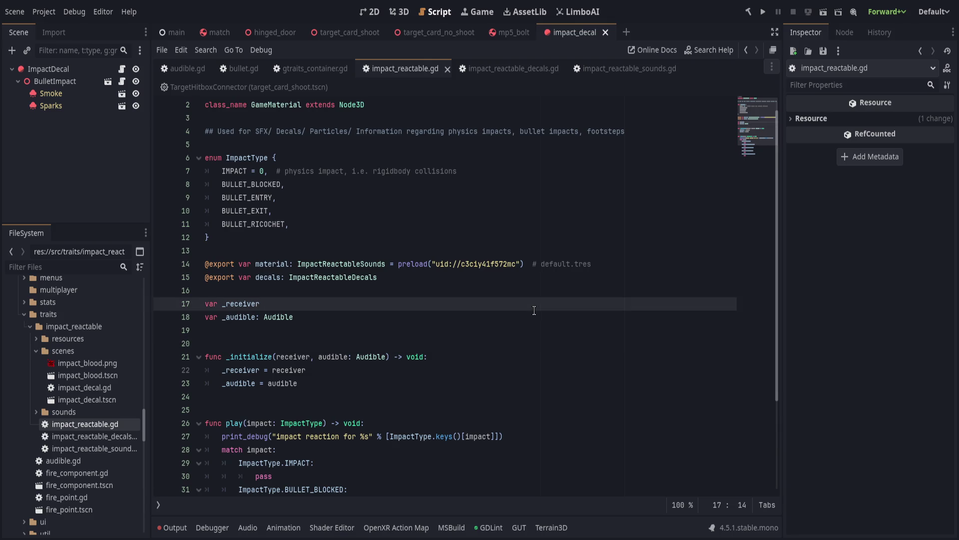
pyautogui.scroll(-3, 394, 289)
pyautogui.click(288, 343)
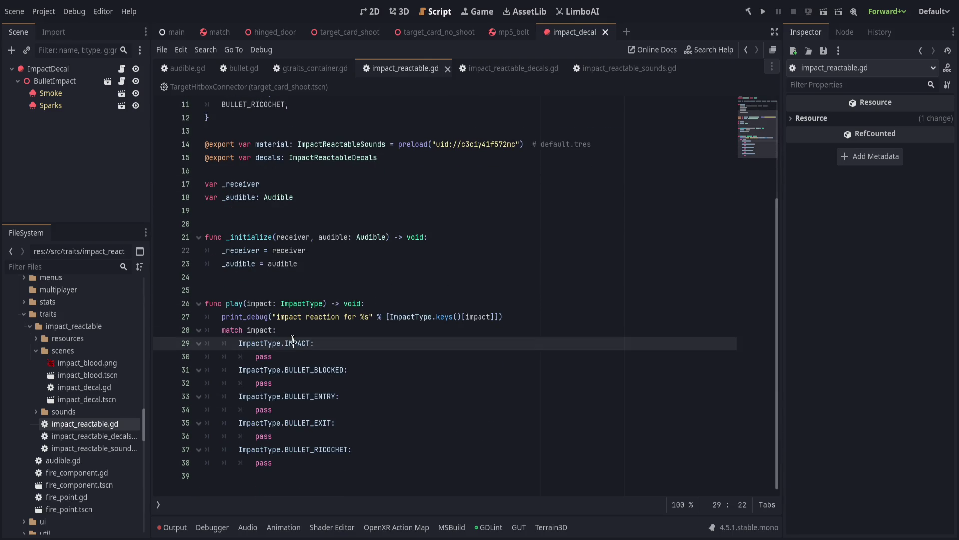
pyautogui.doubleClick(302, 343)
pyautogui.scroll(4, 291, 259)
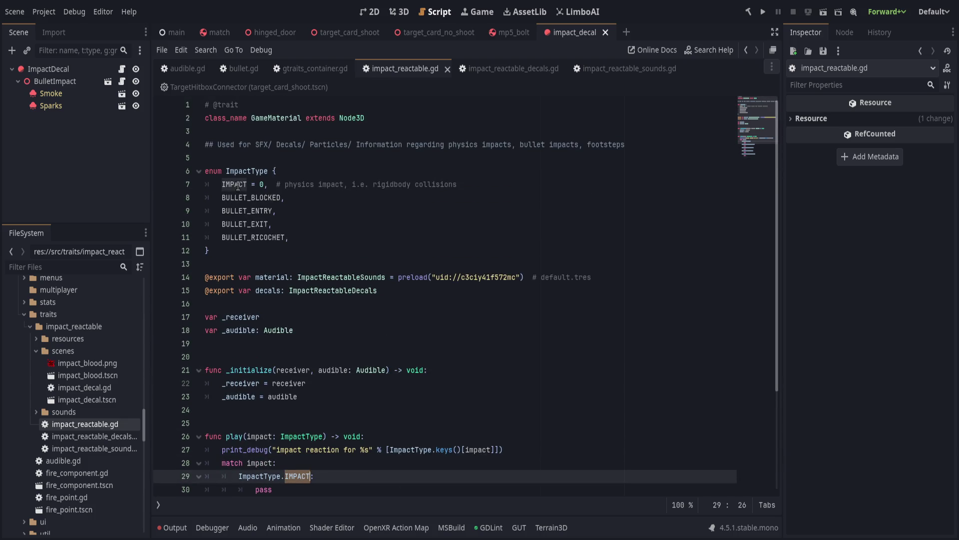
pyautogui.doubleClick(239, 185)
pyautogui.hotkey('ctrl', 'r')
pyautogui.write('PHYS')
pyautogui.press('BackSpace')
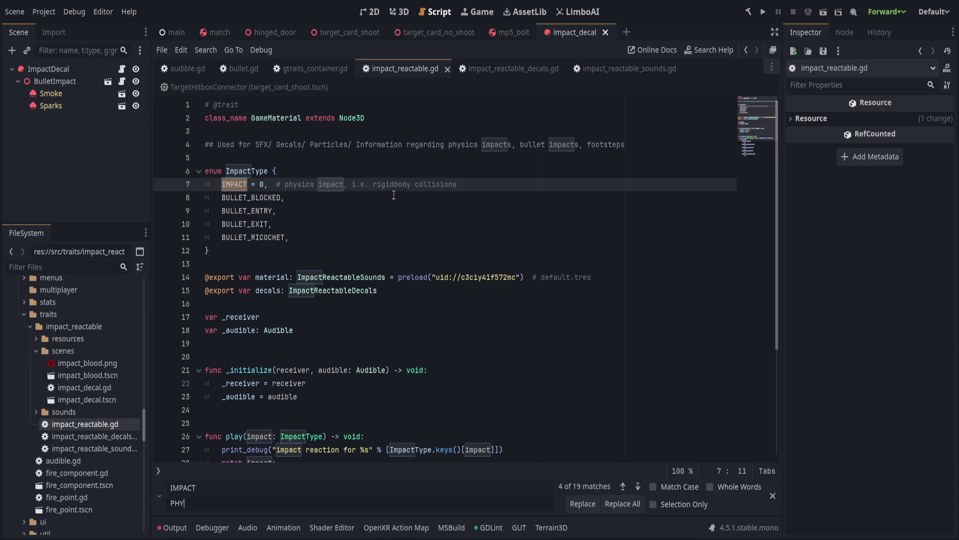
pyautogui.press('BackSpace')
pyautogui.write('Y')
pyautogui.write('S_CONTACT')
pyautogui.hotkey('ctrl', 'BackSpace')
pyautogui.write('CONTACT')
pyautogui.click(622, 504)
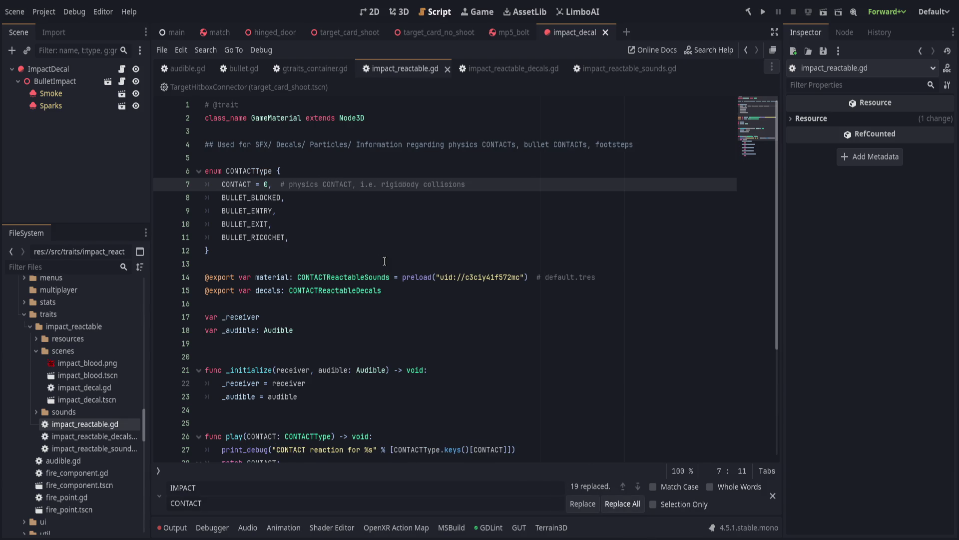
pyautogui.hotkey('ctrl', 'z')
pyautogui.press('Escape')
pyautogui.write('CONTAC')
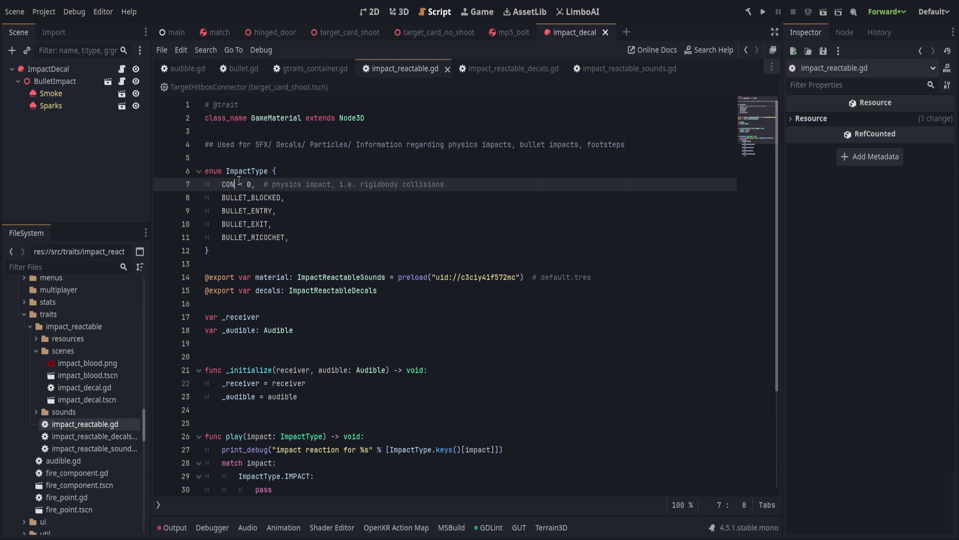
pyautogui.write('T')
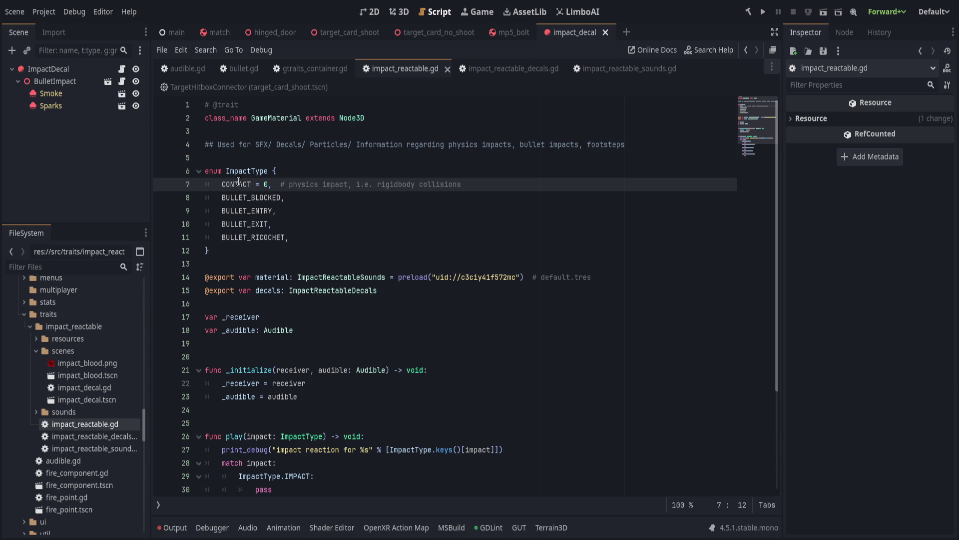
pyautogui.scroll(-3, 323, 350)
pyautogui.doubleClick(297, 344)
pyautogui.write('CONTACT')
pyautogui.click(376, 319)
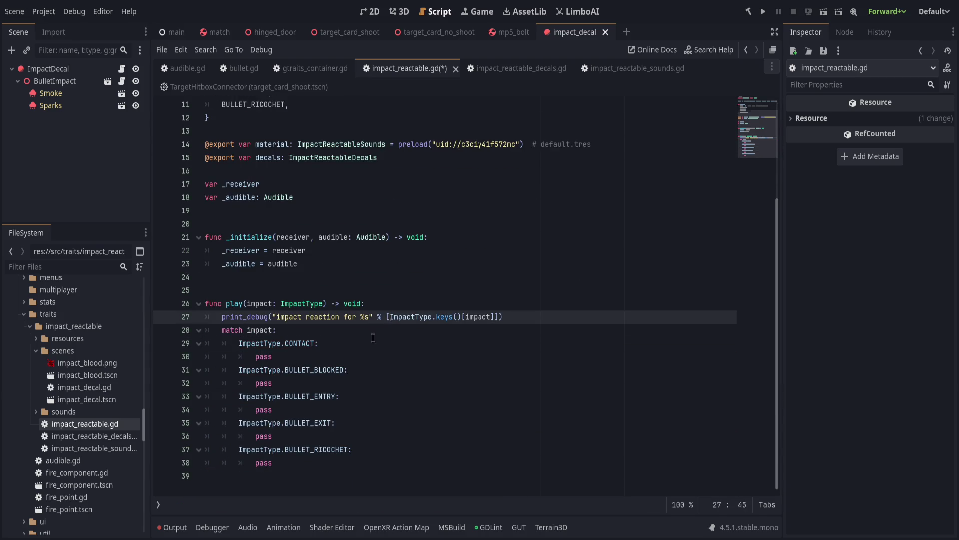
pyautogui.doubleClick(295, 370)
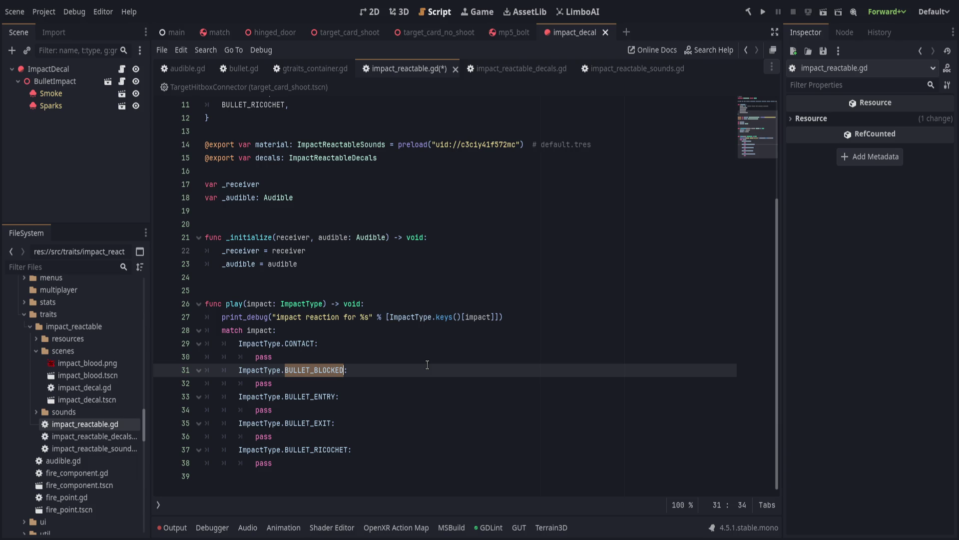
pyautogui.scroll(4, 427, 364)
pyautogui.click(325, 238)
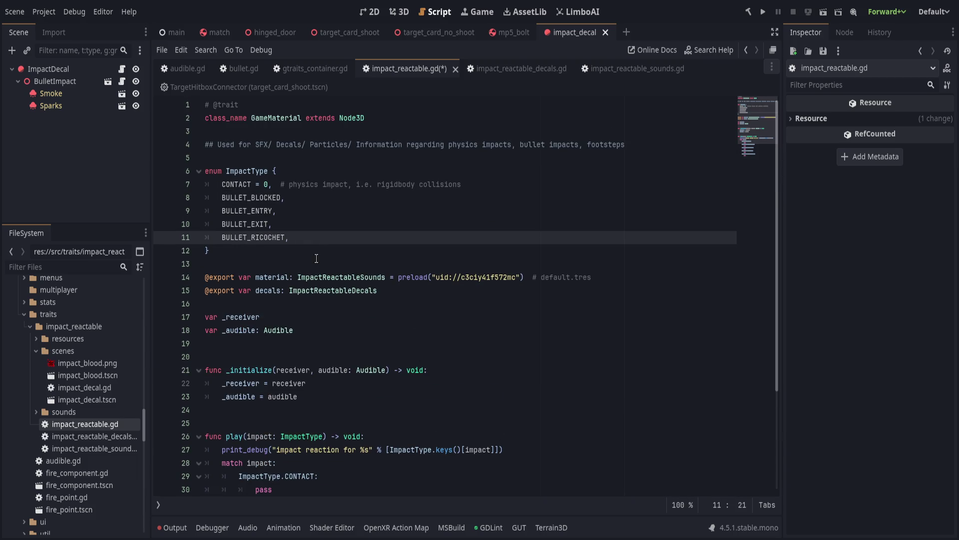
pyautogui.doubleClick(334, 184)
pyautogui.write('contac')
pyautogui.hotkey('ctrl', 'z')
pyautogui.hotkey('ctrl', 'z')
pyautogui.hotkey('ctrl', 'z')
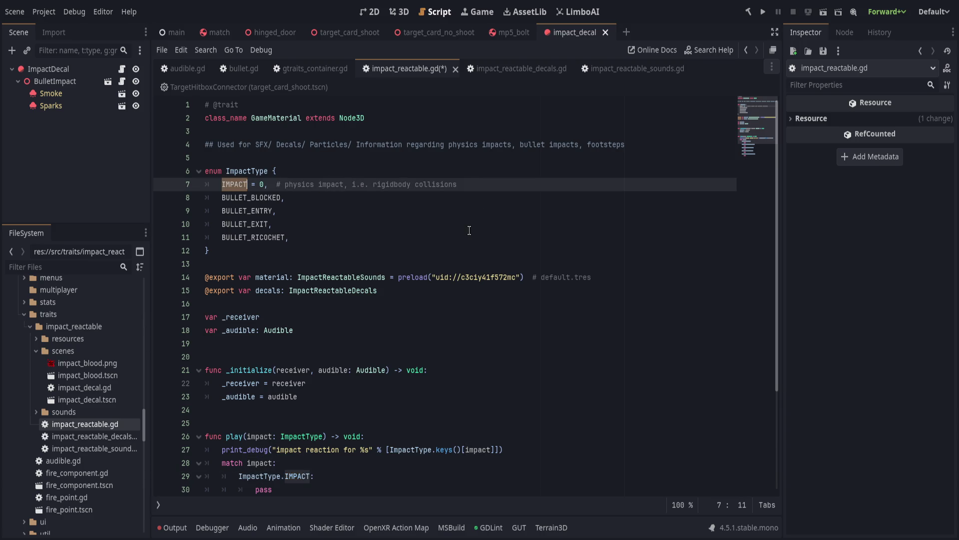
pyautogui.scroll(-4, 472, 228)
pyautogui.click(472, 228)
pyautogui.hotkey('ctrl', 's')
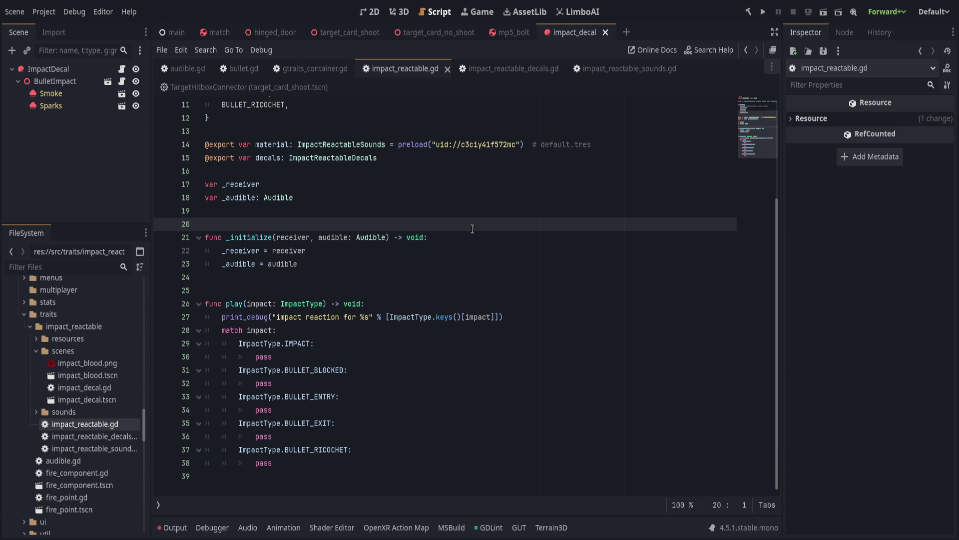
pyautogui.scroll(4, 472, 229)
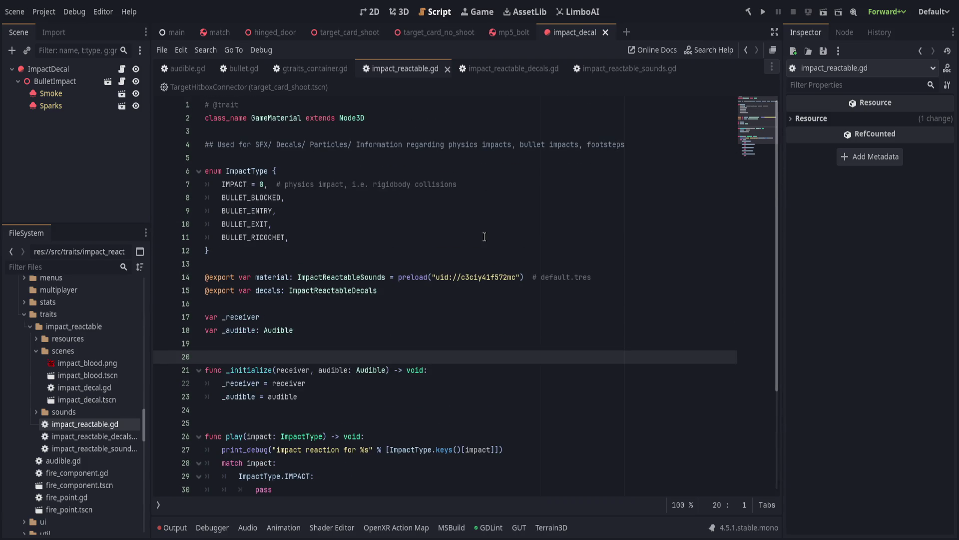
# Finish the BULLET_BLOCKED, BULLET_ENTRY and BULLET_EXIT match cases with pass.
pyautogui.click(276, 492)
pyautogui.write('ImpactType.BULLET_BLOCKED: pass ImpactType.BULLET_ENTRY: pass ImpactType.BULLET_EXIT: pass ImpactType.BULLET_RICOCHET: pass')
pyautogui.press('Down')
pyautogui.press('Return')
pyautogui.press('Return')
# Add a _play_sound(impact: ImpactType) -> void function with a pass body.
pyautogui.write('func _play_sound(')
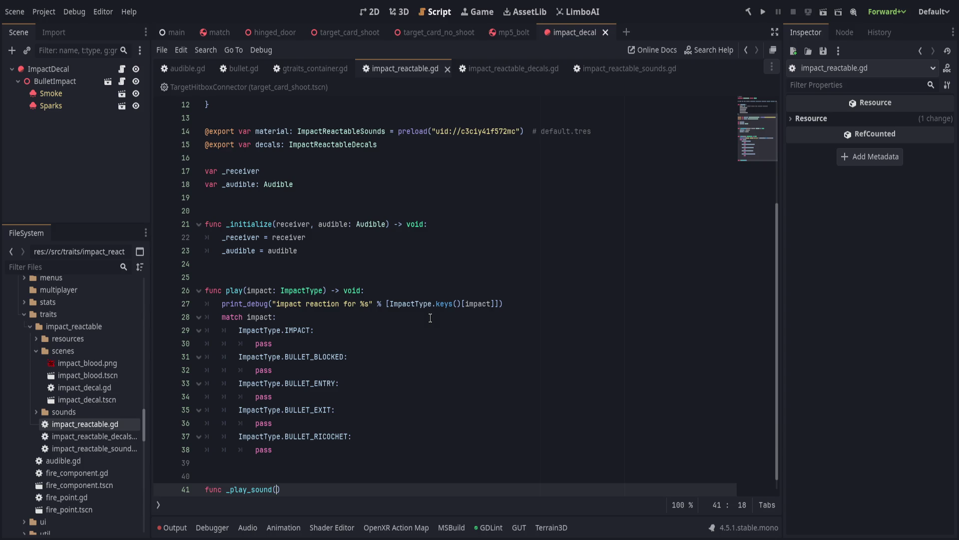
pyautogui.write('impact: ')
pyautogui.write('Im')
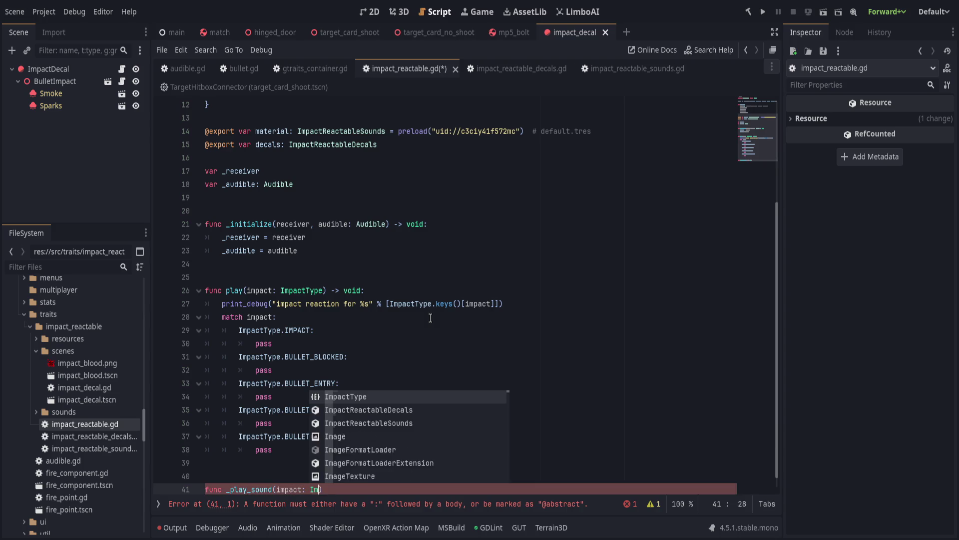
pyautogui.press('Return')
pyautogui.write('> void:')
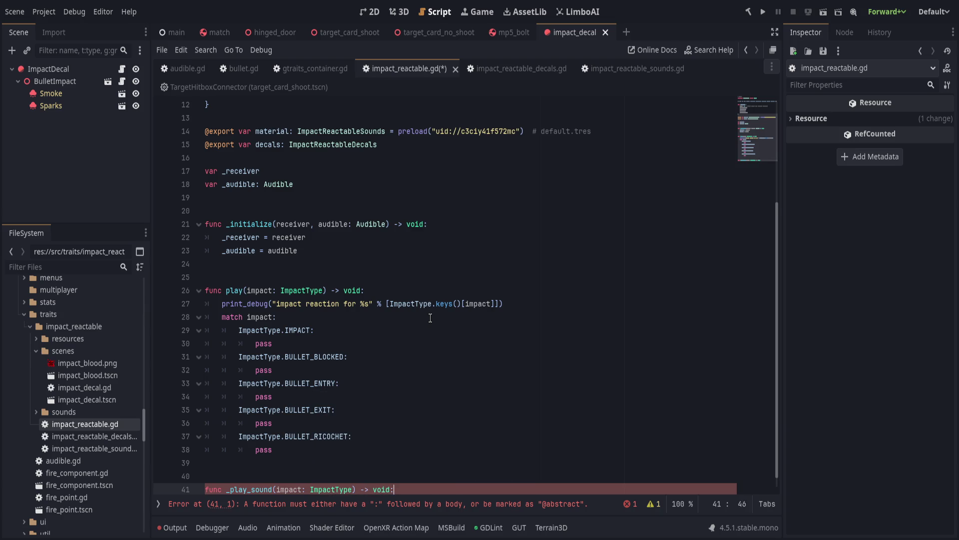
pyautogui.press('Return')
pyautogui.write('pass')
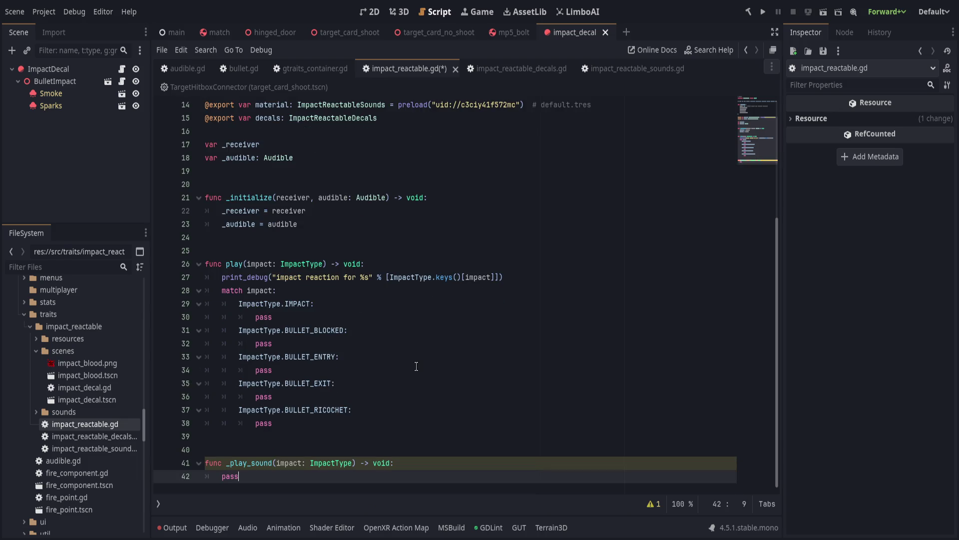
pyautogui.press('Return')
pyautogui.press('Return')
pyautogui.press('Return')
# Rename it to _spawn_sound and add a _spawn_decal(impact: ImpactType) -> void function.
pyautogui.write('func _')
pyautogui.press('Escape')
pyautogui.moveTo(230, 438); pyautogui.dragTo(249, 438)
pyautogui.write('spawn')
pyautogui.press('Down')
pyautogui.press('Down')
pyautogui.press('Down')
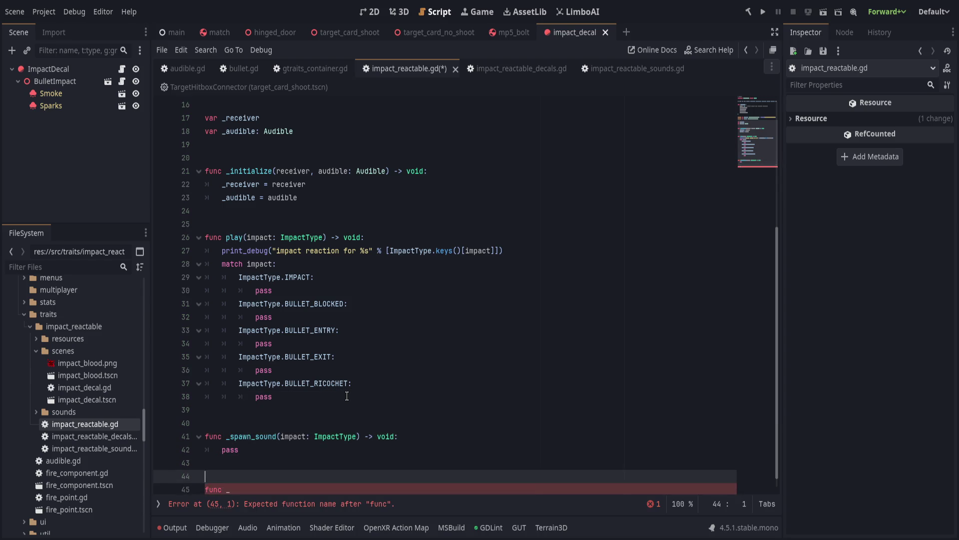
pyautogui.write('spawn_decal(impact: ')
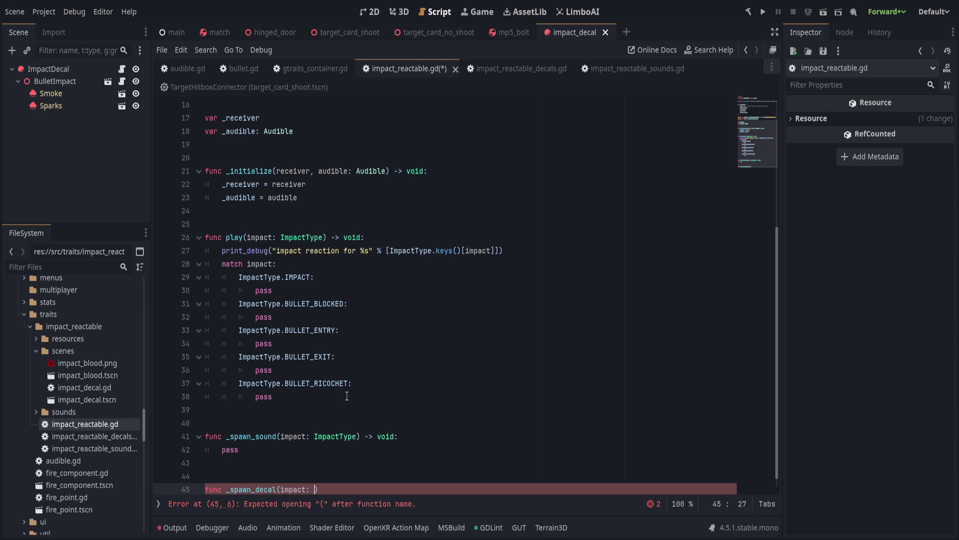
pyautogui.write('ImpactType) -> void:')
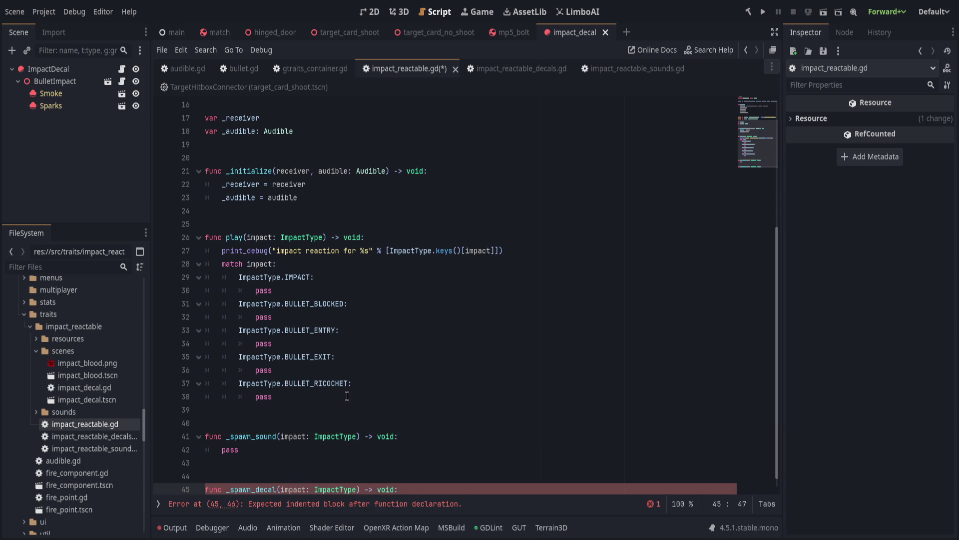
pyautogui.press('Return')
pyautogui.write('pass')
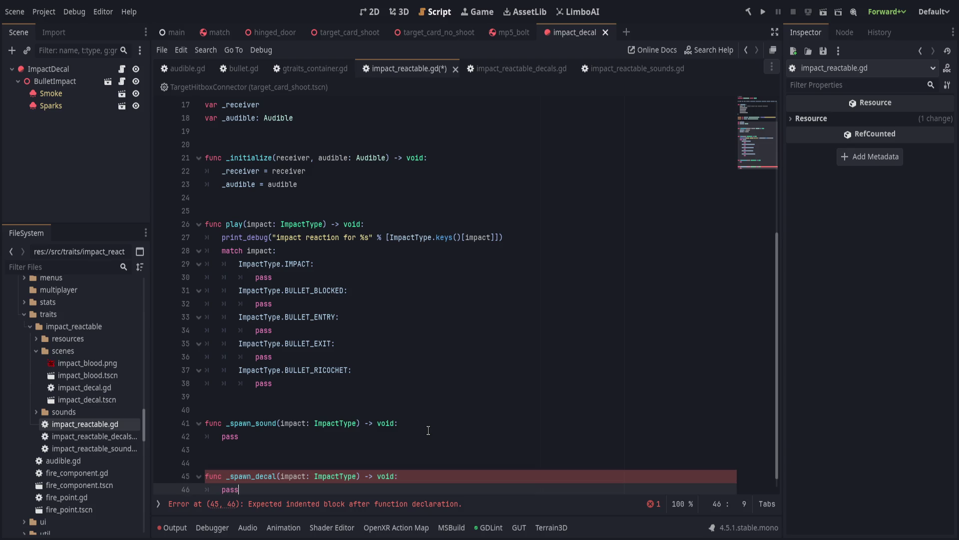
# Call _spawn_sound(impact) below print_debug in play().
pyautogui.click(310, 383)
pyautogui.moveTo(309, 383); pyautogui.dragTo(222, 250)
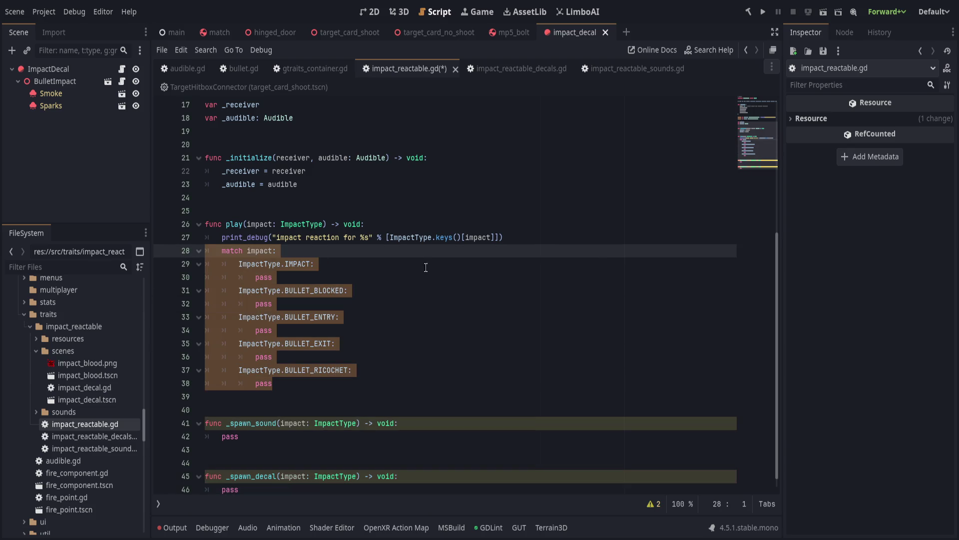
pyautogui.click(589, 239)
pyautogui.press('Return')
pyautogui.write('spawn')
pyautogui.press('Down')
pyautogui.press('Return')
pyautogui.write('impact')
pyautogui.press('End')
pyautogui.press('Return')
pyautogui.write('_')
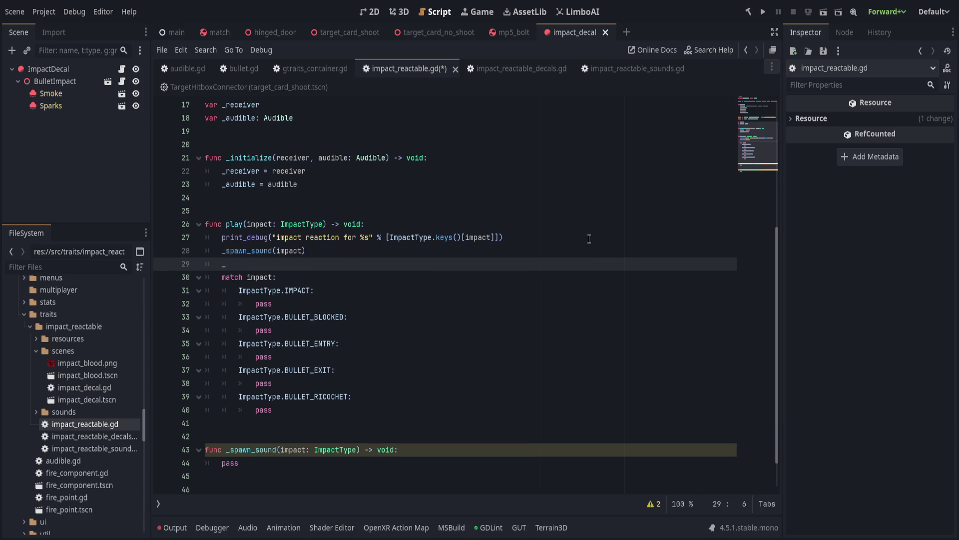
pyautogui.write('spawn_s')
pyautogui.press('Return')
pyautogui.write('impact')
pyautogui.press('End')
# Move the match block out of play() into _spawn_sound and save.
pyautogui.scroll(-3, 585, 238)
pyautogui.moveTo(272, 355)
pyautogui.mouseDown()
pyautogui.moveTo(238, 251)
pyautogui.moveTo(222, 238)
pyautogui.mouseUp()
pyautogui.moveTo(250, 299); pyautogui.dragTo(381, 404)
pyautogui.hotkey('ctrl', 's')
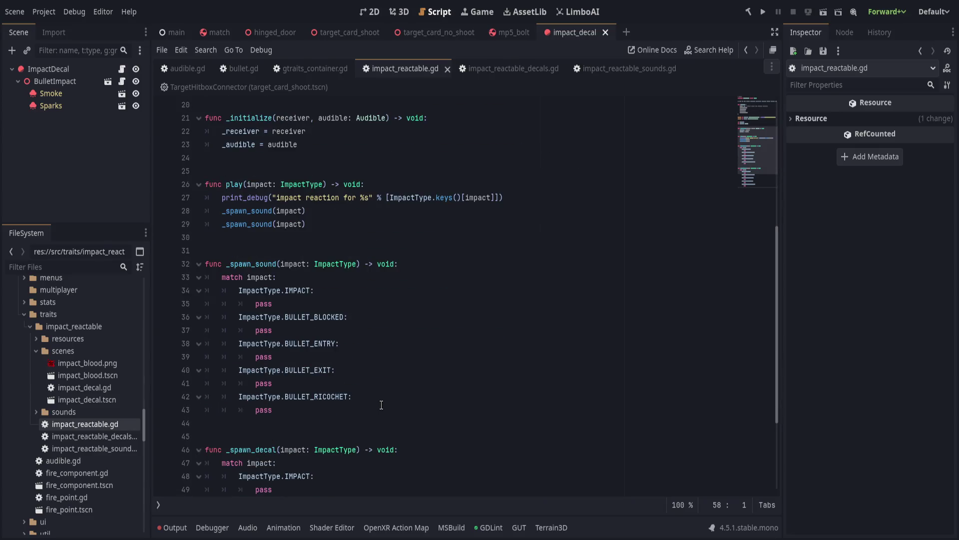
pyautogui.scroll(6, 381, 405)
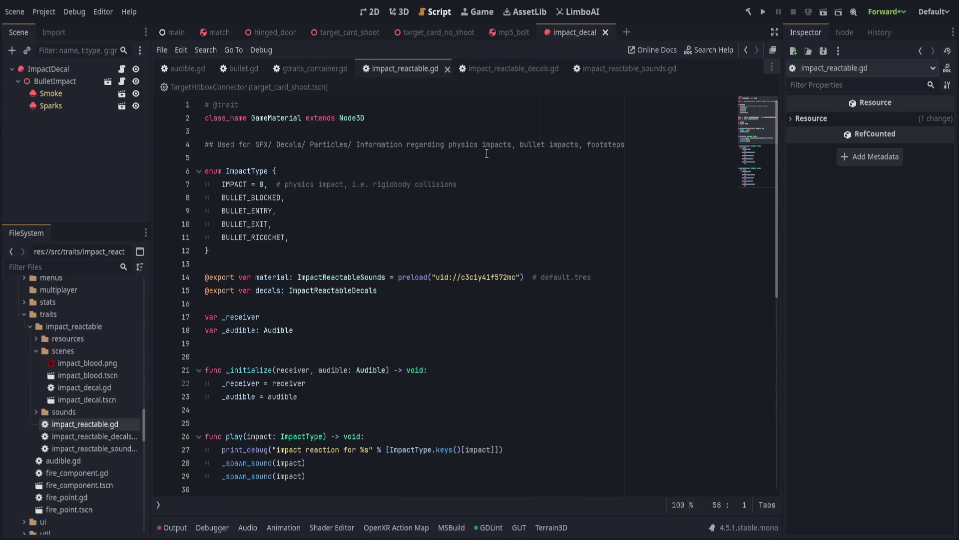
pyautogui.click(678, 148)
# Number BULLET_BLOCKED through BULLET_RICOCHET as 1–4 in the ImpactType enum and save.
pyautogui.click(283, 198)
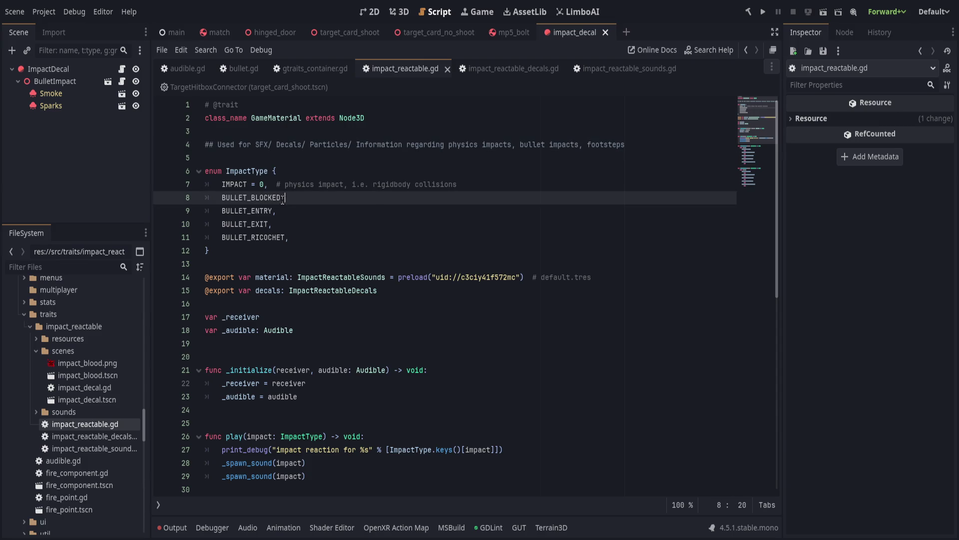
pyautogui.write('= 1')
pyautogui.press('Down')
pyautogui.press('Left')
pyautogui.write('= 2')
pyautogui.press('Down')
pyautogui.write('= 3')
pyautogui.press('Down')
pyautogui.write('4')
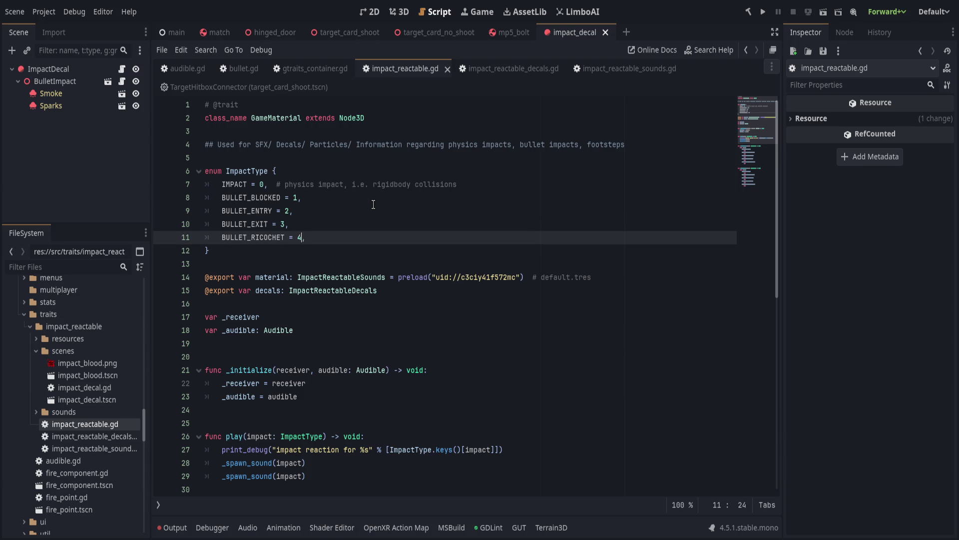
pyautogui.hotkey('ctrl', 's')
pyautogui.hotkey('ctrl', 's')
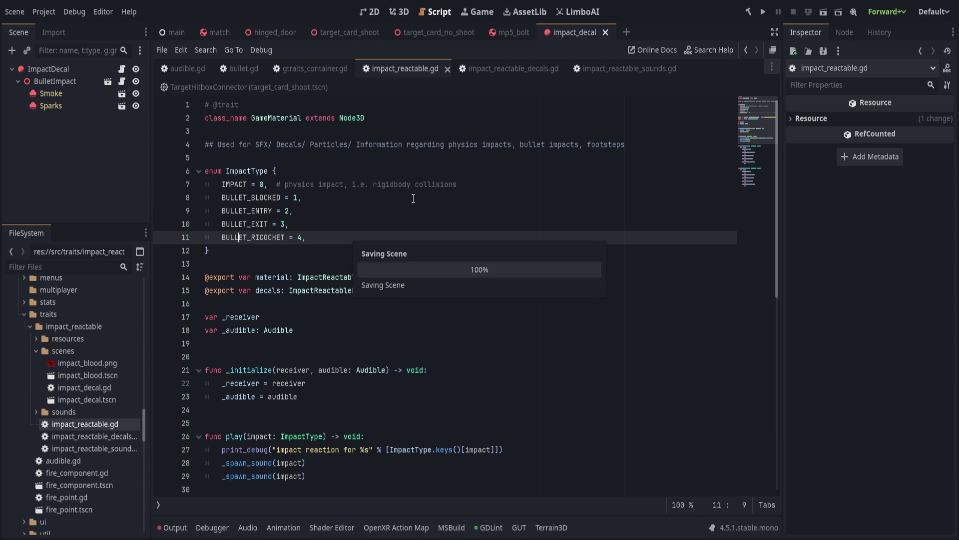
pyautogui.click(414, 150)
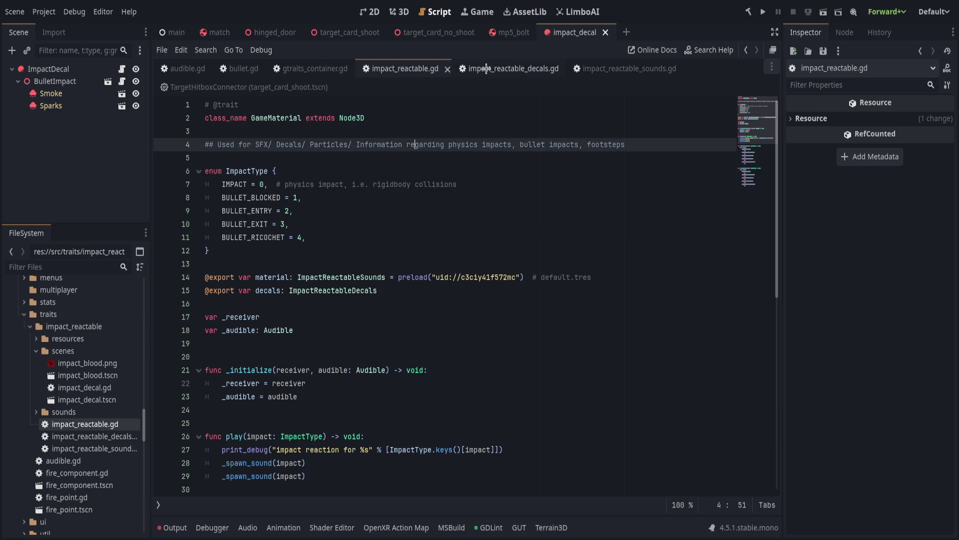
pyautogui.click(508, 68)
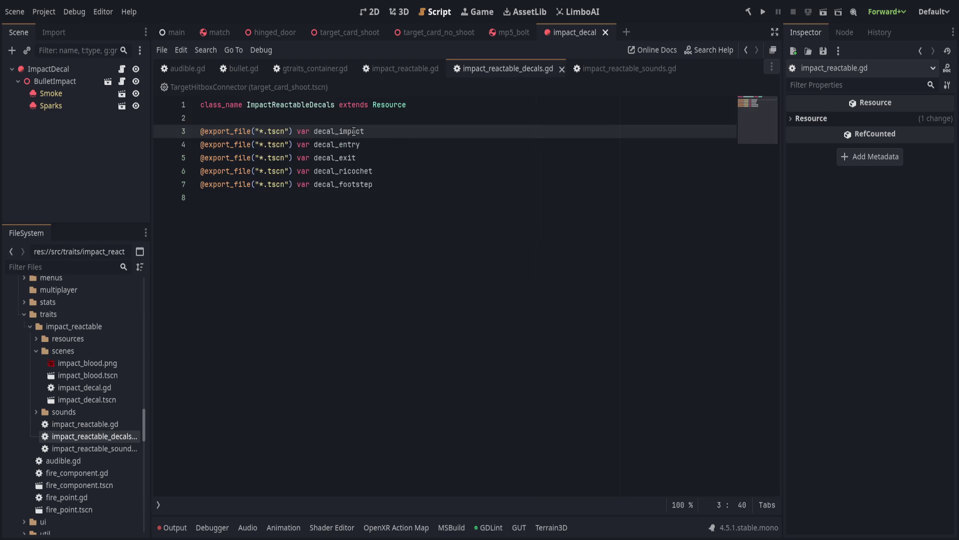
# Rename the decals export on line 15 to decal and save impact_reactable.gd.
pyautogui.press('Down')
pyautogui.press('Down')
pyautogui.press('Down')
pyautogui.press('Down')
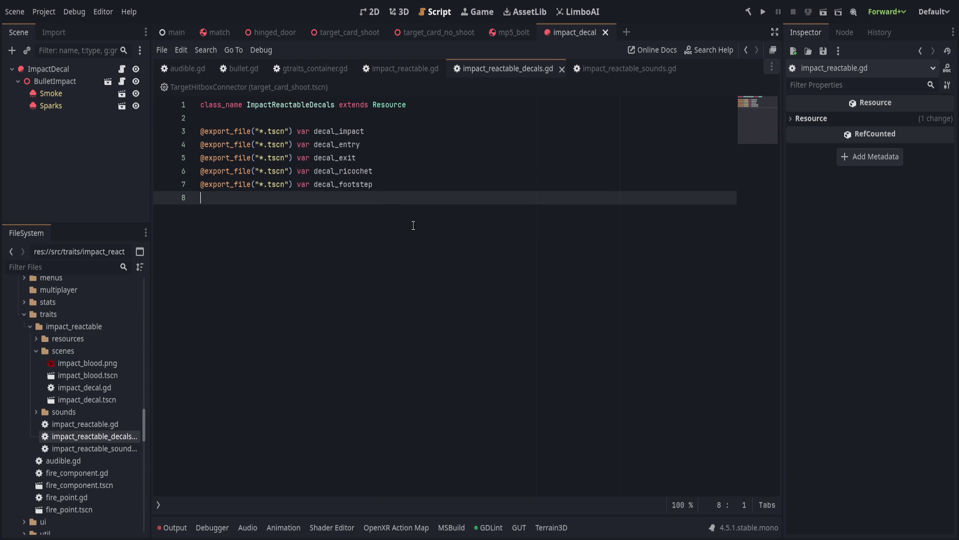
pyautogui.click(402, 71)
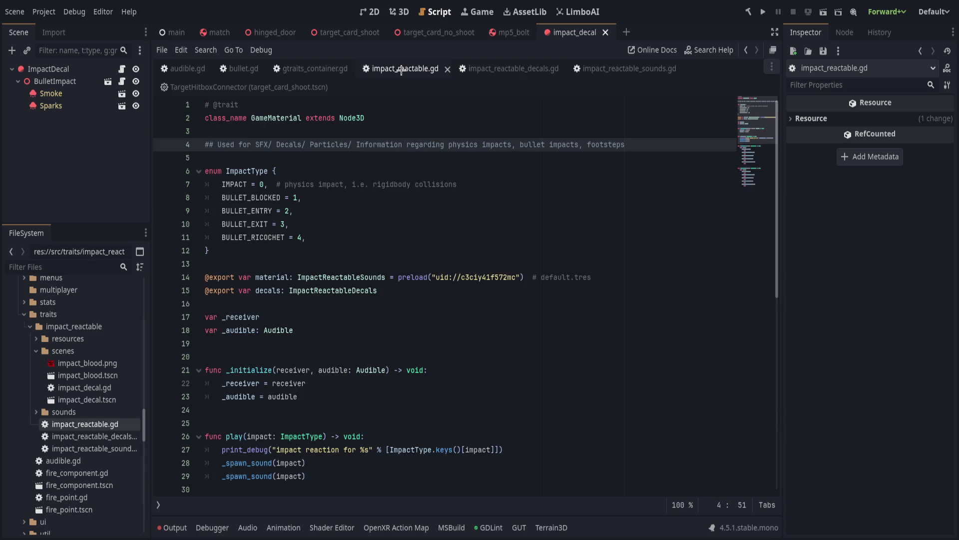
pyautogui.click(405, 288)
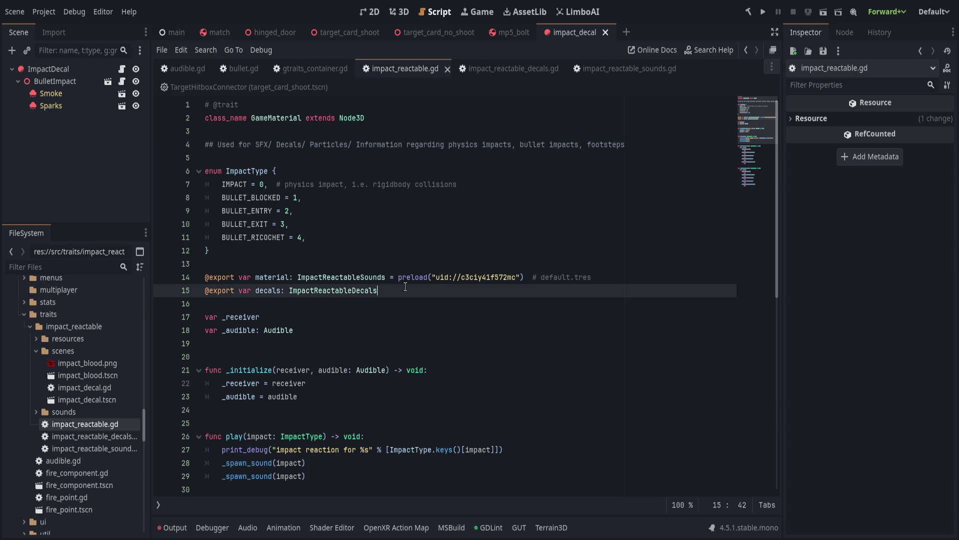
pyautogui.scroll(-2, 409, 288)
pyautogui.scroll(-1, 409, 288)
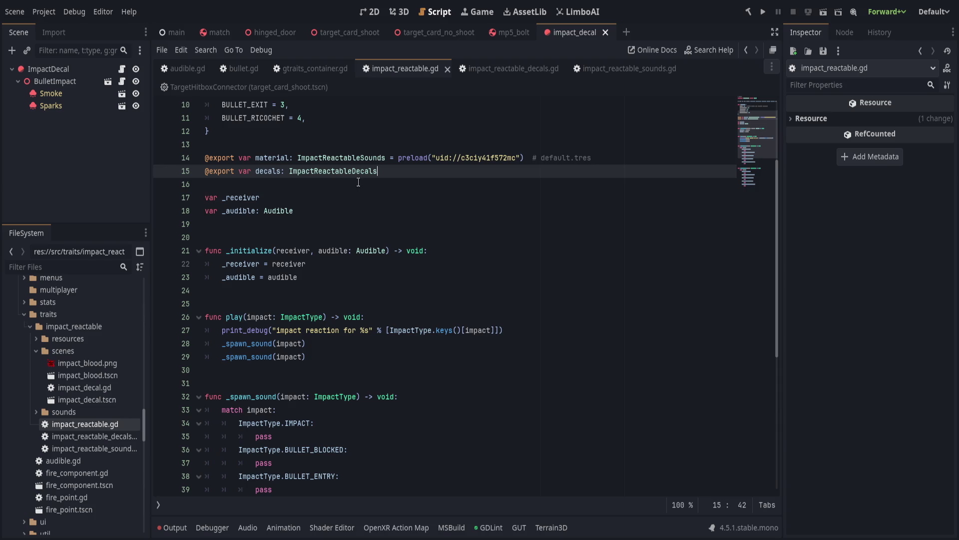
pyautogui.click(276, 171)
pyautogui.press('Delete')
pyautogui.press('End')
pyautogui.hotkey('ctrl', 's')
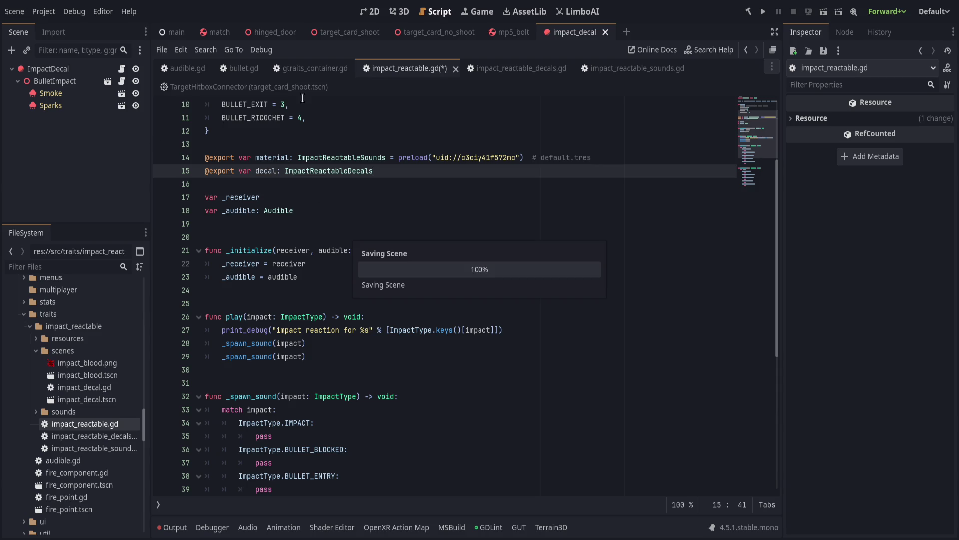
pyautogui.click(274, 32)
# Assign a new ImpactReactableDecals resource to the door GameMaterial's Decal slot.
pyautogui.scroll(-3, 70, 164)
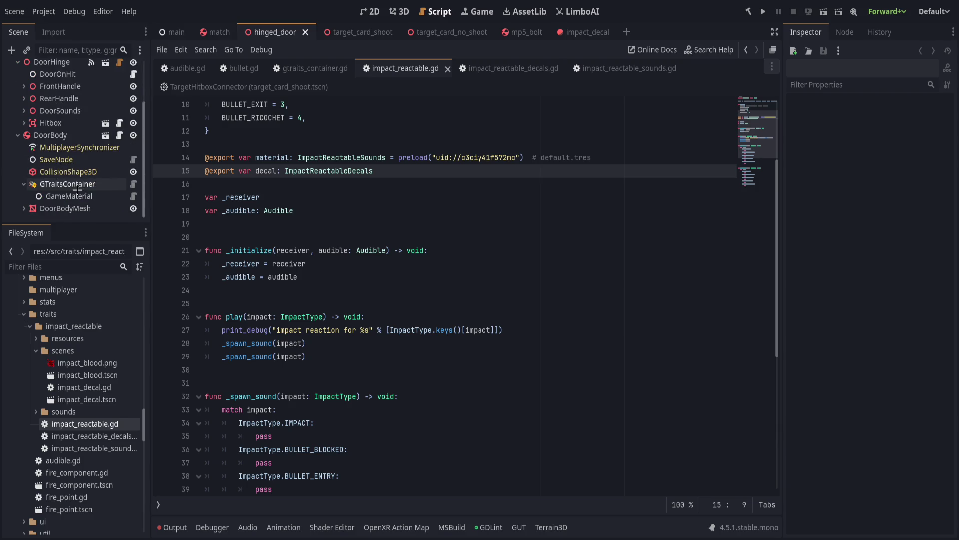
pyautogui.click(99, 197)
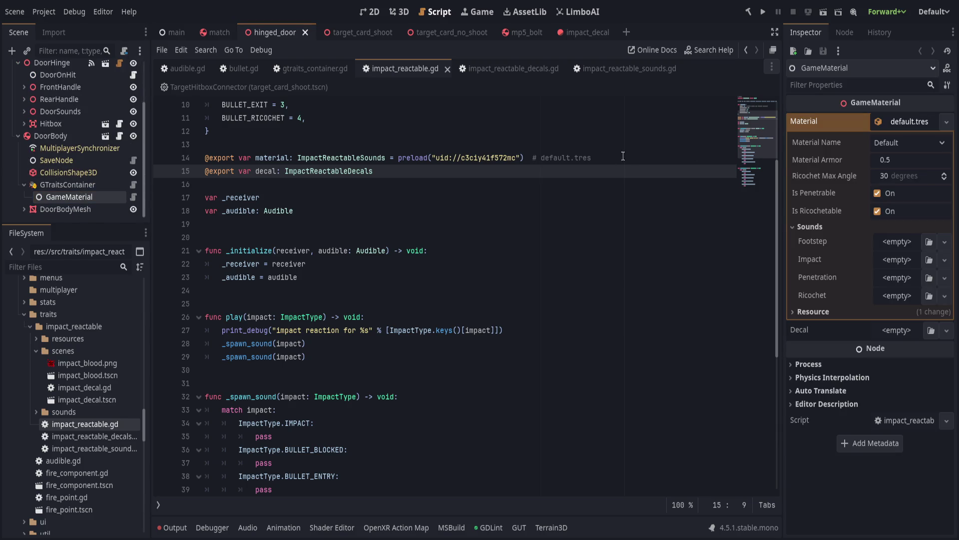
pyautogui.hotkey('ctrl', 's')
pyautogui.click(67, 184)
pyautogui.click(69, 197)
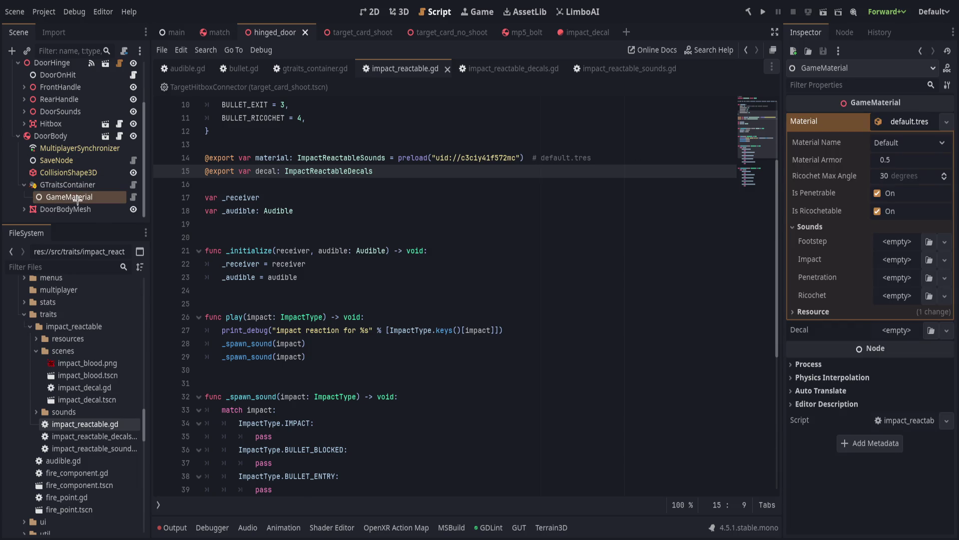
pyautogui.click(910, 121)
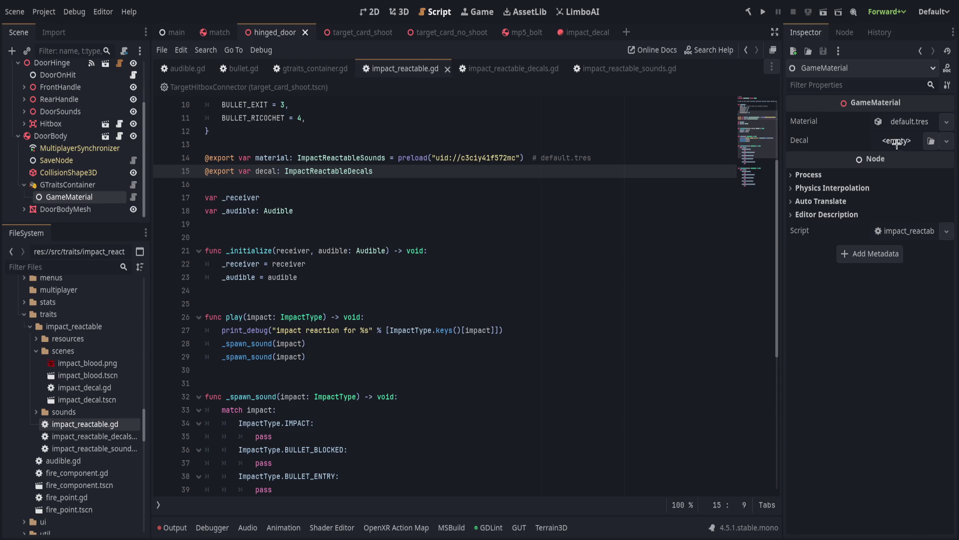
pyautogui.click(896, 140)
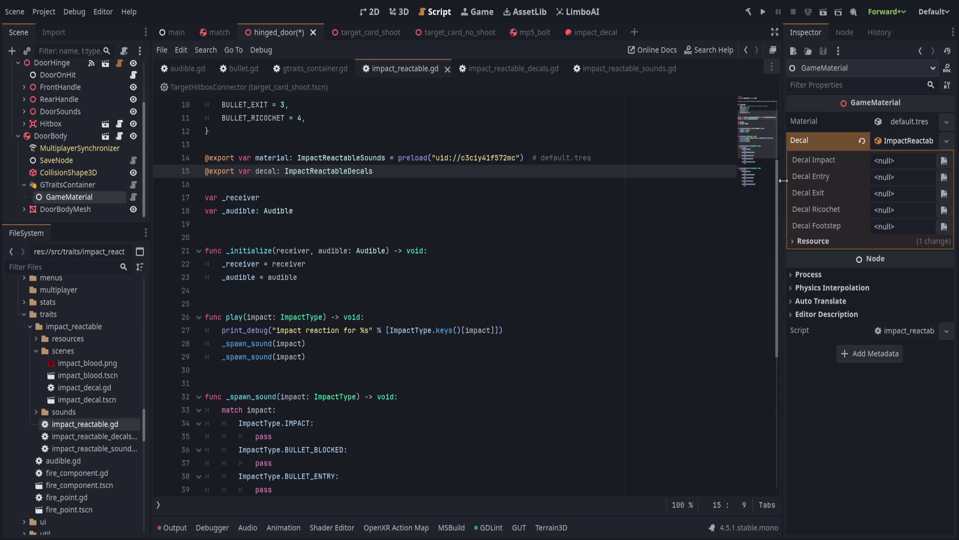
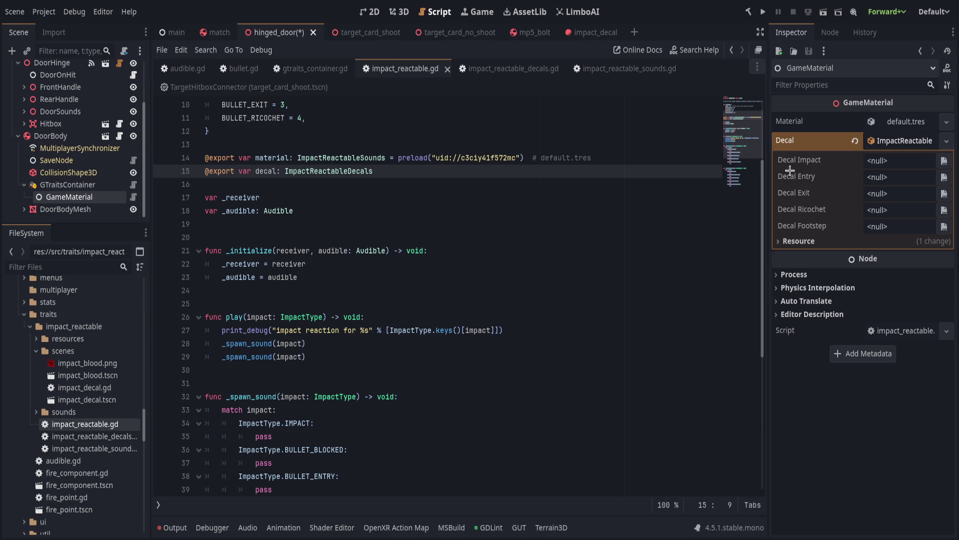
# Move down to the sound match in impact_reactable.gd and place the caret after the BULLET_ENTRY case.
pyautogui.scroll(-2, 469, 246)
pyautogui.scroll(-3, 469, 246)
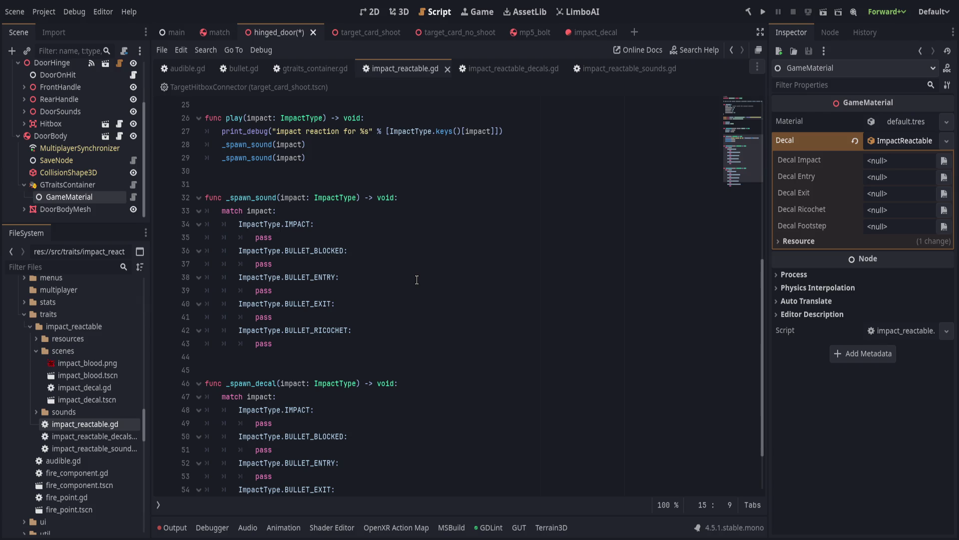
pyautogui.moveTo(317, 241); pyautogui.dragTo(352, 266)
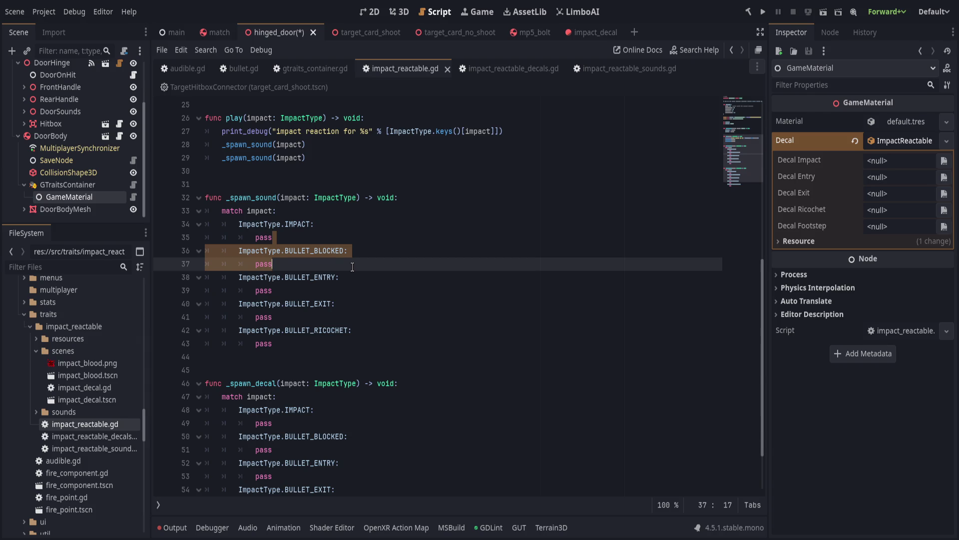
pyautogui.click(372, 276)
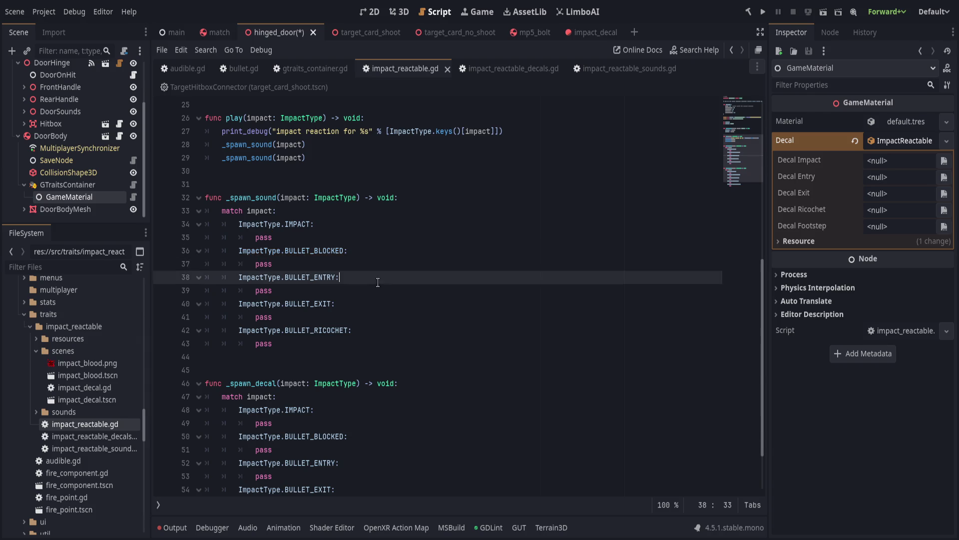
pyautogui.scroll(-2, 395, 304)
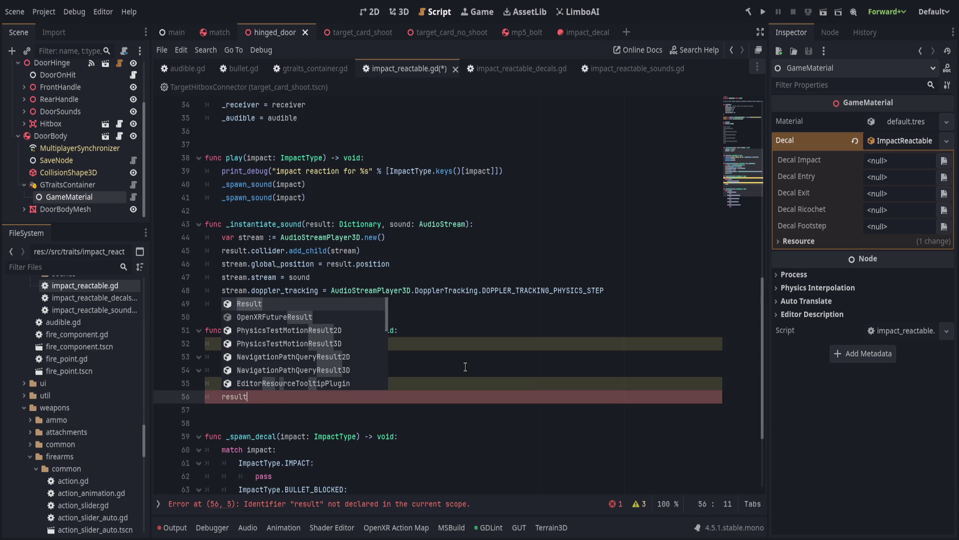
# Rewrite the hit-sound lines to use stream and _audio instead of result and play_stream.
pyautogui.press('BackSpace')
pyautogui.press('BackSpace')
pyautogui.press('BackSpace')
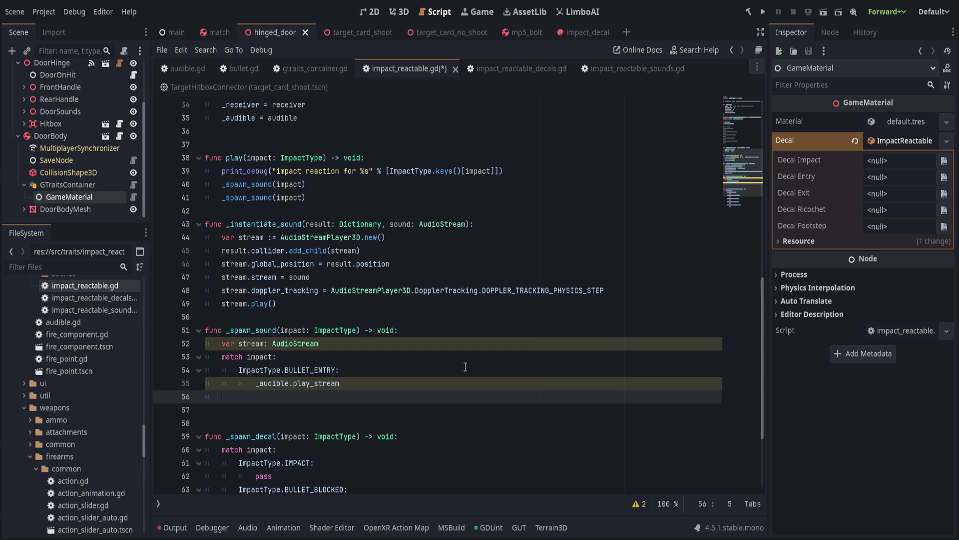
pyautogui.write('stream.')
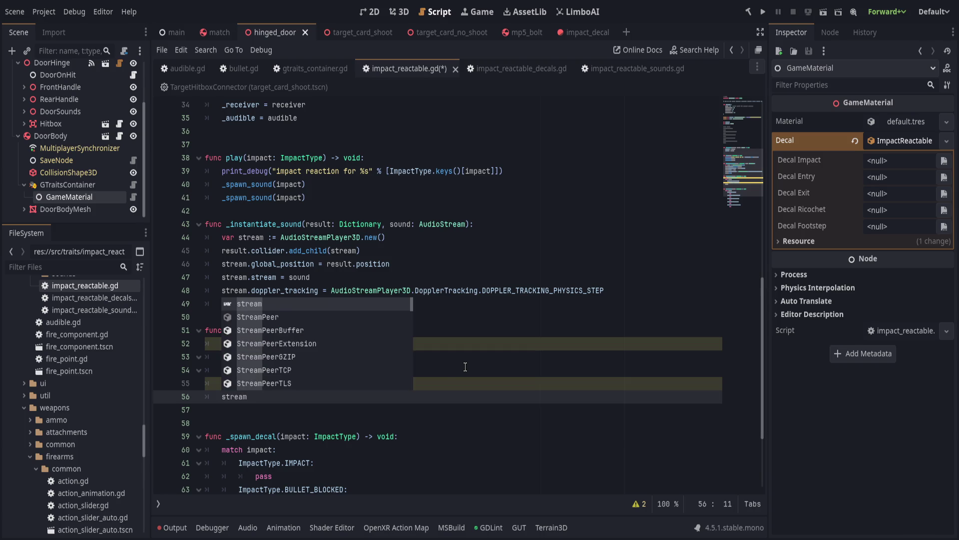
pyautogui.write('global')
pyautogui.hotkey('ctrl', 'BackSpace')
pyautogui.hotkey('ctrl', 'BackSpace')
pyautogui.hotkey('ctrl', 'BackSpace')
pyautogui.write('_audio')
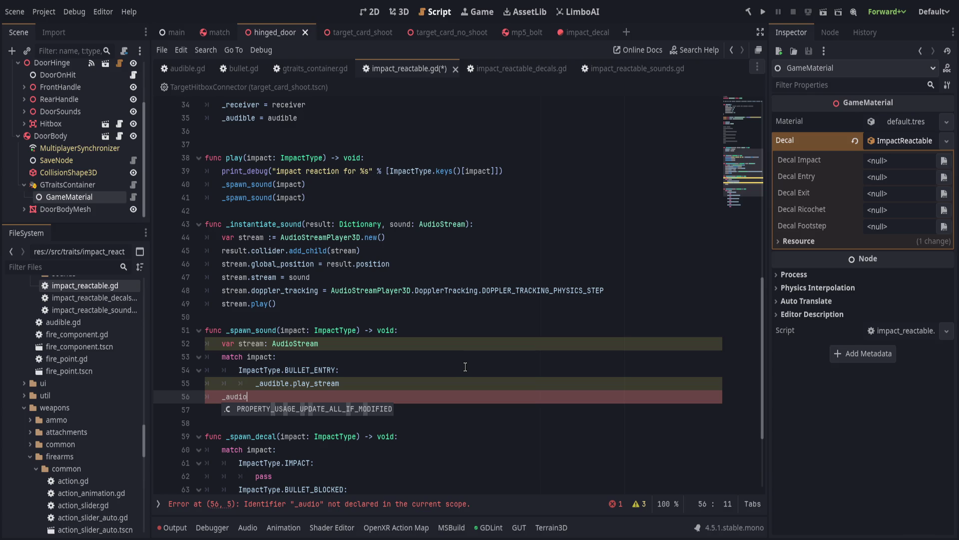
pyautogui.press('Escape')
pyautogui.press('Up')
pyautogui.press('End')
pyautogui.hotkey('ctrl', 'BackSpace')
pyautogui.write('stream')
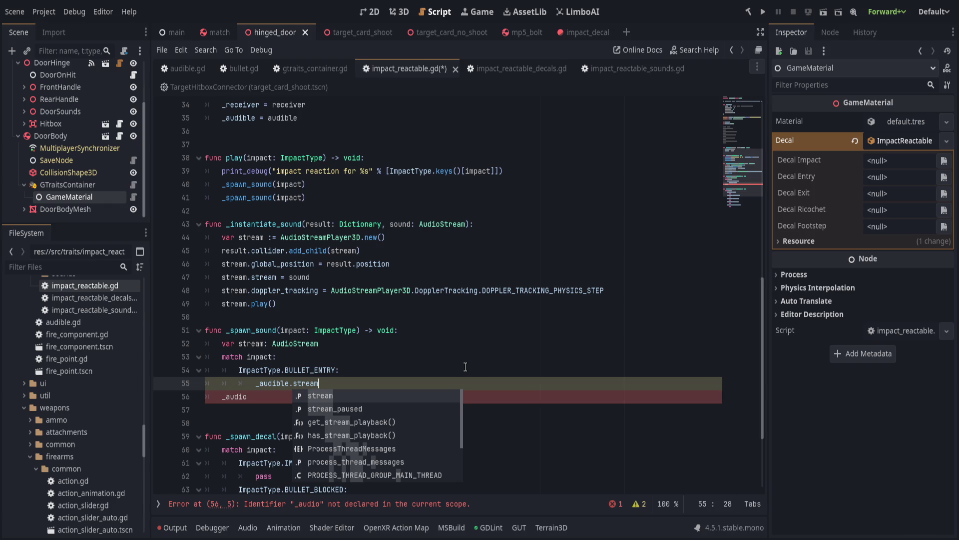
pyautogui.scroll(2, 364, 301)
# Add an _audible.doppler_tracking assignment on a new line in _initialize.
pyautogui.click(372, 201)
pyautogui.press('Return')
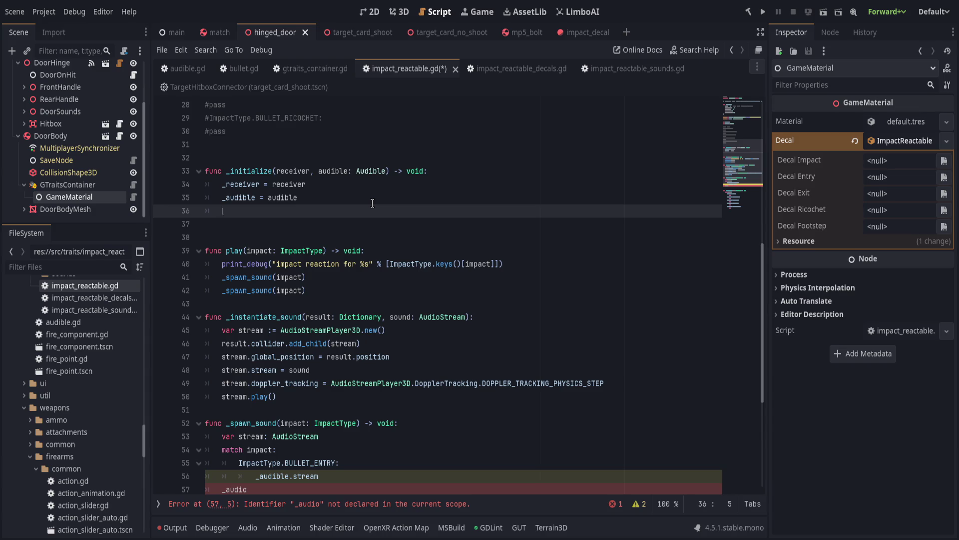
pyautogui.write('audible')
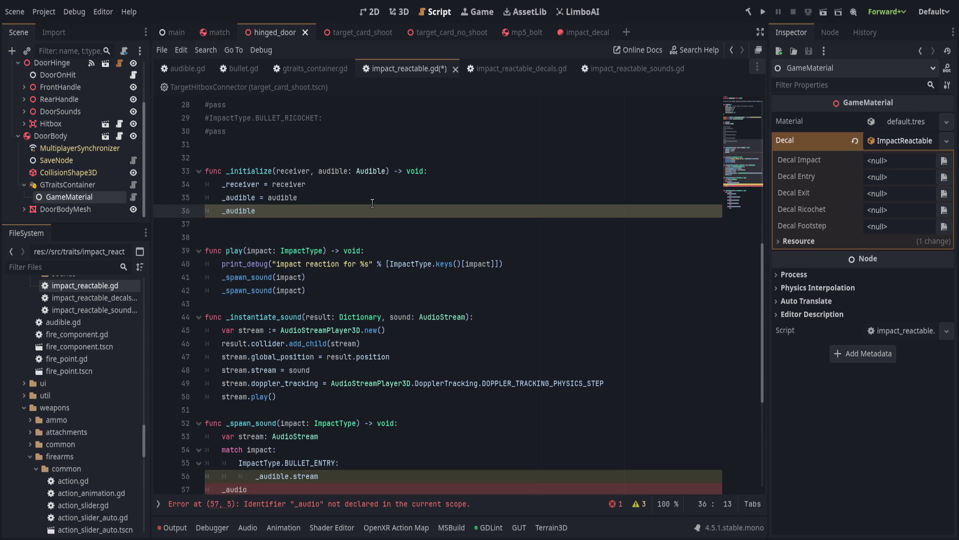
pyautogui.write('.stream')
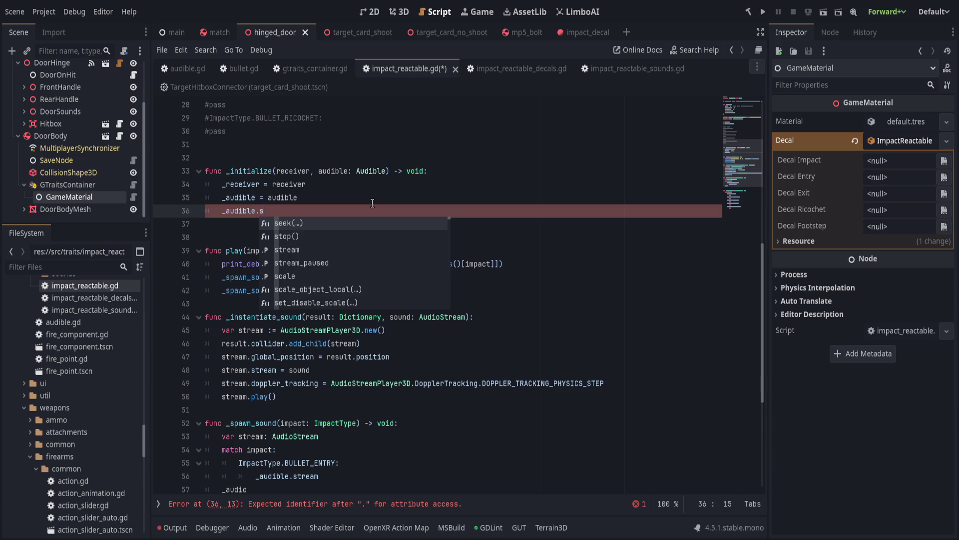
pyautogui.press('BackSpace')
pyautogui.press('BackSpace')
pyautogui.press('BackSpace')
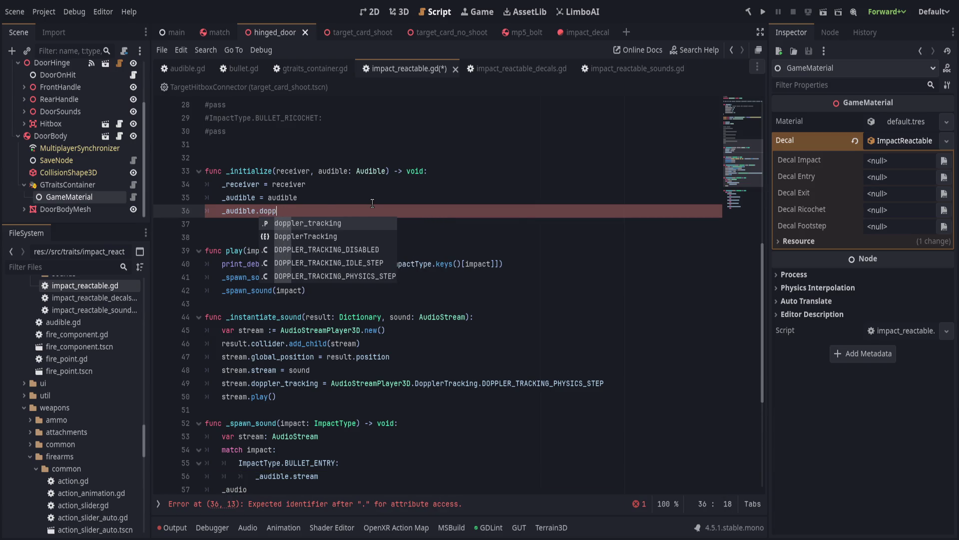
pyautogui.press('Return')
pyautogui.write('= A')
pyautogui.press('Escape')
# Paste DOPPLER_TRACKING_PHYSICS_STEP as the doppler_tracking value and save the script.
pyautogui.moveTo(331, 383); pyautogui.dragTo(676, 380)
pyautogui.hotkey('ctrl', 'c')
pyautogui.click(433, 210)
pyautogui.press('BackSpace')
pyautogui.hotkey('ctrl', 'v')
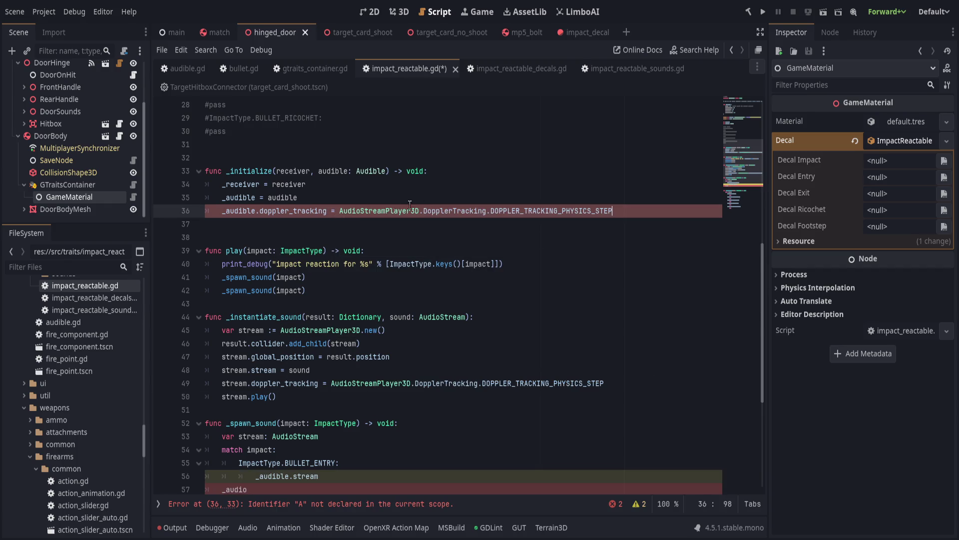
pyautogui.hotkey('ctrl', 's')
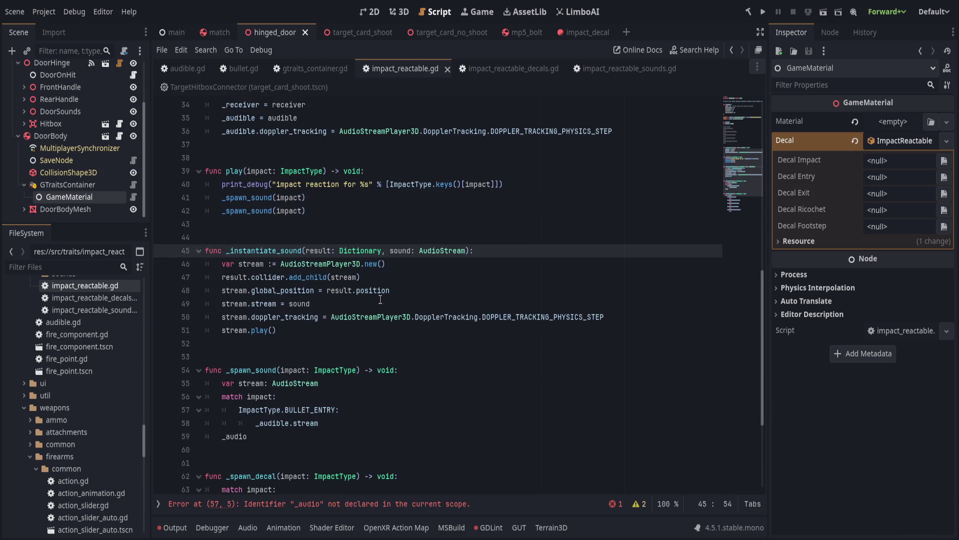
# Delete the _instantiate_sound function from impact_reactable.gd.
pyautogui.click(254, 330)
pyautogui.click(359, 264)
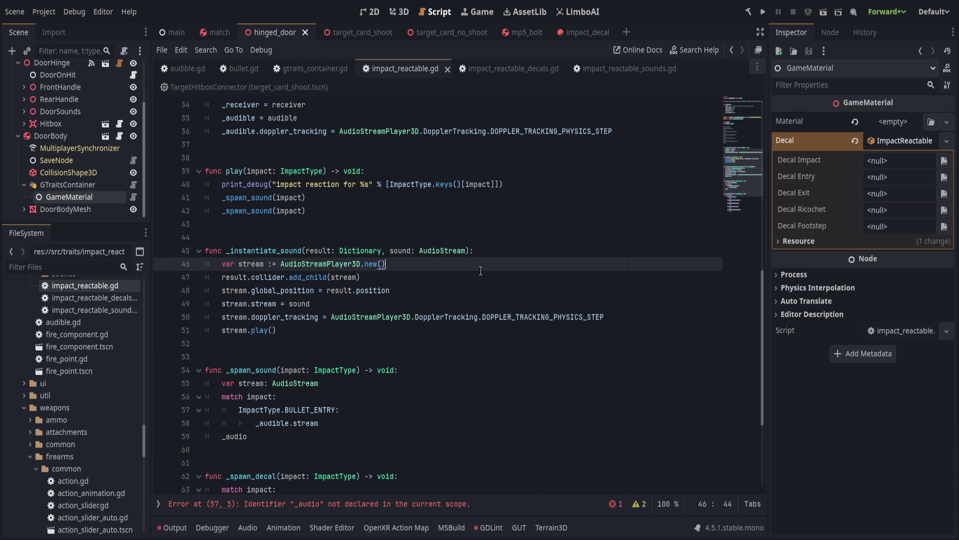
pyautogui.hotkey('ctrl', 'shift', 'k')
pyautogui.hotkey('ctrl', 'shift', 'k')
pyautogui.hotkey('ctrl', 'shift', 'k')
pyautogui.hotkey('ctrl', 'shift', 'k')
pyautogui.hotkey('ctrl', 'shift', 'k')
pyautogui.hotkey('ctrl', 'shift', 'k')
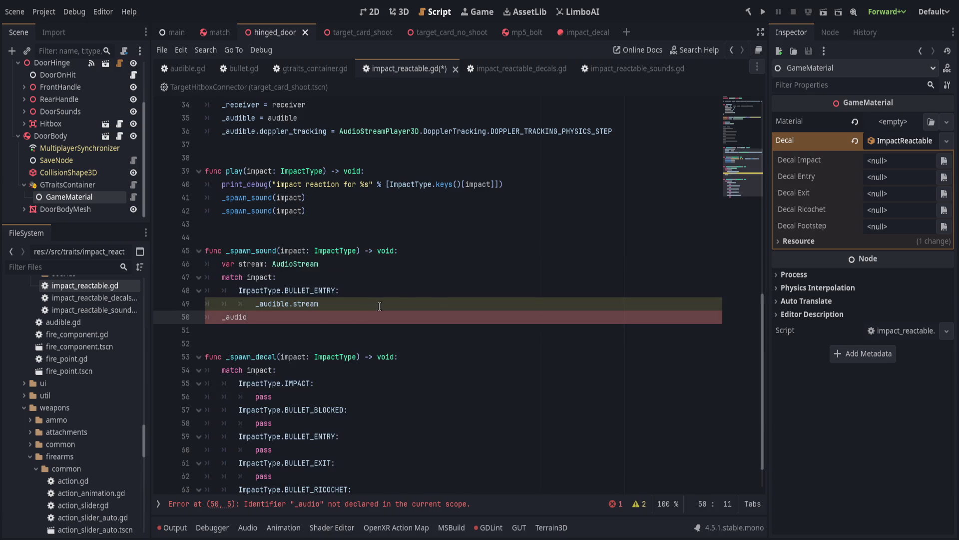
pyautogui.click(441, 299)
# Write an _audible.play() call in _spawn_sound.
pyautogui.click(365, 316)
pyautogui.press('BackSpace')
pyautogui.hotkey('ctrl', 'space')
pyautogui.press('Return')
pyautogui.write('.')
pyautogui.press('BackSpace')
pyautogui.hotkey('ctrl', 'BackSpace')
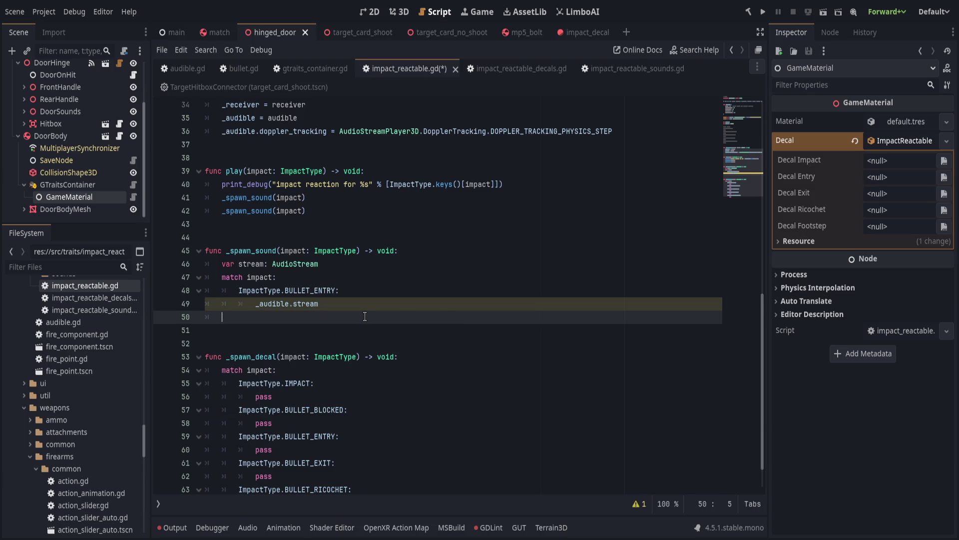
pyautogui.write('audible.stream')
pyautogui.hotkey('ctrl', 'BackSpace')
pyautogui.write('le.pl')
pyautogui.press('Return')
pyautogui.press('End')
# Append an inline 'if _audible.stream else false' condition to the play call.
pyautogui.press('BackSpace')
pyautogui.press('BackSpace')
pyautogui.write('_a')
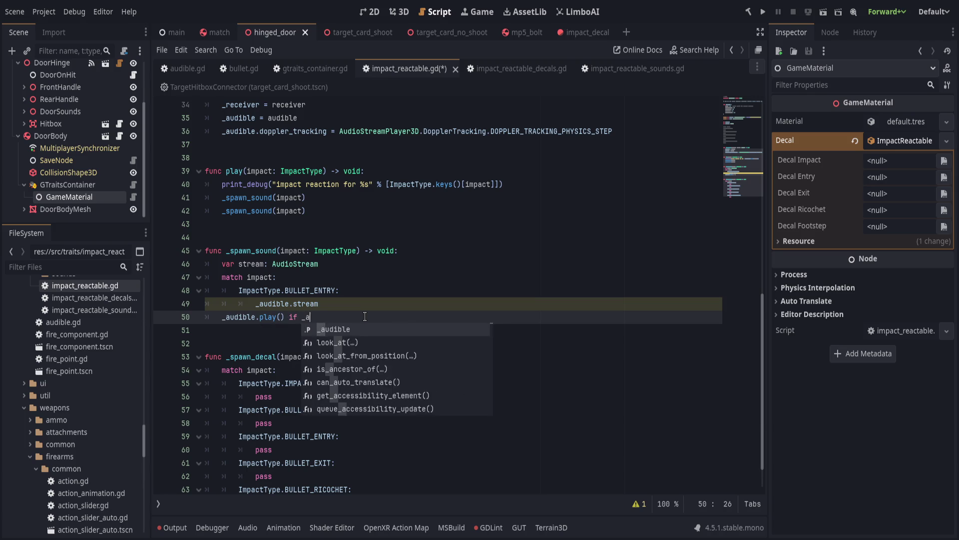
pyautogui.press('Return')
pyautogui.write('tream')
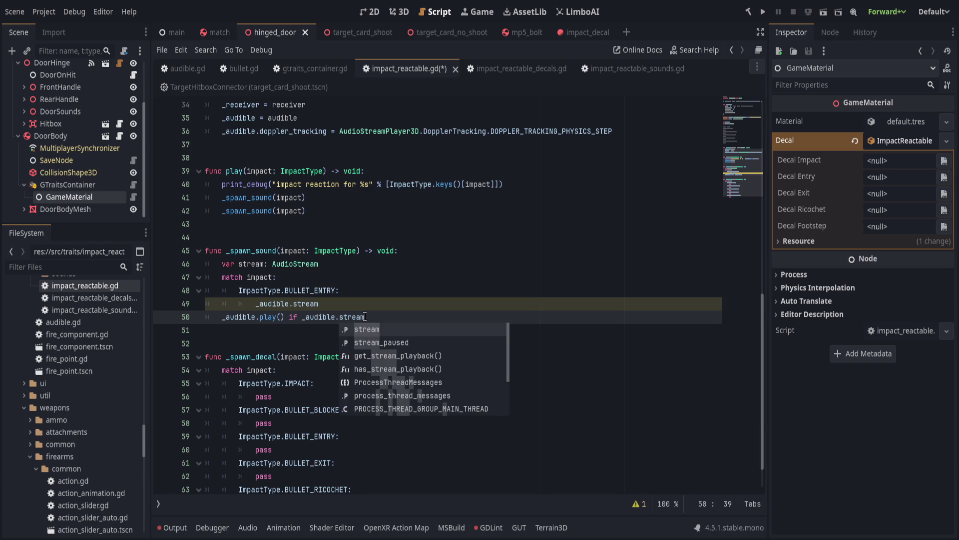
pyautogui.write(' else ')
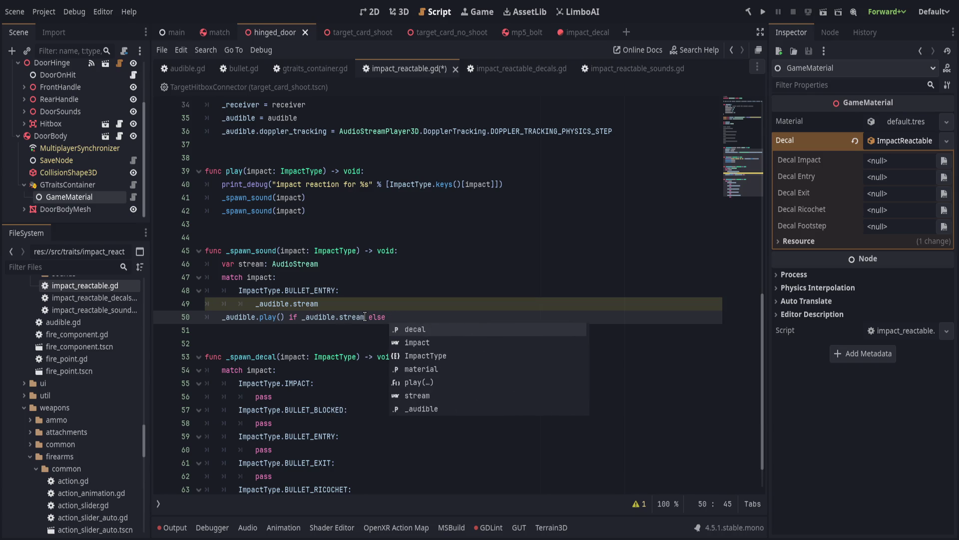
pyautogui.write('false')
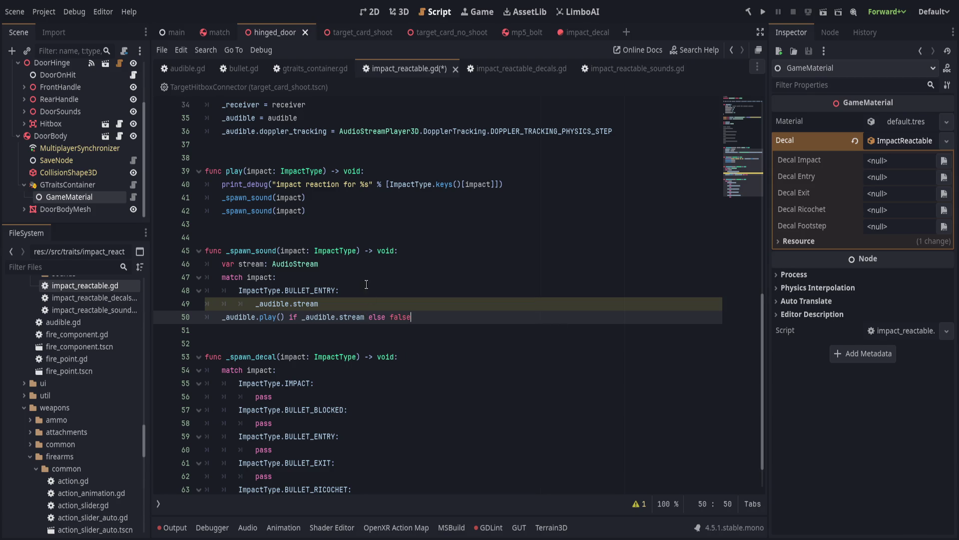
# Restructure it as 'if _audible.stream:' with _audible.play() indented beneath.
pyautogui.click(366, 284)
pyautogui.moveTo(289, 316); pyautogui.dragTo(364, 316)
pyautogui.hotkey('ctrl', 'c')
pyautogui.press('BackSpace')
pyautogui.click(219, 317)
pyautogui.hotkey('ctrl', 'v')
pyautogui.write(':')
pyautogui.press('Return')
pyautogui.press('End')
pyautogui.hotkey('ctrl', 'BackSpace')
pyautogui.hotkey('ctrl', 'BackSpace')
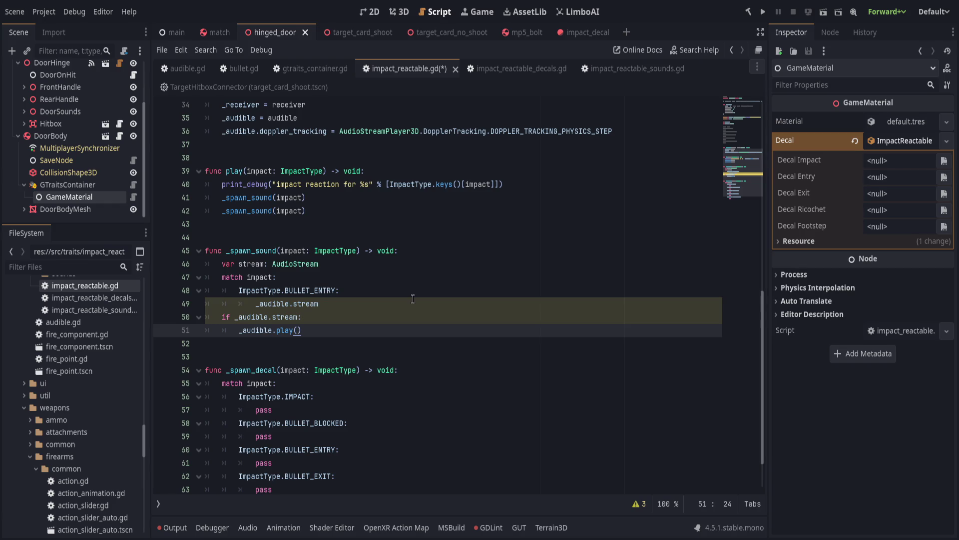
# Begin an '= sound' assignment on the BULLET_ENTRY _audible.stream line.
pyautogui.click(412, 299)
pyautogui.write('= ')
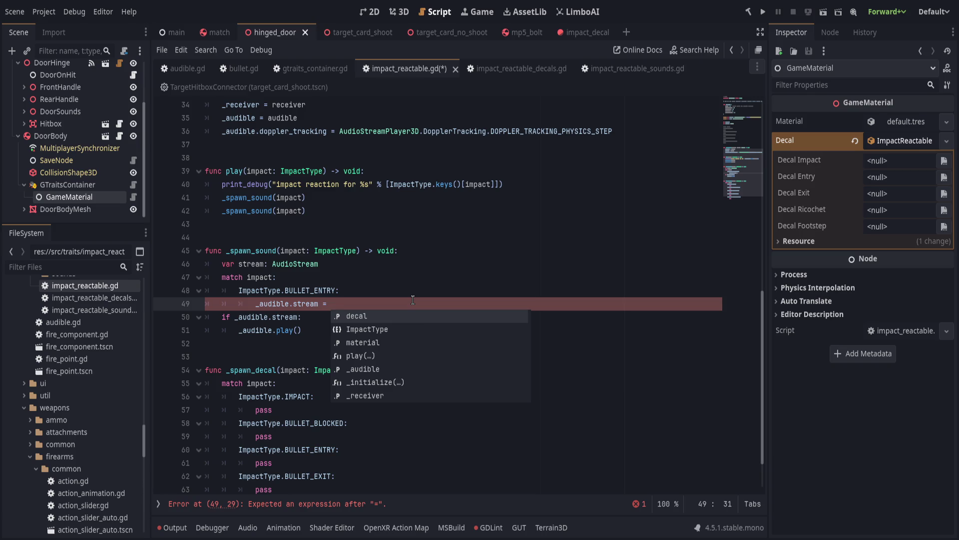
pyautogui.write('soun')
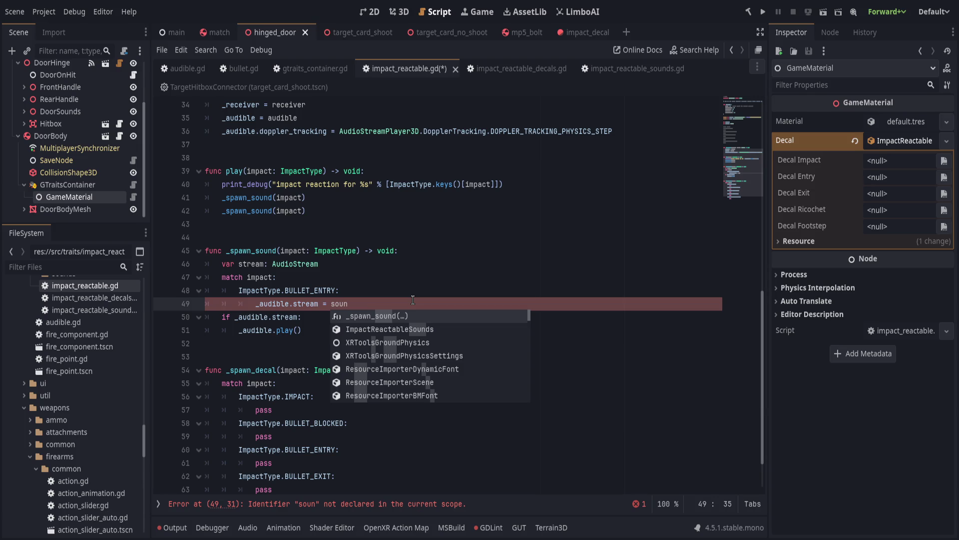
pyautogui.press('BackSpace')
pyautogui.press('BackSpace')
pyautogui.press('BackSpace')
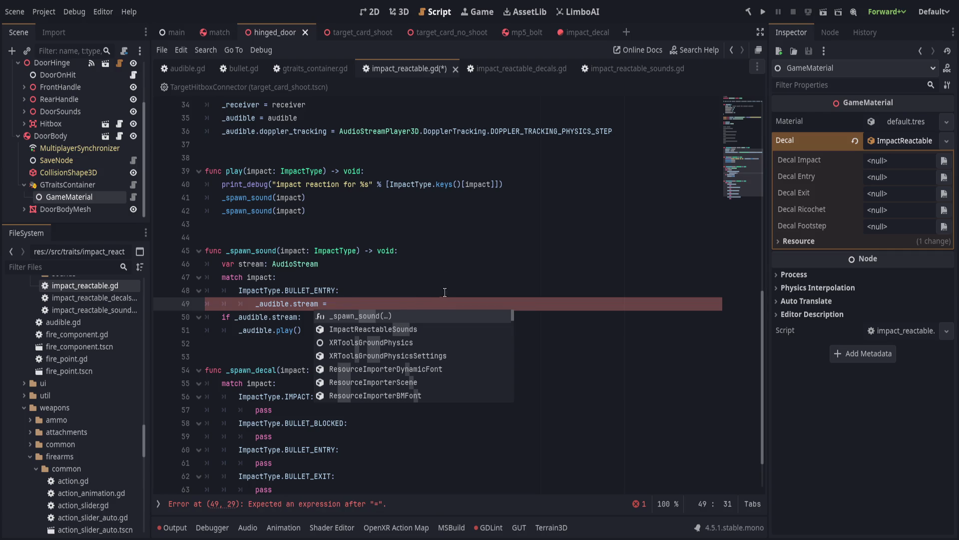
pyautogui.scroll(6, 433, 280)
pyautogui.scroll(5, 432, 280)
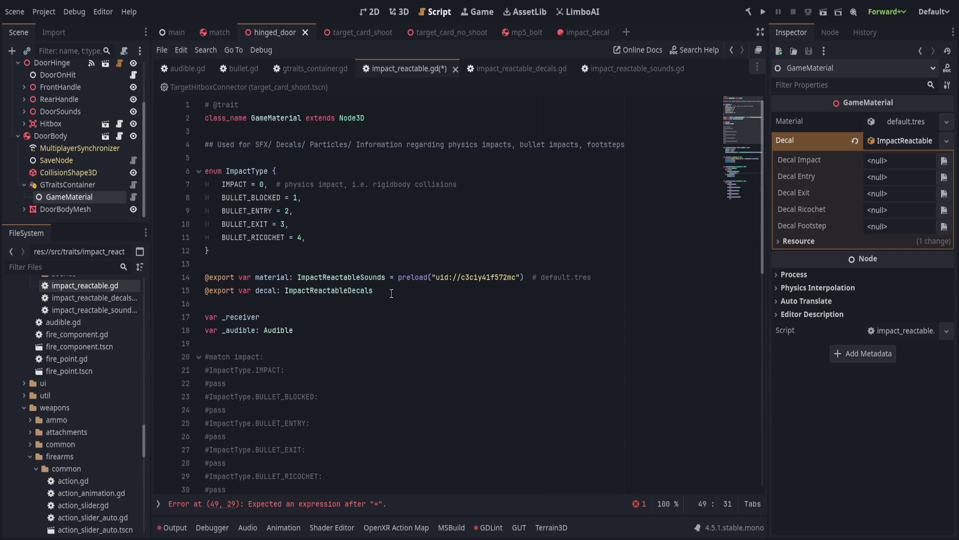
# Assign material.penetration to _audible.stream for the bullet-entry case.
pyautogui.scroll(-1, 425, 295)
pyautogui.scroll(-4, 426, 240)
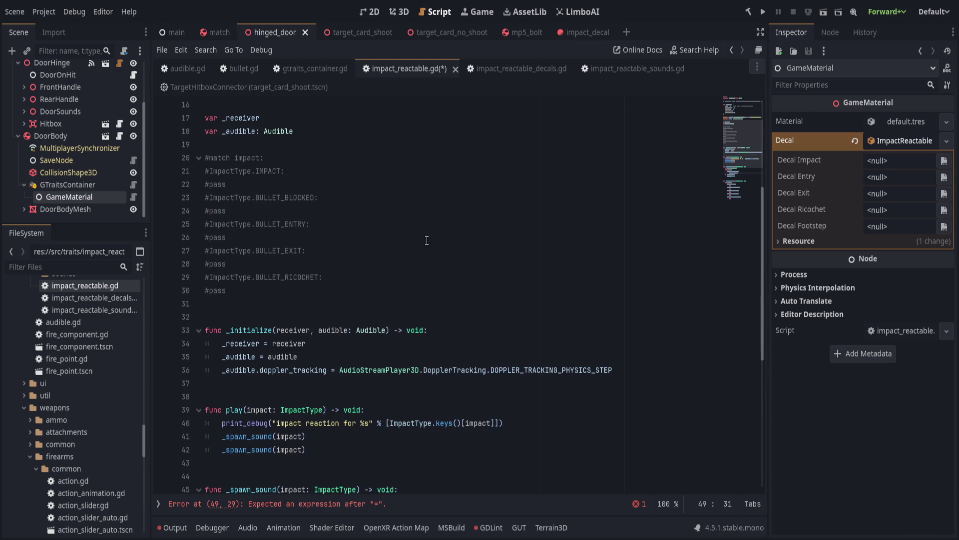
pyautogui.write('material.')
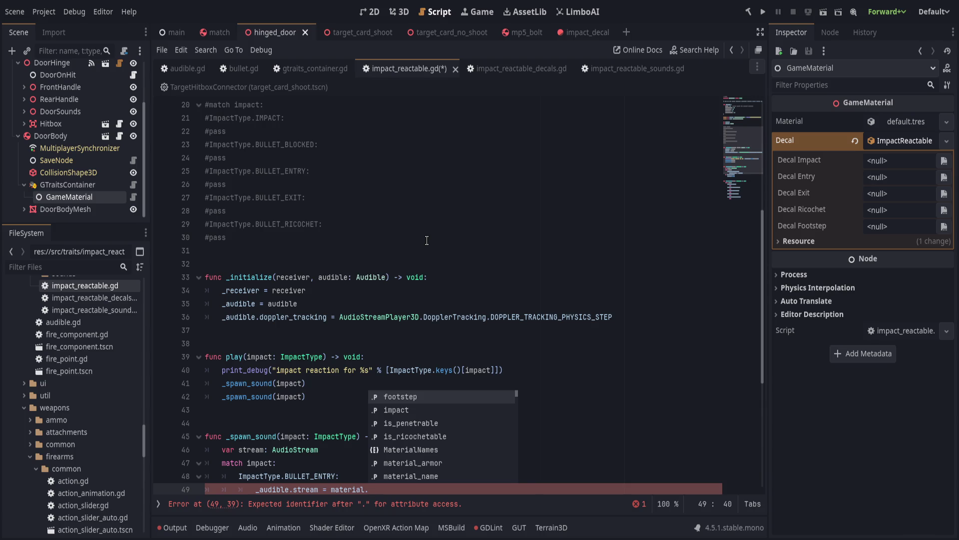
pyautogui.write('pe')
pyautogui.press('Return')
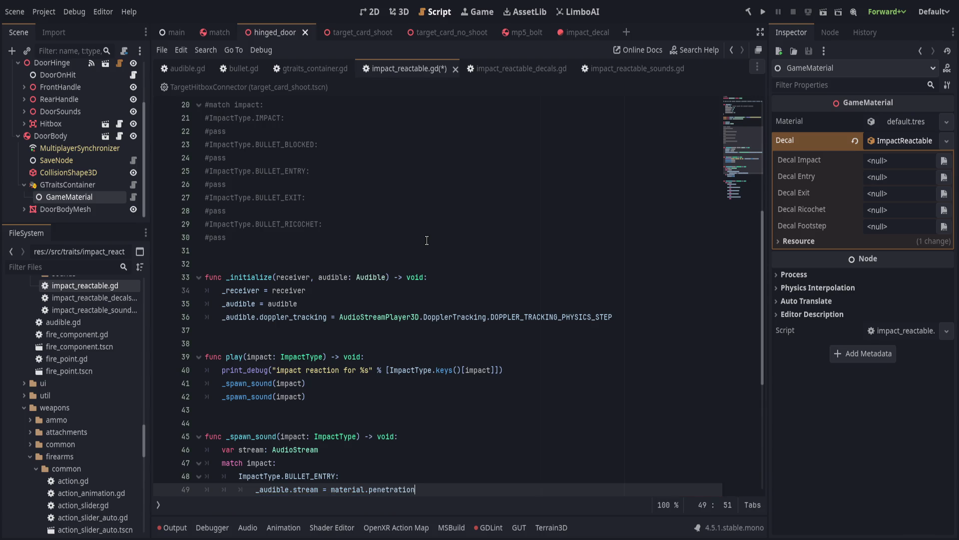
pyautogui.click(427, 240)
# Expand default.tres's material properties and review the penetration references in the script.
pyautogui.click(899, 122)
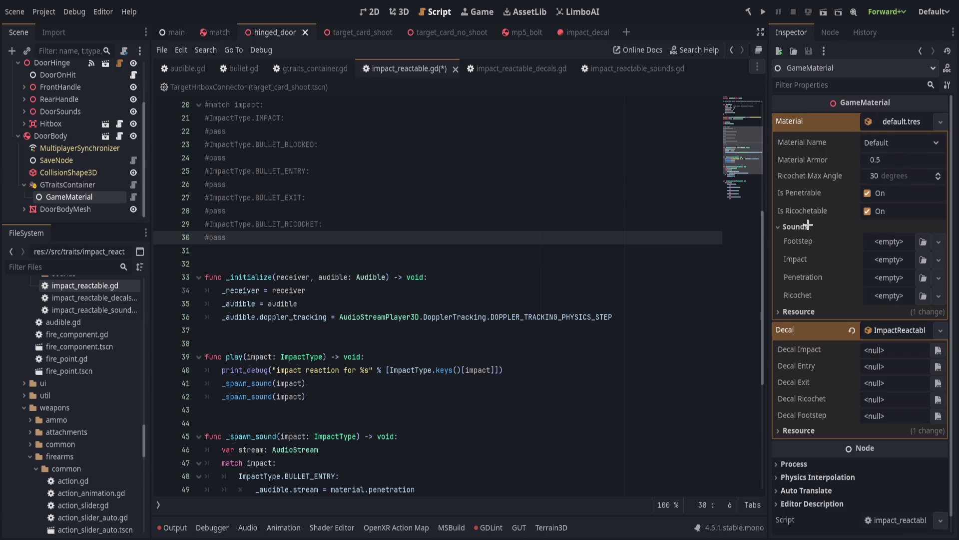
pyautogui.scroll(-1, 561, 302)
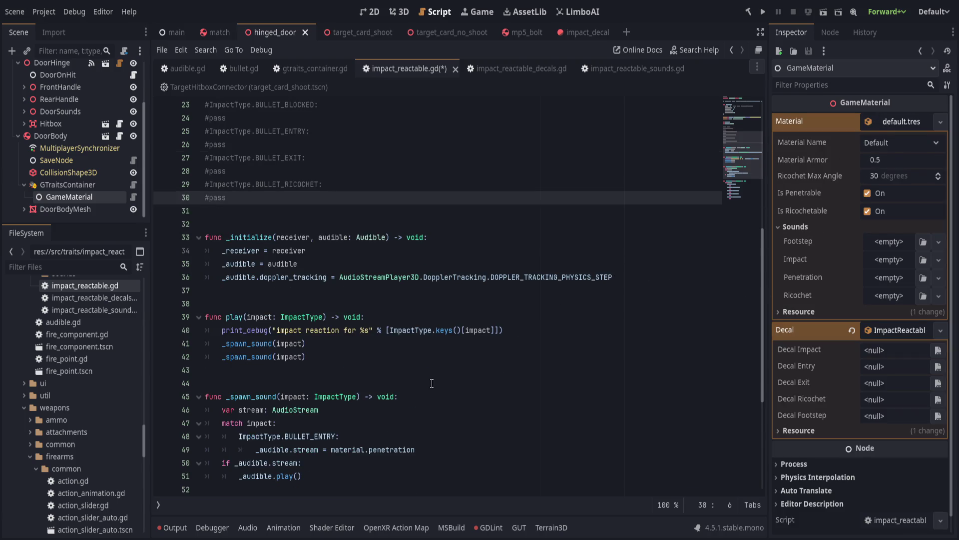
pyautogui.scroll(-1, 432, 383)
pyautogui.doubleClick(392, 413)
pyautogui.click(509, 406)
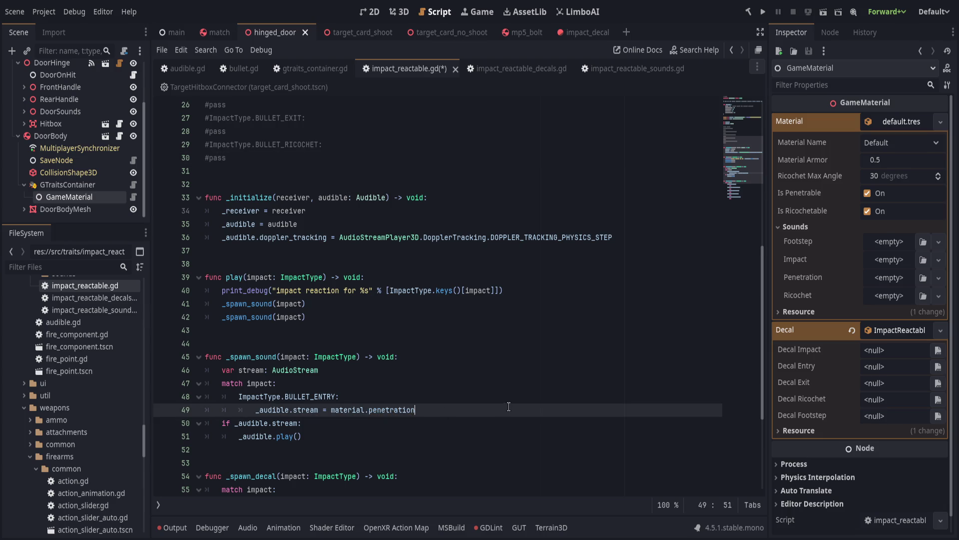
pyautogui.scroll(-2, 428, 349)
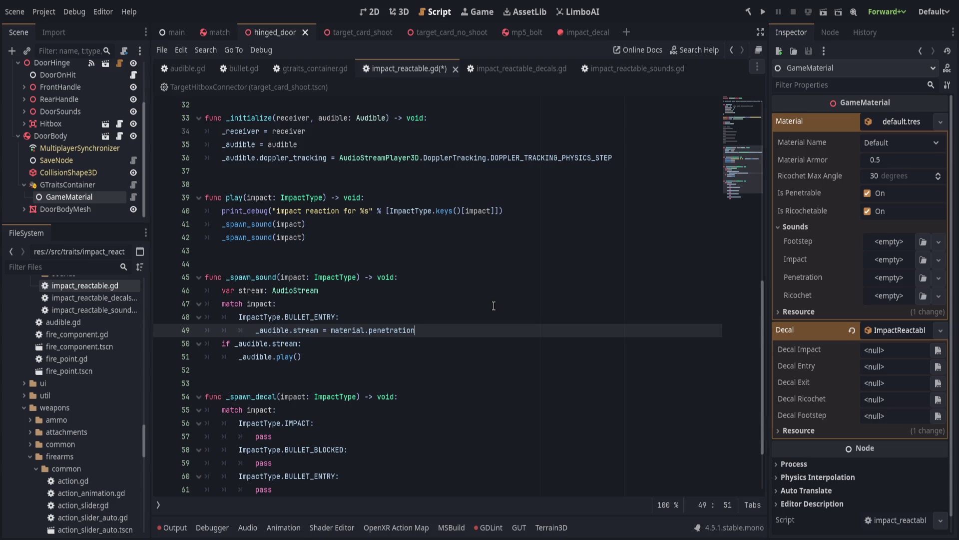
pyautogui.click(420, 345)
pyautogui.click(421, 353)
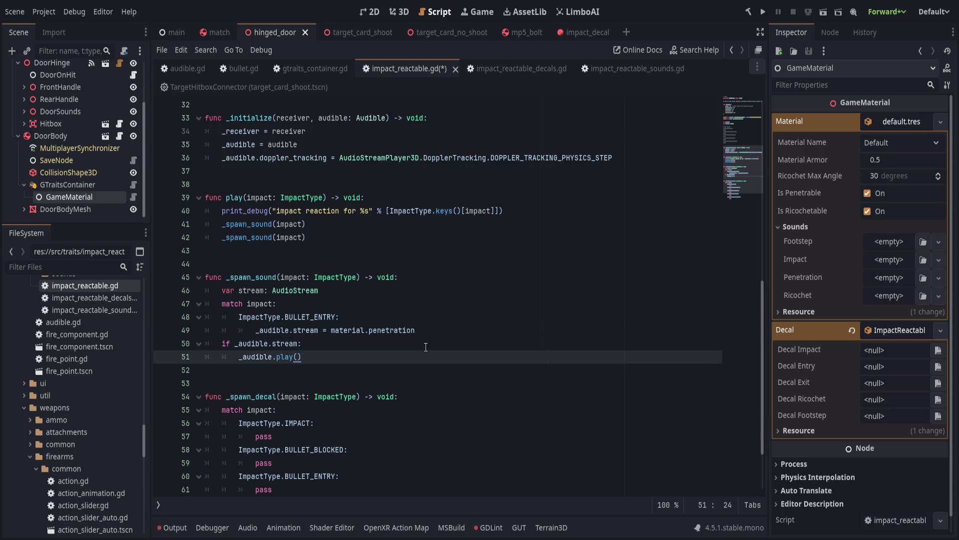
pyautogui.click(432, 343)
# Remove the unused var stream line from _spawn_sound.
pyautogui.doubleClick(250, 277)
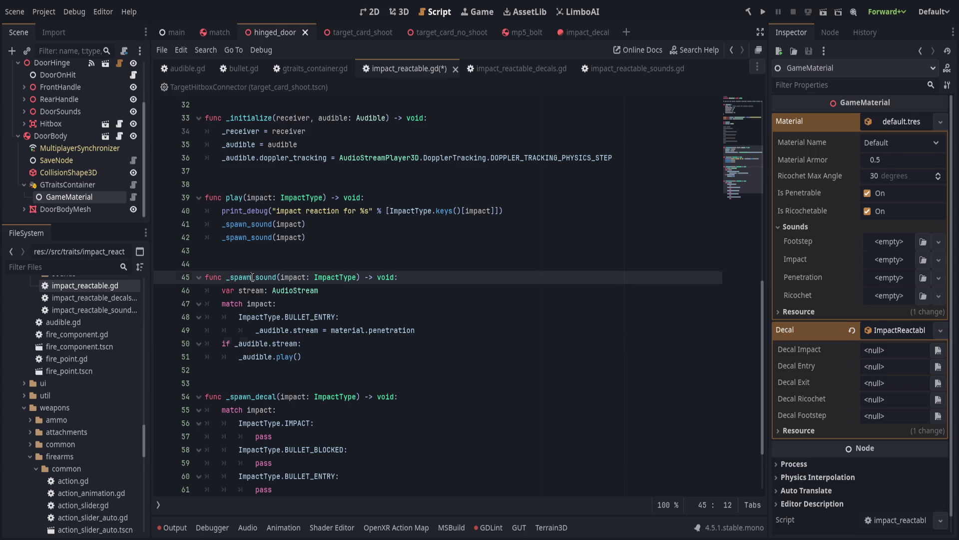
pyautogui.click(423, 288)
pyautogui.hotkey('ctrl', 'shift', 'k')
pyautogui.click(460, 329)
pyautogui.click(497, 315)
# Insert spacing before the playback block and save the script.
pyautogui.press('Return')
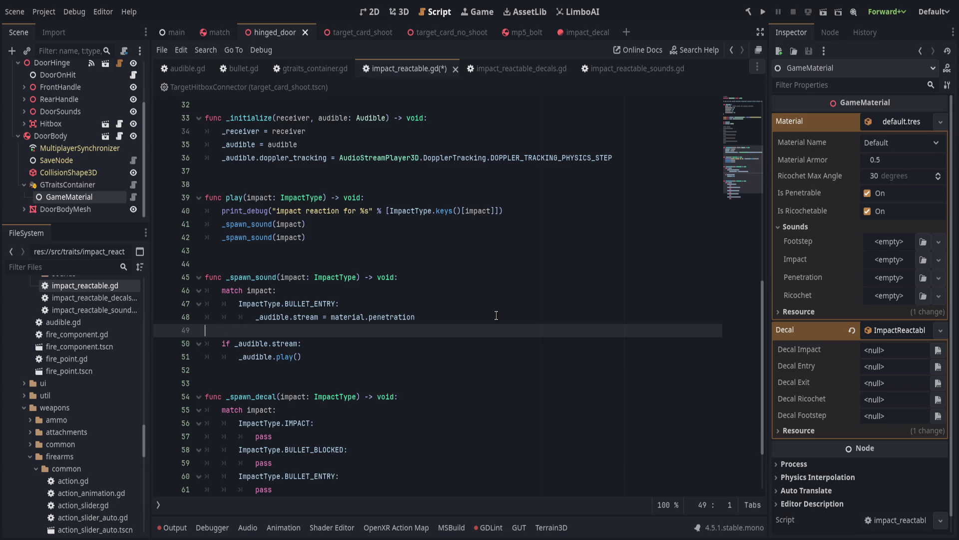
pyautogui.press('Return')
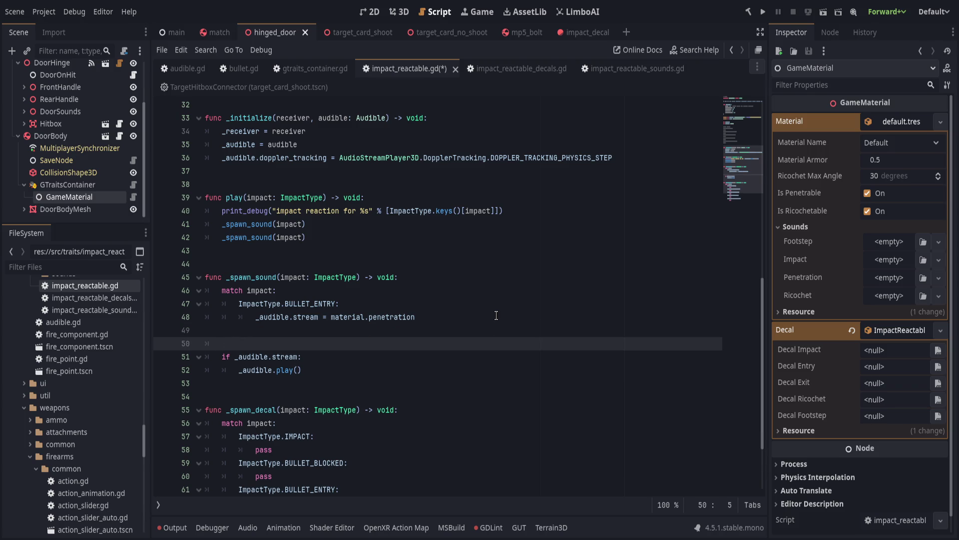
pyautogui.hotkey('ctrl', 's')
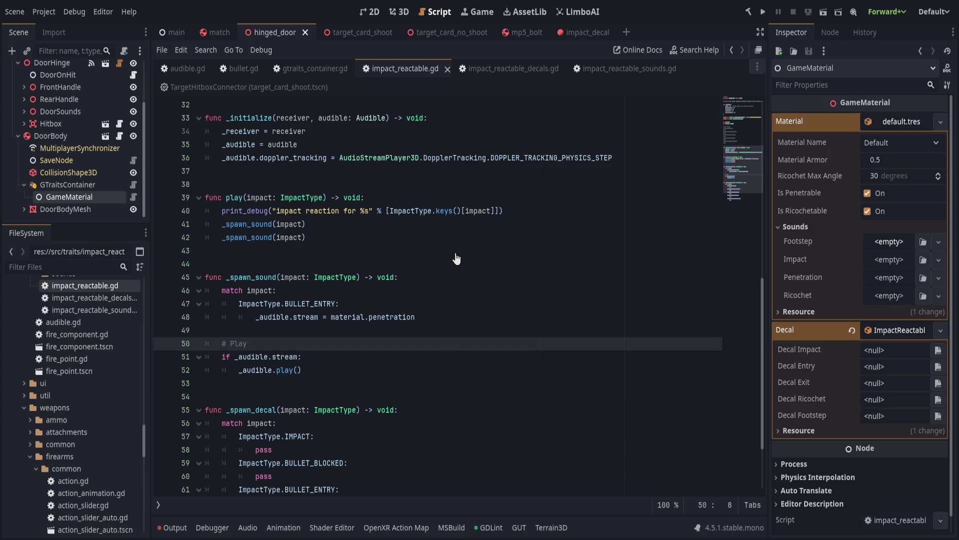
pyautogui.scroll(5, 124, 370)
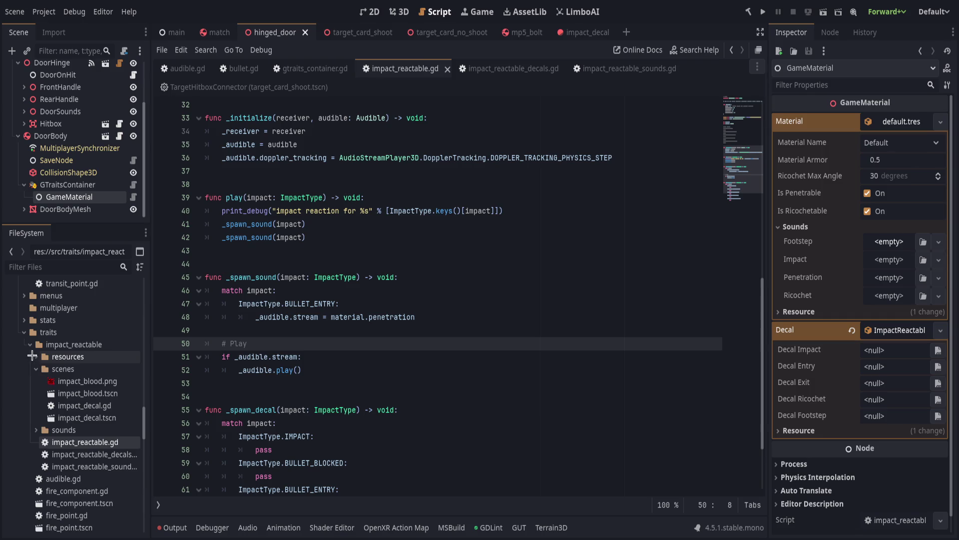
# Check grass.tres and wood.tres, then rename default.tres to default_sounds.tres.
pyautogui.click(36, 356)
pyautogui.click(68, 384)
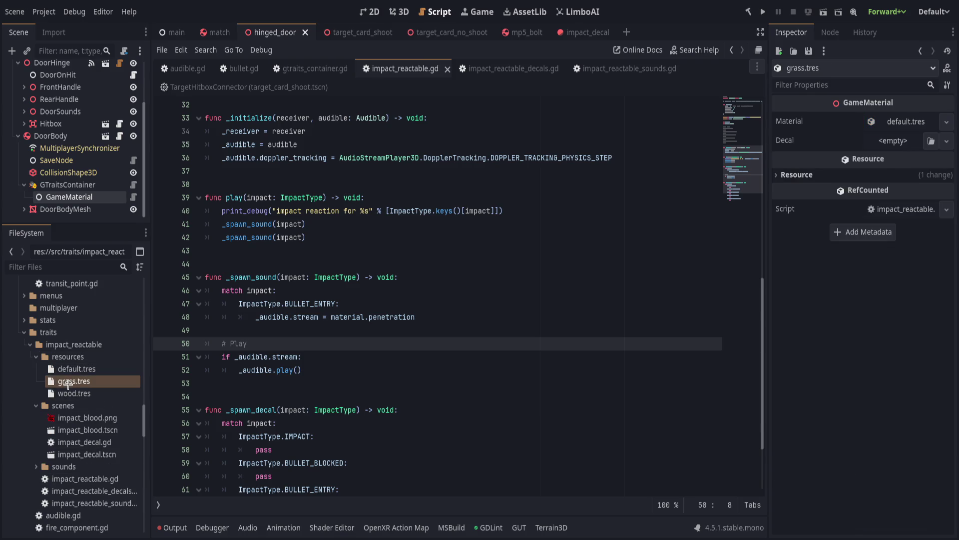
pyautogui.click(886, 122)
pyautogui.click(74, 393)
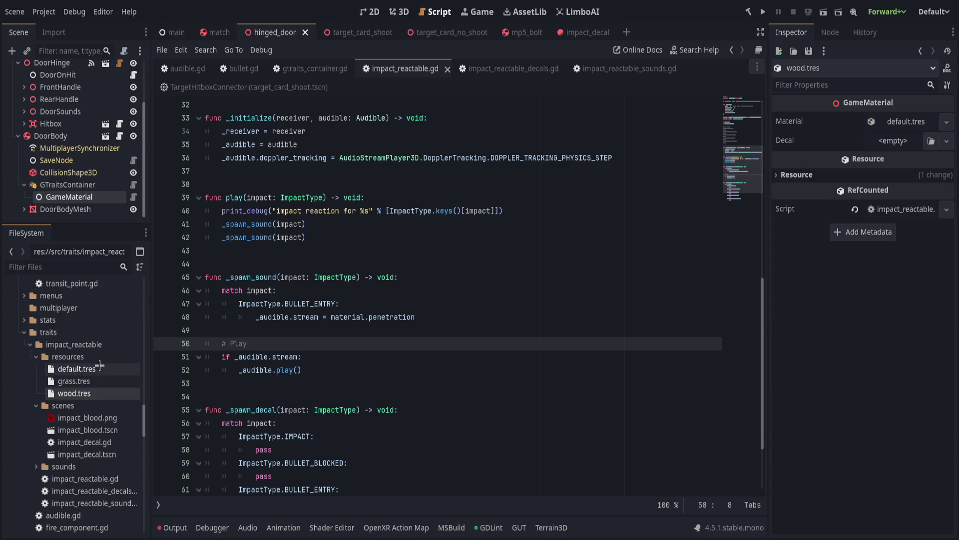
pyautogui.click(75, 369)
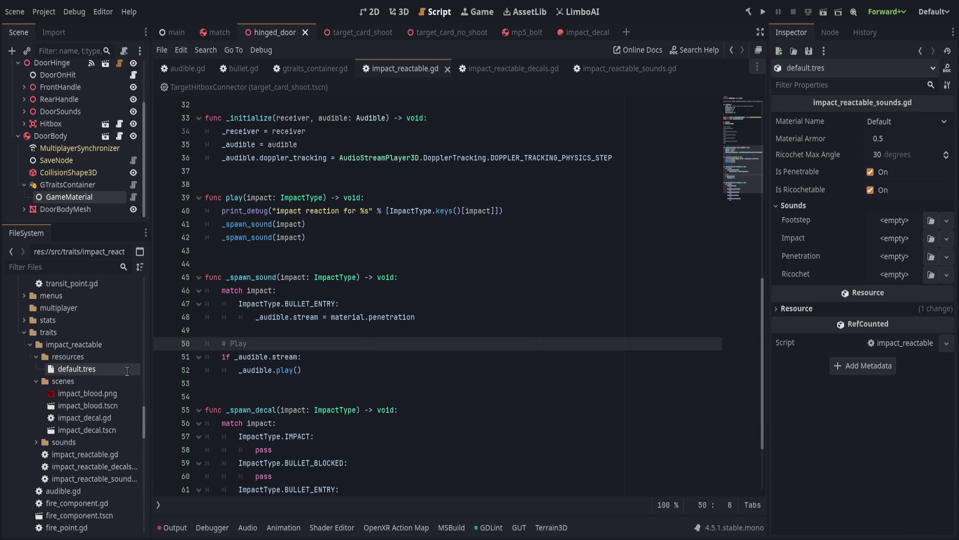
pyautogui.write('_sounds')
pyautogui.press('Return')
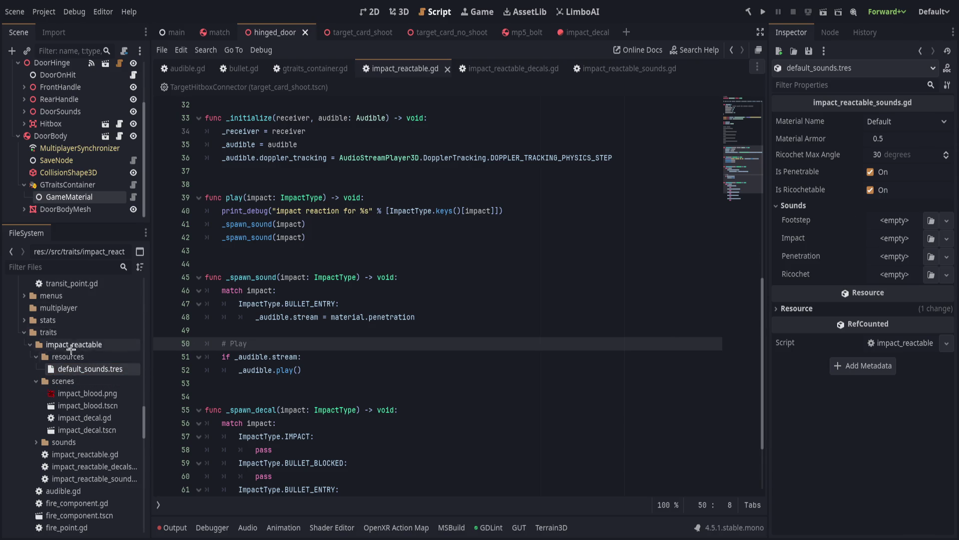
# Set Footstep, Impact, Penetration, Ricochet to footstep_grass, footstep_wood, snow_single, grass_single, then save.
pyautogui.click(32, 442)
pyautogui.scroll(-4, 100, 375)
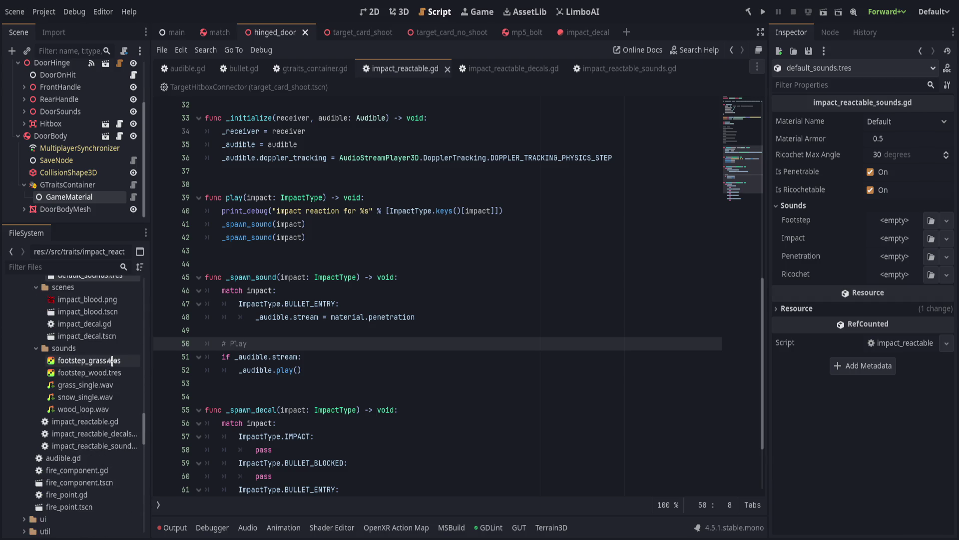
pyautogui.moveTo(112, 360); pyautogui.dragTo(894, 220)
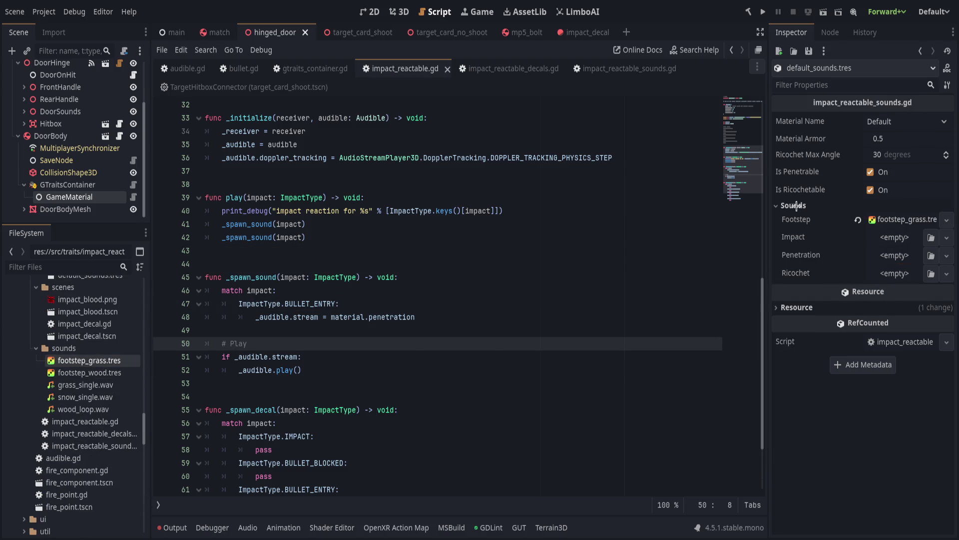
pyautogui.moveTo(89, 372); pyautogui.dragTo(894, 237)
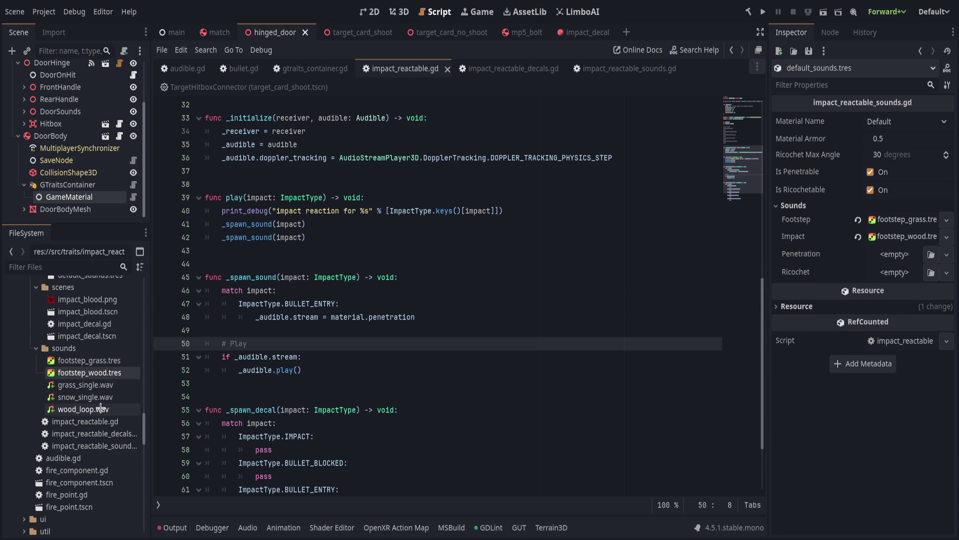
pyautogui.moveTo(100, 398)
pyautogui.mouseDown()
pyautogui.moveTo(870, 300)
pyautogui.moveTo(894, 257)
pyautogui.mouseUp()
pyautogui.moveTo(80, 409); pyautogui.dragTo(894, 289)
pyautogui.click(858, 296)
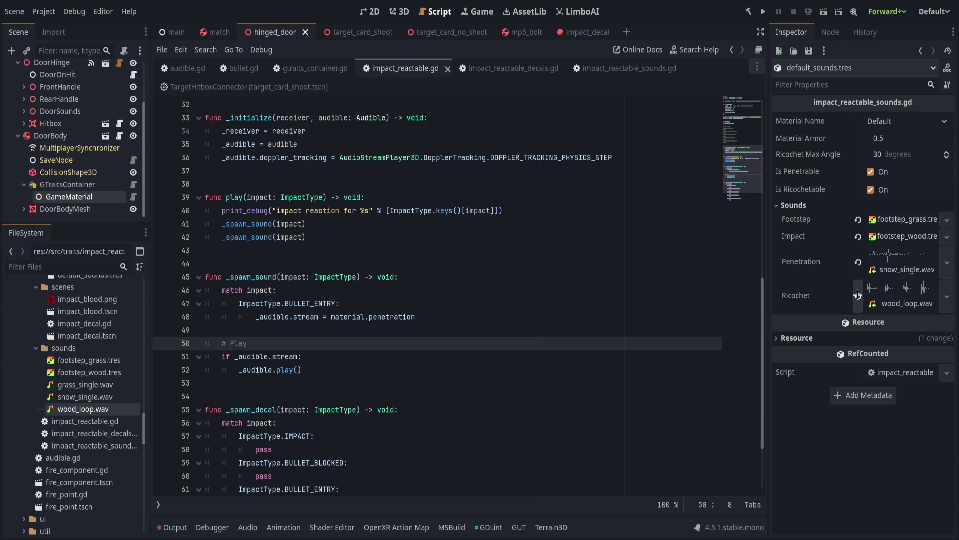
pyautogui.moveTo(85, 384); pyautogui.dragTo(894, 300)
pyautogui.click(581, 276)
pyautogui.hotkey('ctrl', 's')
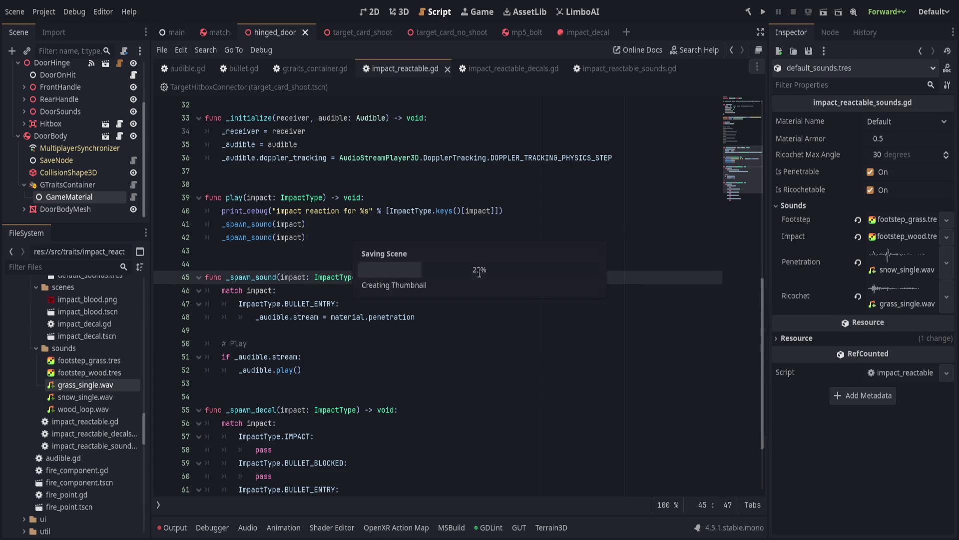
pyautogui.scroll(2, 277, 338)
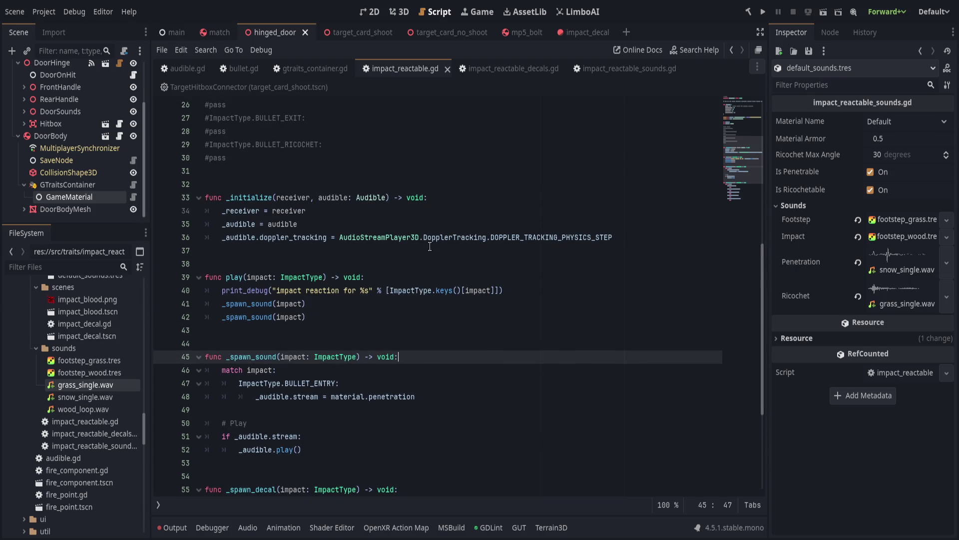
# Duplicate default_sounds.tres as default_decals.tres in the resources folder.
pyautogui.scroll(2, 90, 350)
pyautogui.click(95, 306)
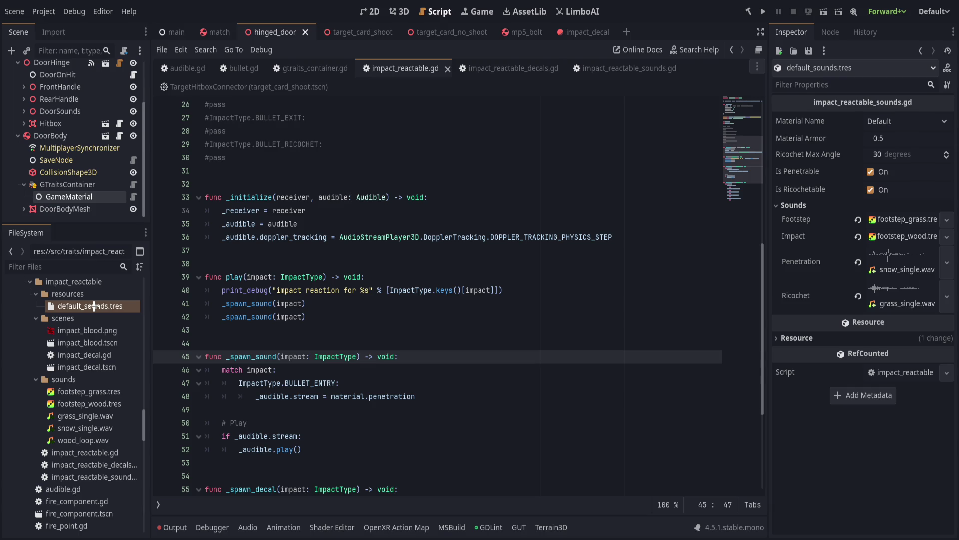
pyautogui.click(487, 291)
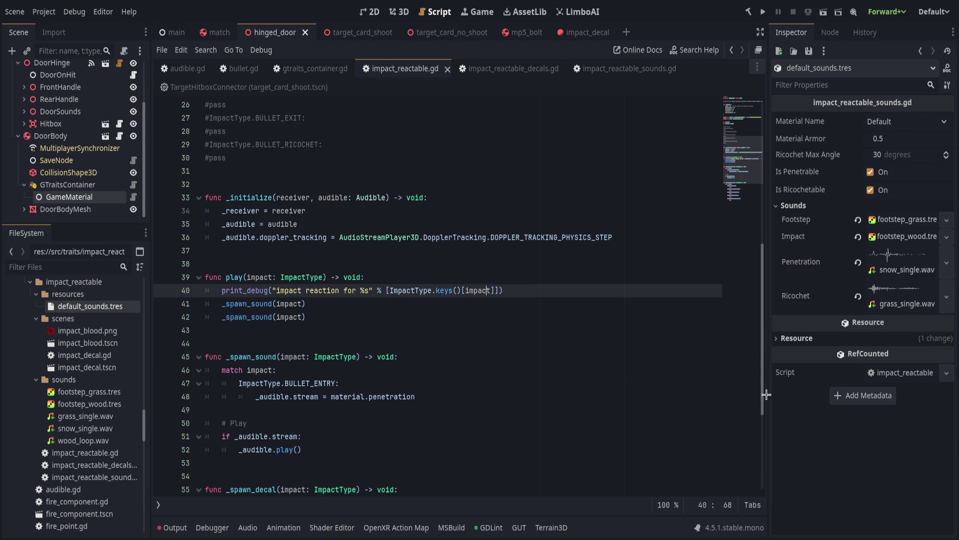
pyautogui.click(795, 205)
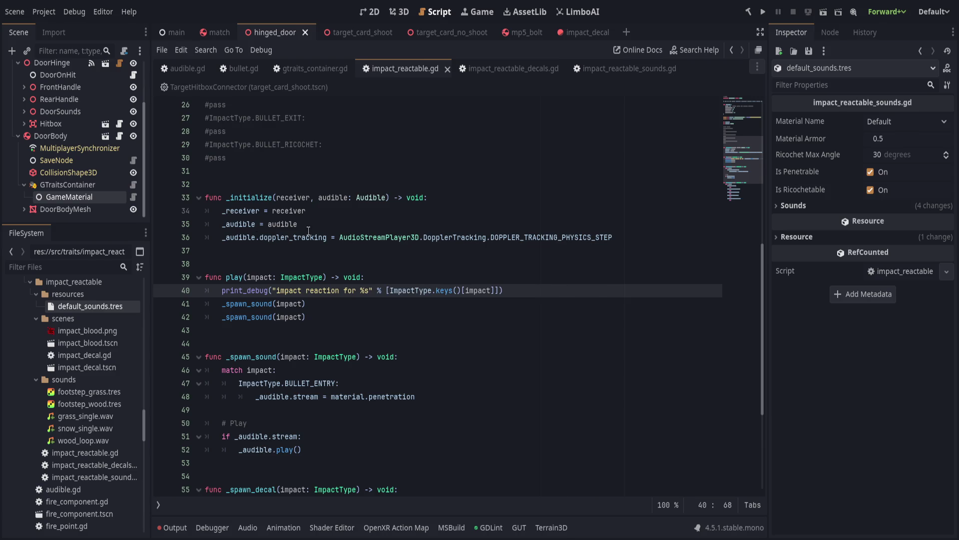
pyautogui.moveTo(105, 306)
pyautogui.mouseDown()
pyautogui.moveTo(302, 314)
pyautogui.moveTo(278, 323)
pyautogui.moveTo(279, 345)
pyautogui.moveTo(517, 300)
pyautogui.mouseUp()
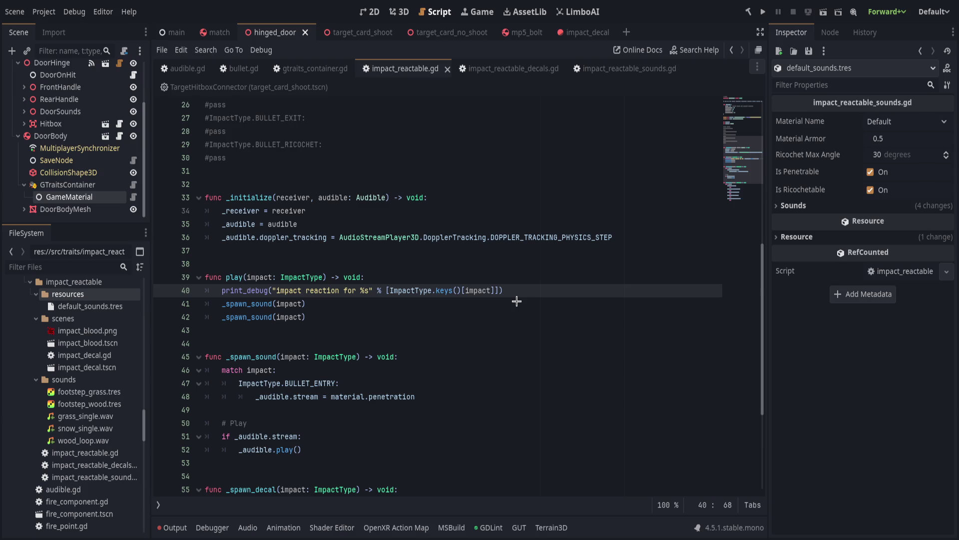
pyautogui.moveTo(516, 301)
pyautogui.mouseDown()
pyautogui.moveTo(360, 236)
pyautogui.moveTo(360, 147)
pyautogui.moveTo(351, 289)
pyautogui.moveTo(377, 435)
pyautogui.moveTo(544, 439)
pyautogui.moveTo(407, 424)
pyautogui.moveTo(390, 432)
pyautogui.moveTo(390, 338)
pyautogui.moveTo(437, 380)
pyautogui.mouseUp()
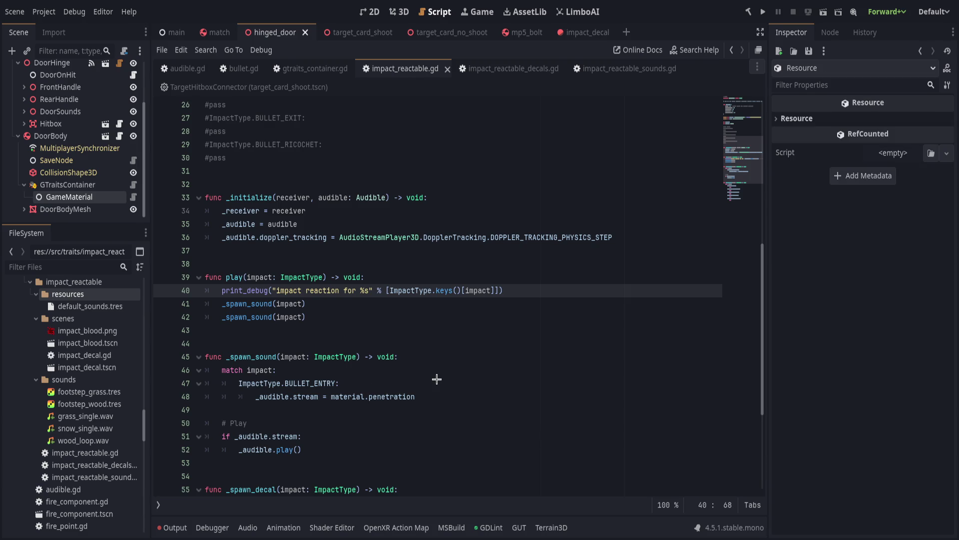
pyautogui.moveTo(436, 379)
pyautogui.mouseDown()
pyautogui.moveTo(388, 385)
pyautogui.moveTo(373, 447)
pyautogui.moveTo(120, 318)
pyautogui.mouseUp()
# Open the impact_reactable_decals.gd script from the FileSystem dock.
pyautogui.click(113, 309)
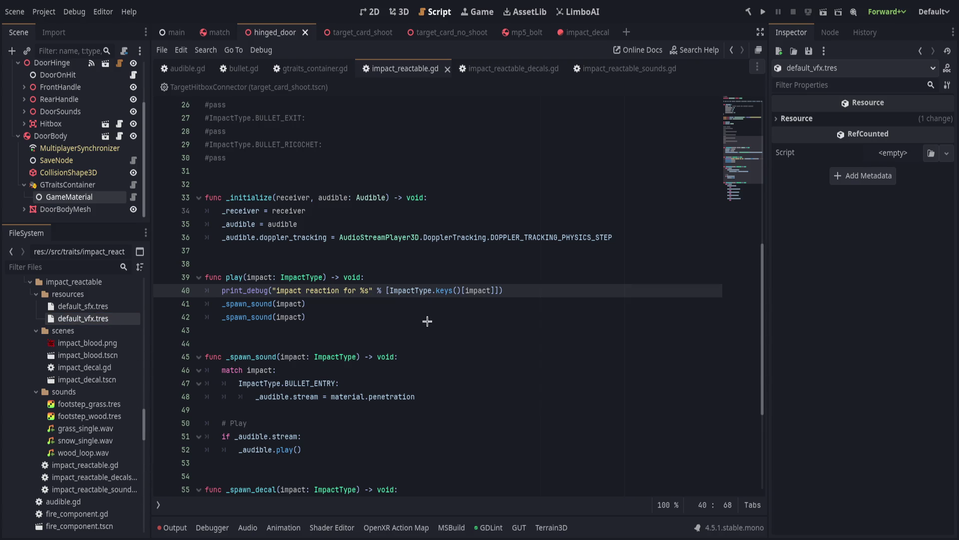
pyautogui.click(103, 296)
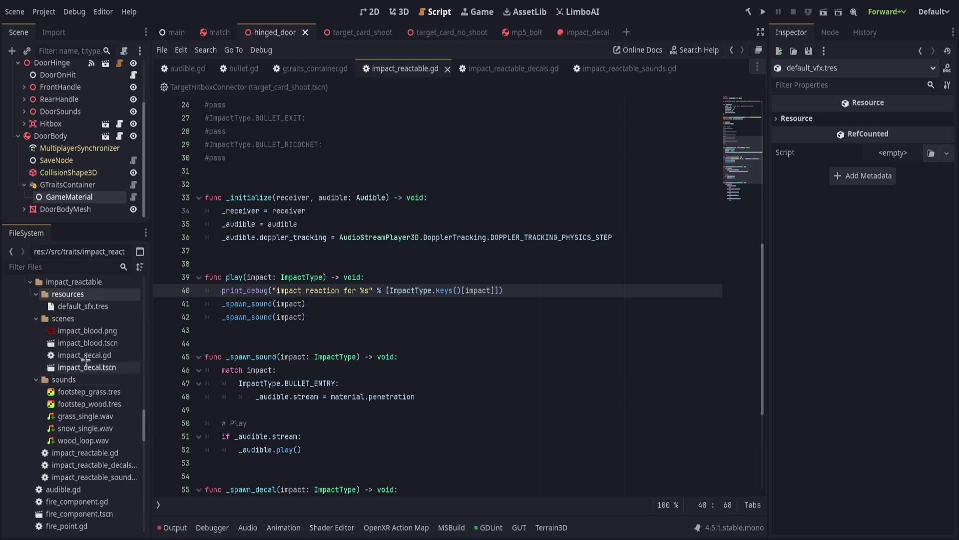
pyautogui.doubleClick(117, 466)
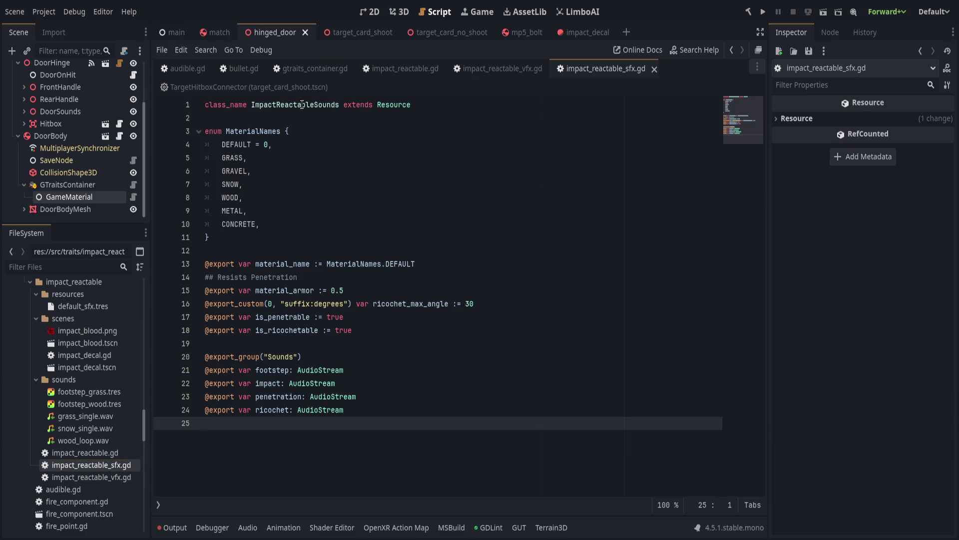
# Rename the sounds class to ImpactReactableSFX.
pyautogui.doubleClick(302, 105)
pyautogui.moveTo(310, 105); pyautogui.dragTo(339, 105)
pyautogui.write('SFX')
pyautogui.click(339, 120)
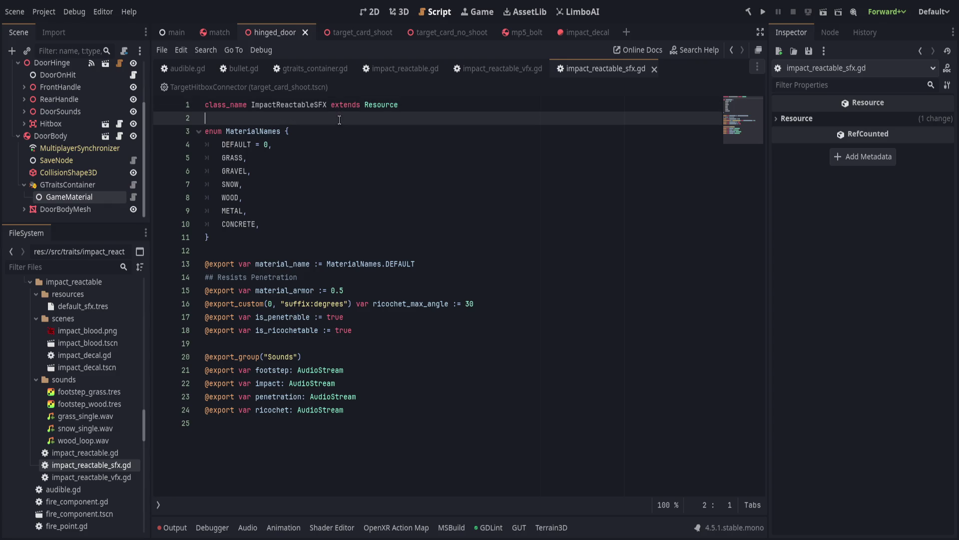
# Change impact_reactable_vfx.gd's class_name to ImpactReactableVFX and save.
pyautogui.doubleClick(114, 476)
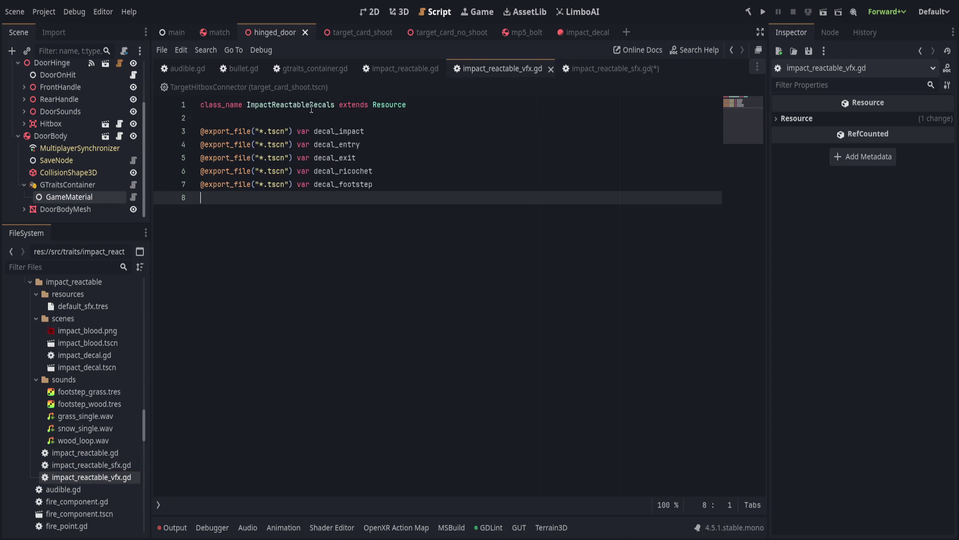
pyautogui.doubleClick(297, 105)
pyautogui.press('Right')
pyautogui.press('BackSpace')
pyautogui.press('BackSpace')
pyautogui.press('BackSpace')
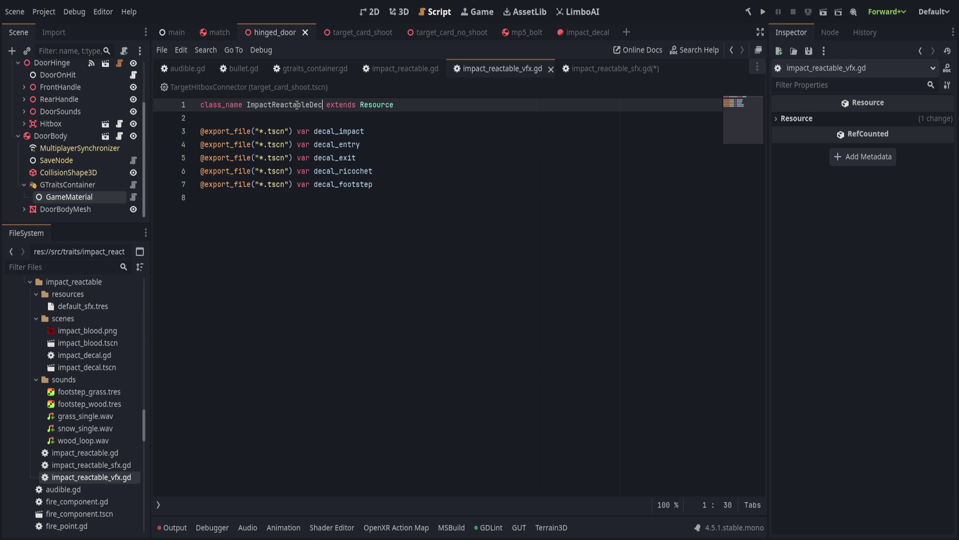
pyautogui.write('VFX')
pyautogui.hotkey('ctrl', 's')
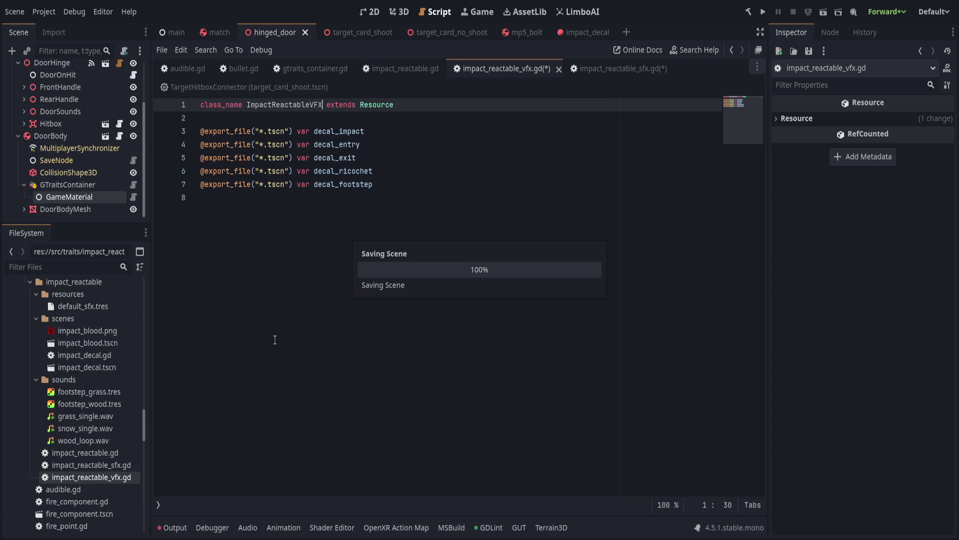
# Reopen impact_reactable_sfx.gd and select the footstep variable on line 21.
pyautogui.click(278, 336)
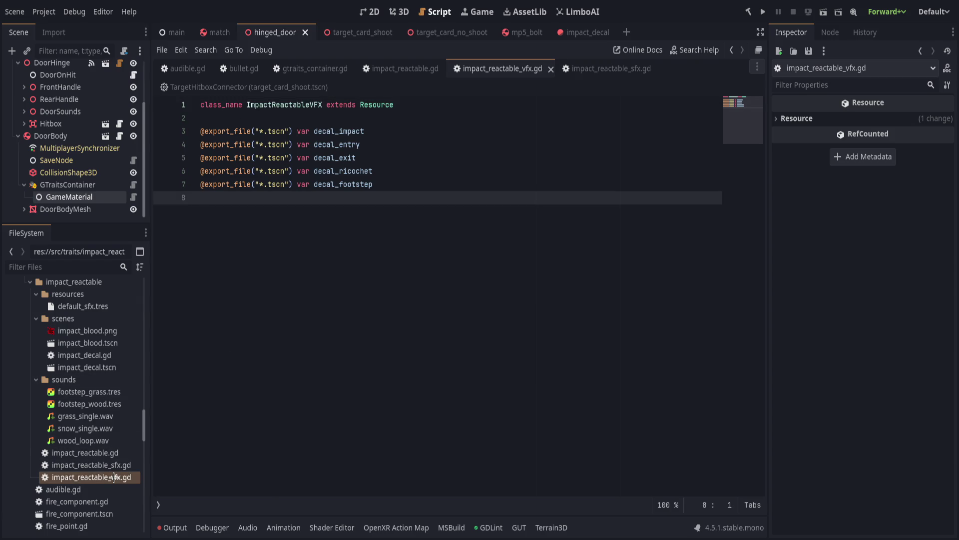
pyautogui.doubleClick(121, 460)
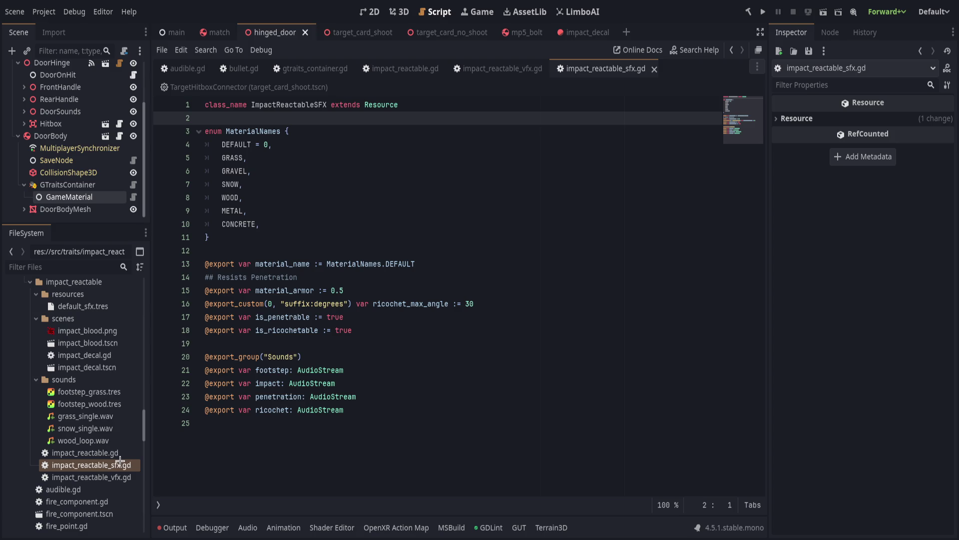
pyautogui.moveTo(280, 372); pyautogui.dragTo(255, 371)
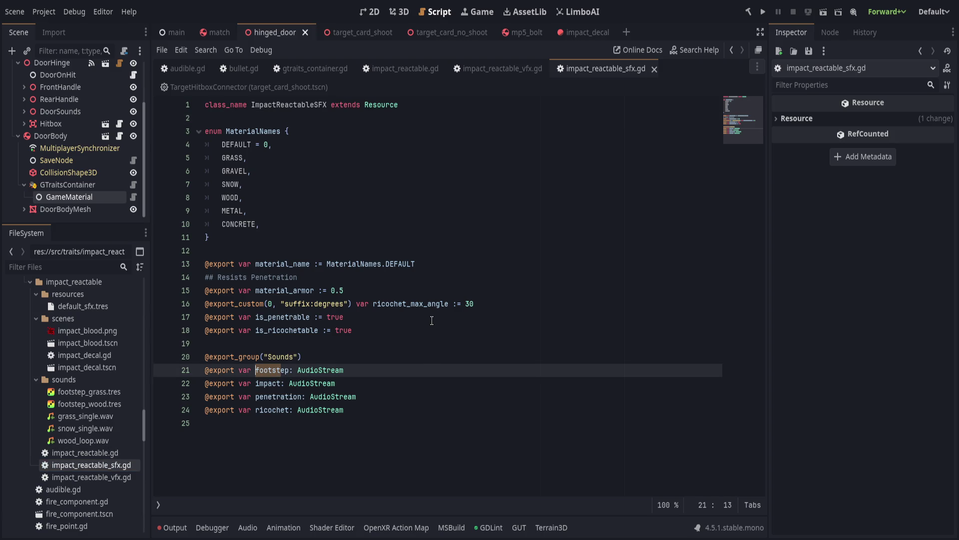
# Try renaming the footstep variable, then undo back to the original footstep name.
pyautogui.press('Delete')
pyautogui.press('Delete')
pyautogui.press('Delete')
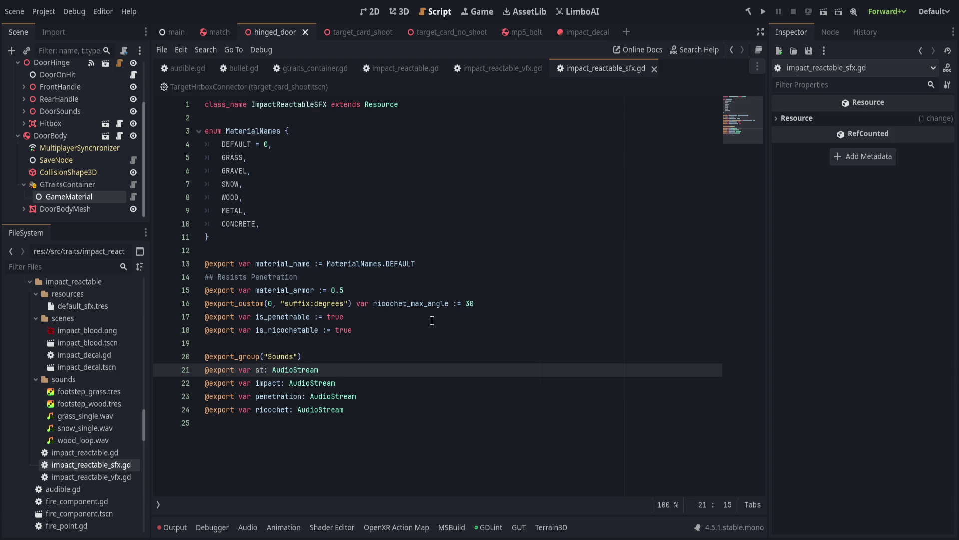
pyautogui.write('footstep')
pyautogui.hotkey('ctrl', 'z')
pyautogui.write('sfx_step')
pyautogui.hotkey('ctrl', 'z')
pyautogui.hotkey('ctrl', 'z')
pyautogui.press('Down')
pyautogui.press('Down')
# Rename penetration to entry and duplicate that line into exit and blocked AudioStream exports.
pyautogui.hotkey('ctrl', 'BackSpace')
pyautogui.write('entry')
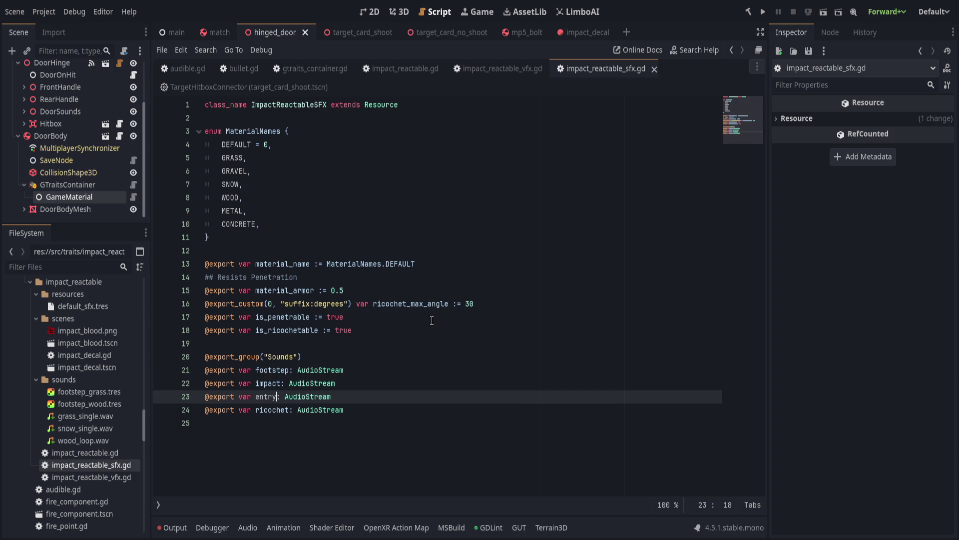
pyautogui.press('End')
pyautogui.hotkey('ctrl', 'shift', 'd')
pyautogui.hotkey('ctrl', 'Delete')
pyautogui.write('exit')
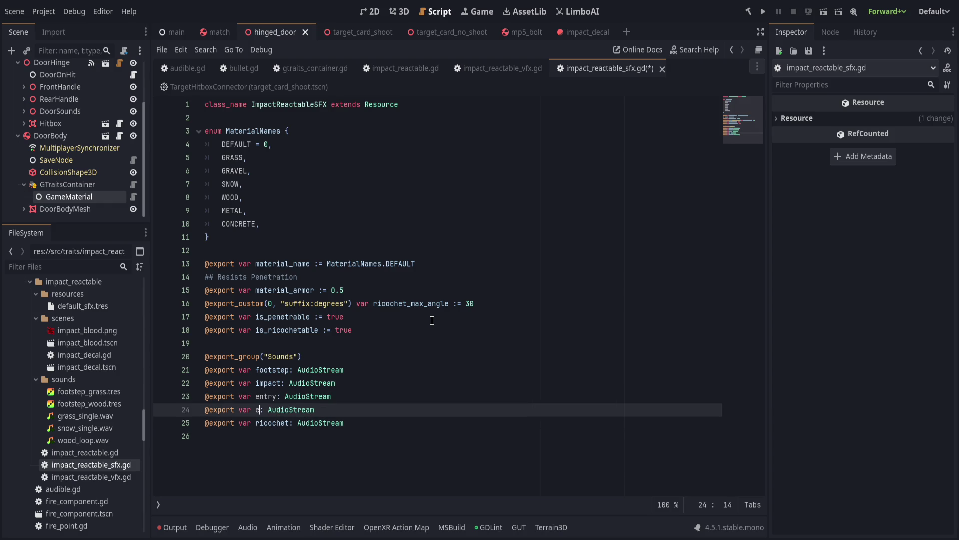
pyautogui.hotkey('ctrl', 'shift', 'd')
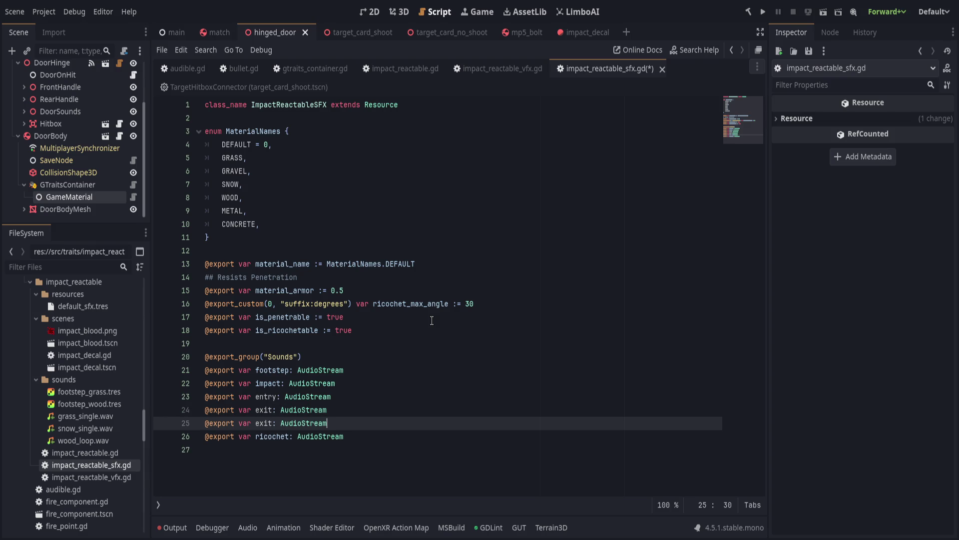
pyautogui.hotkey('ctrl', 'Delete')
pyautogui.write('blocked')
pyautogui.press('Return')
pyautogui.press('Return')
pyautogui.press('Return')
pyautogui.press('BackSpace')
pyautogui.press('BackSpace')
pyautogui.press('BackSpace')
# Tidy the sound export lines and save impact_reactable_sfx.gd.
pyautogui.click(362, 382)
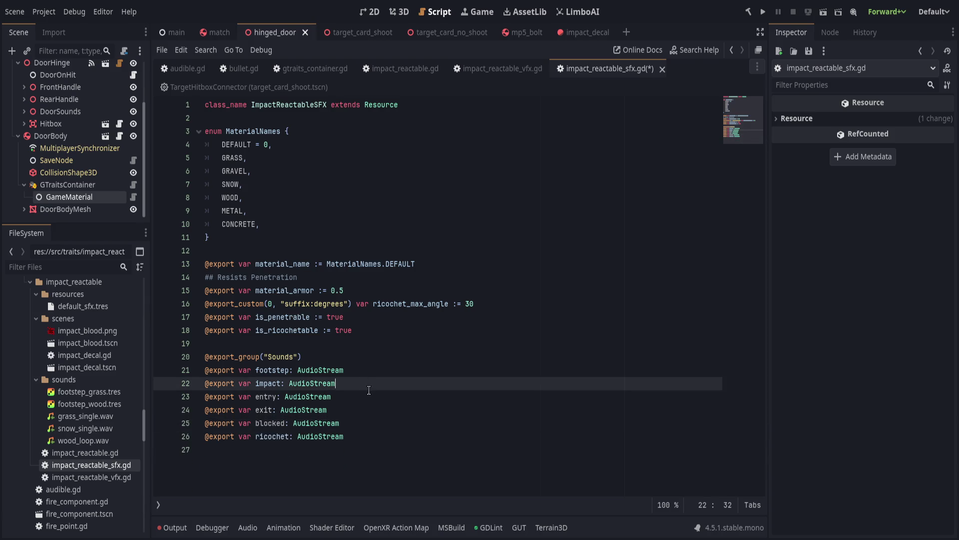
pyautogui.press('Down')
pyautogui.press('Down')
pyautogui.press('Down')
pyautogui.click(405, 380)
pyautogui.hotkey('ctrl', 's')
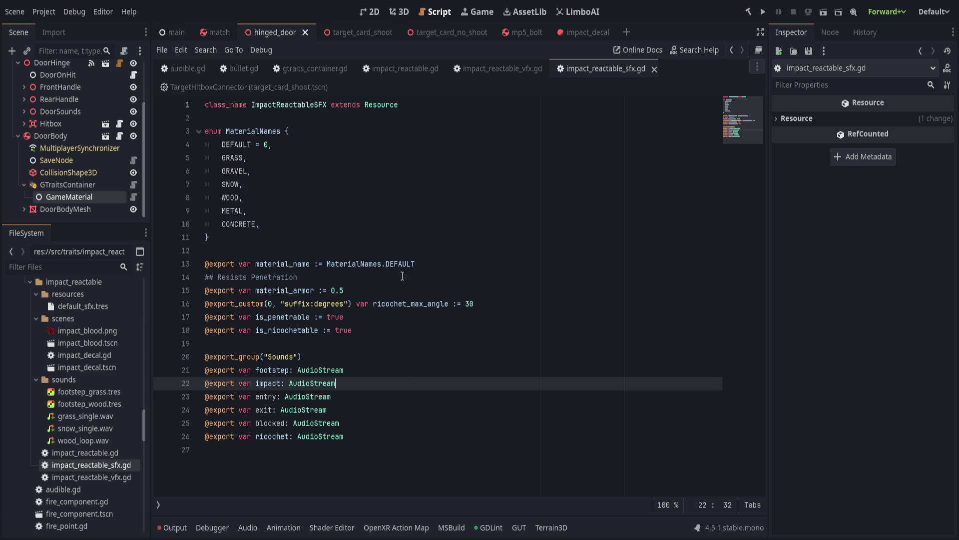
pyautogui.click(391, 251)
# Delete the MaterialNames enum and the material_name export line, saving the script.
pyautogui.moveTo(250, 237); pyautogui.dragTo(273, 118)
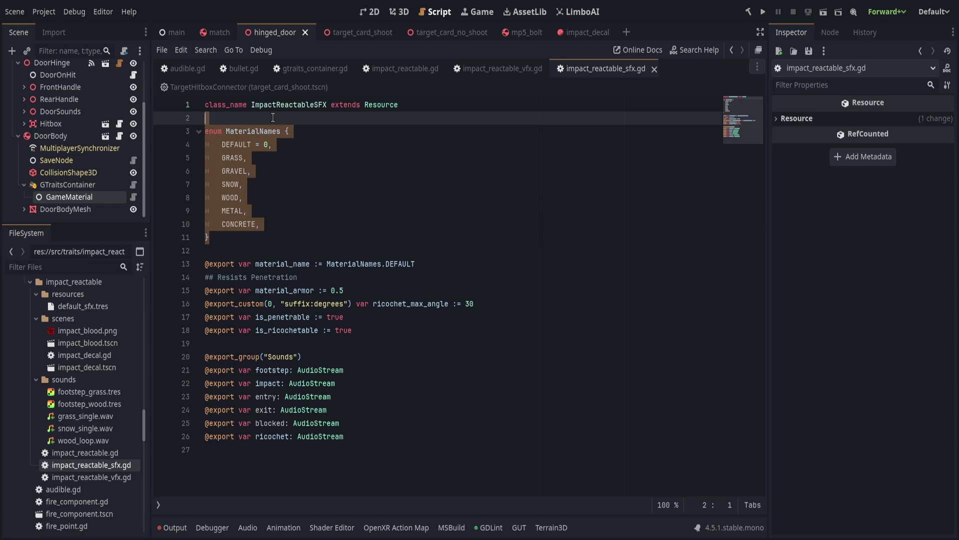
pyautogui.press('Delete')
pyautogui.hotkey('ctrl', 's')
pyautogui.press('Delete')
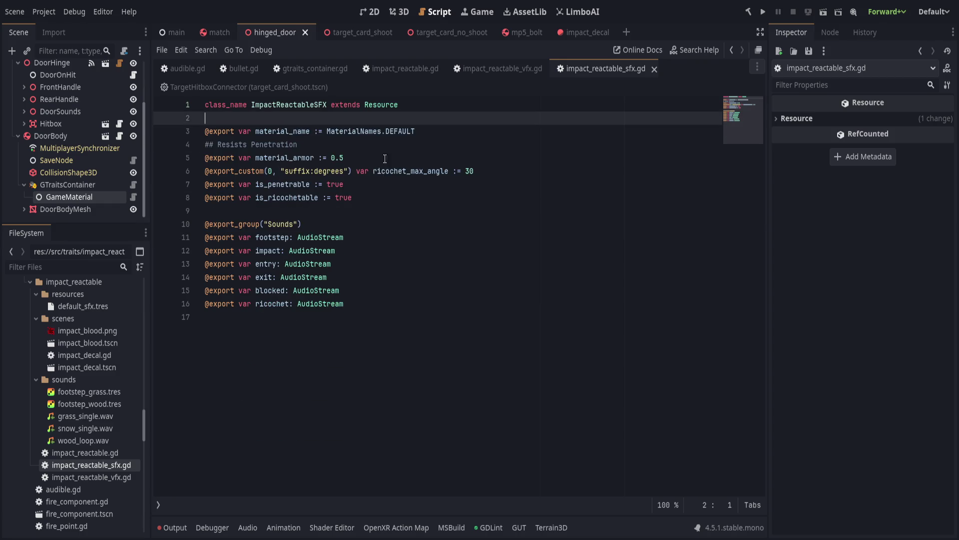
pyautogui.click(456, 130)
pyautogui.hotkey('ctrl', 'x')
pyautogui.hotkey('ctrl', 's')
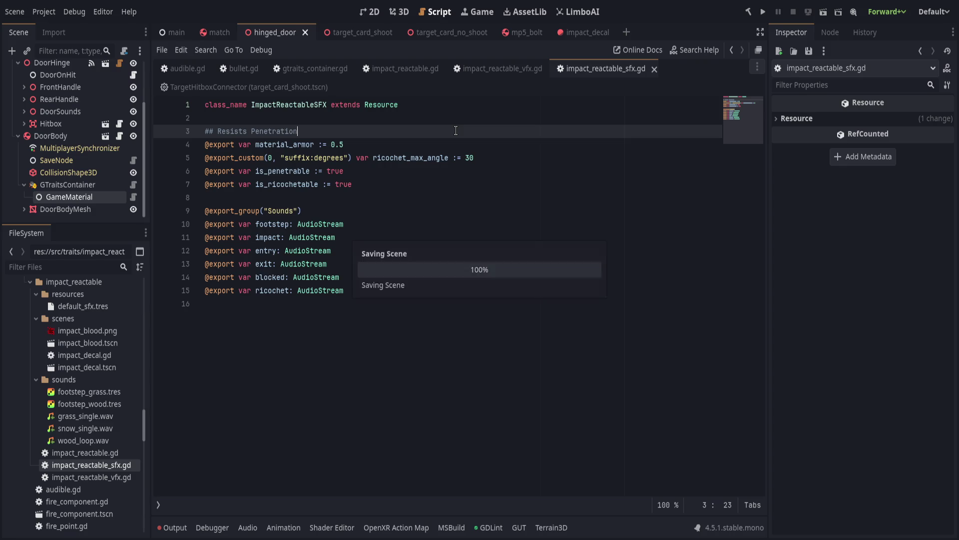
pyautogui.moveTo(219, 131); pyautogui.dragTo(303, 131)
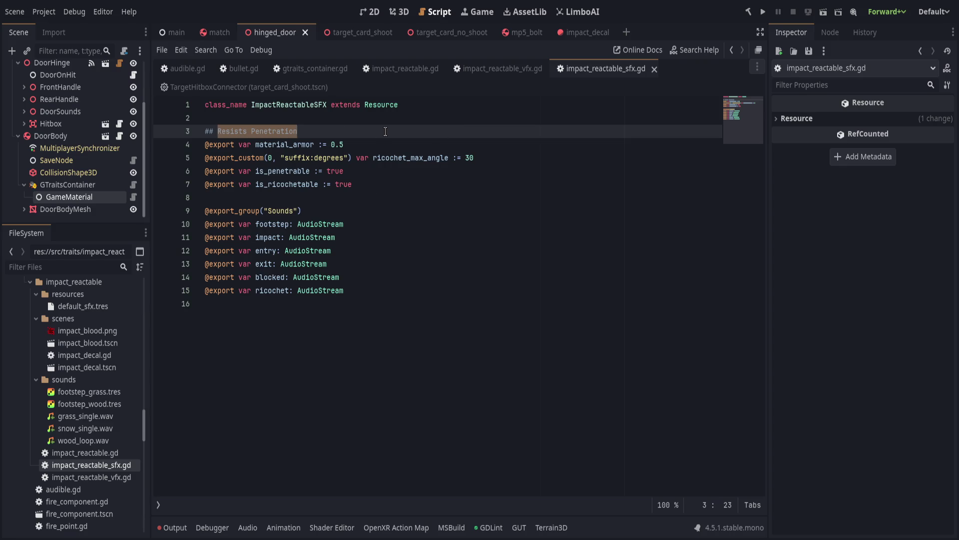
pyautogui.write('VBBullet in')
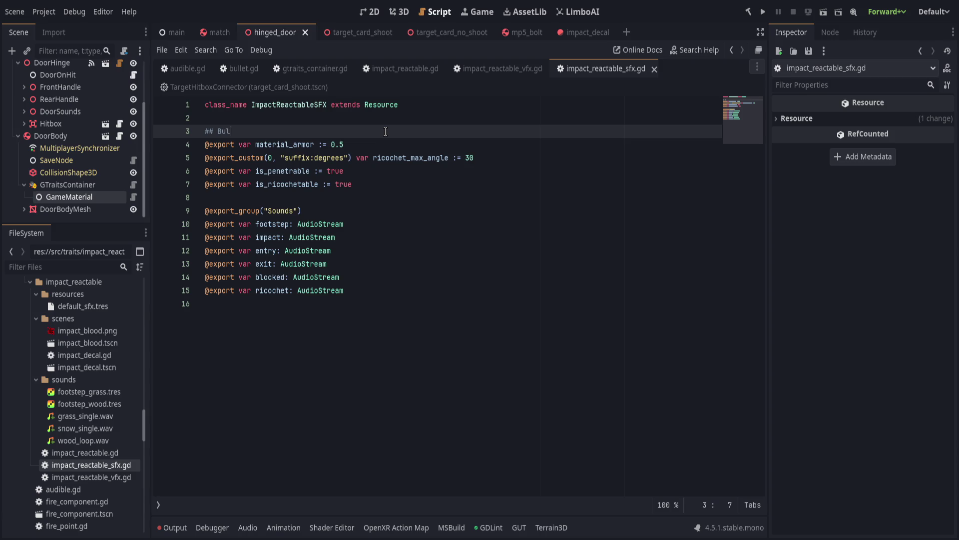
pyautogui.press('Down')
pyautogui.press('Down')
pyautogui.press('Down')
pyautogui.press('Up')
pyautogui.press('Up')
pyautogui.press('Up')
pyautogui.press('Return')
pyautogui.write('@export_')
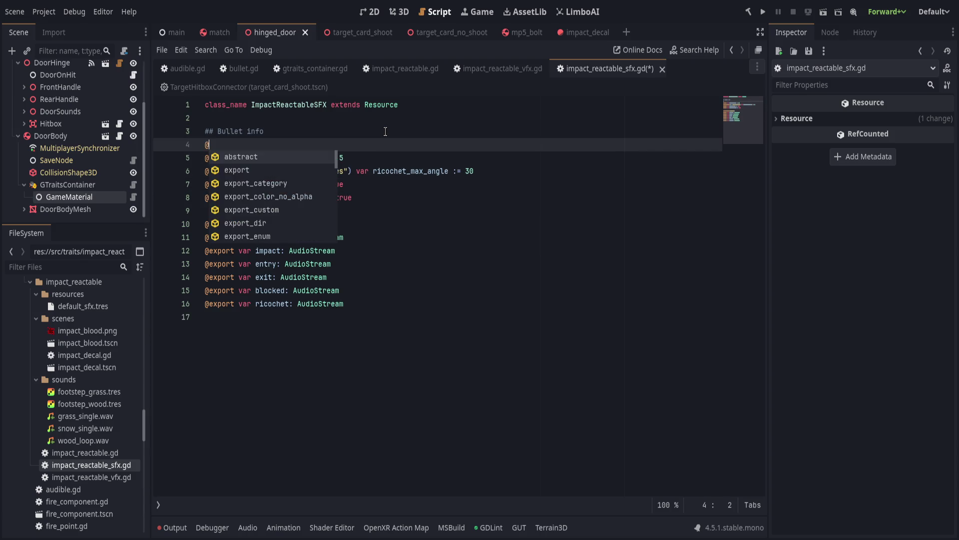
pyautogui.write('group("Bul')
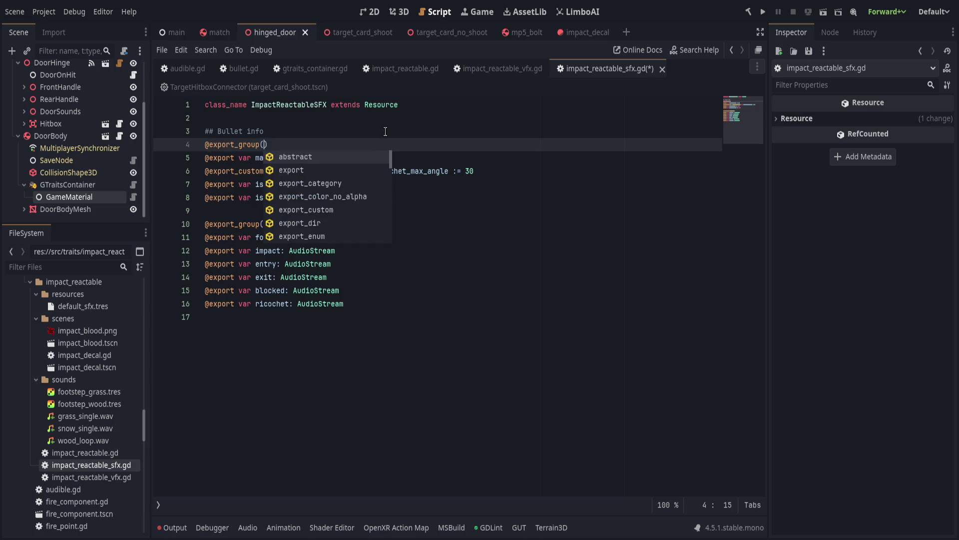
pyautogui.write('let Info')
pyautogui.press('Up')
pyautogui.hotkey('ctrl', 'shift', 'k')
pyautogui.hotkey('ctrl', 's')
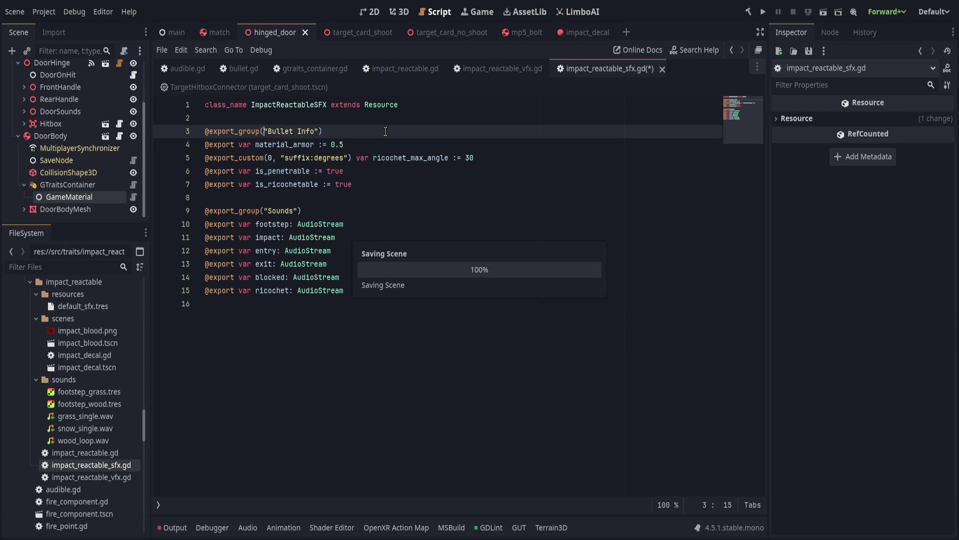
# Rename the export group to "Bullet Reaction Stats" and save.
pyautogui.doubleClick(283, 130)
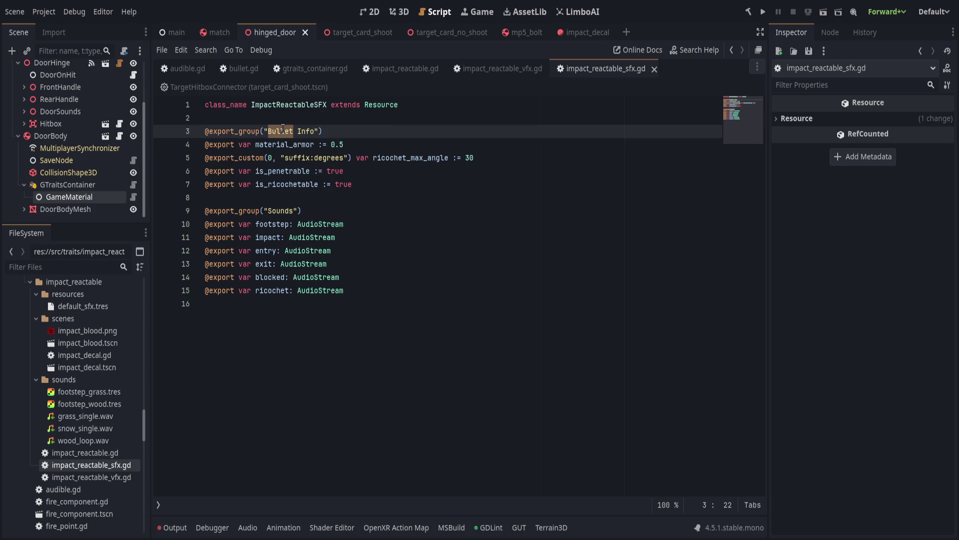
pyautogui.hotkey('ctrl', 'space')
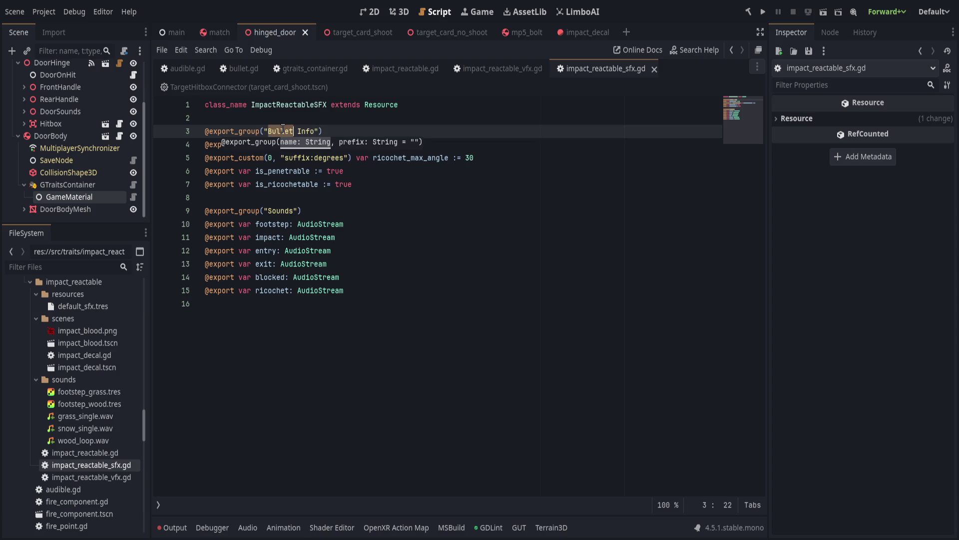
pyautogui.press('Right')
pyautogui.hotkey('ctrl', 's')
pyautogui.click(273, 197)
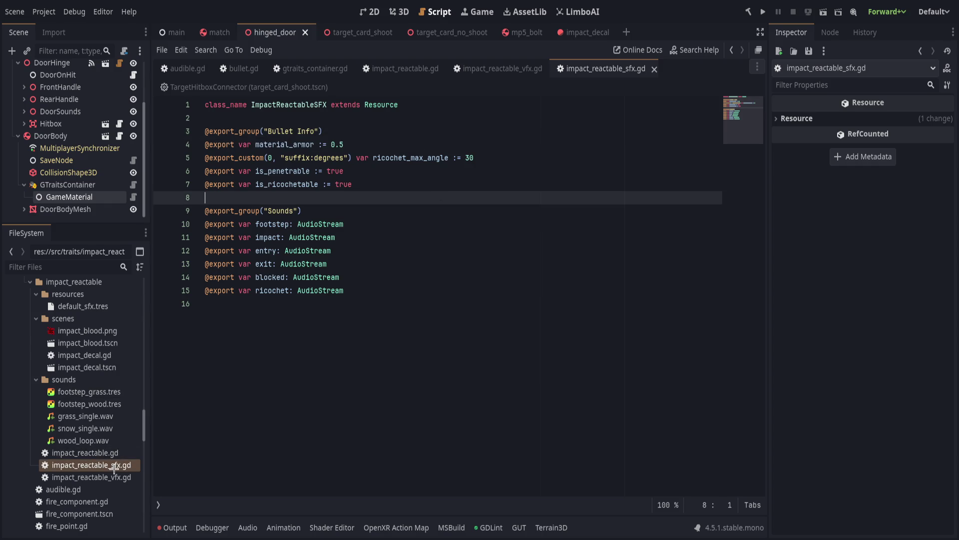
pyautogui.doubleClick(303, 132)
pyautogui.write('React')
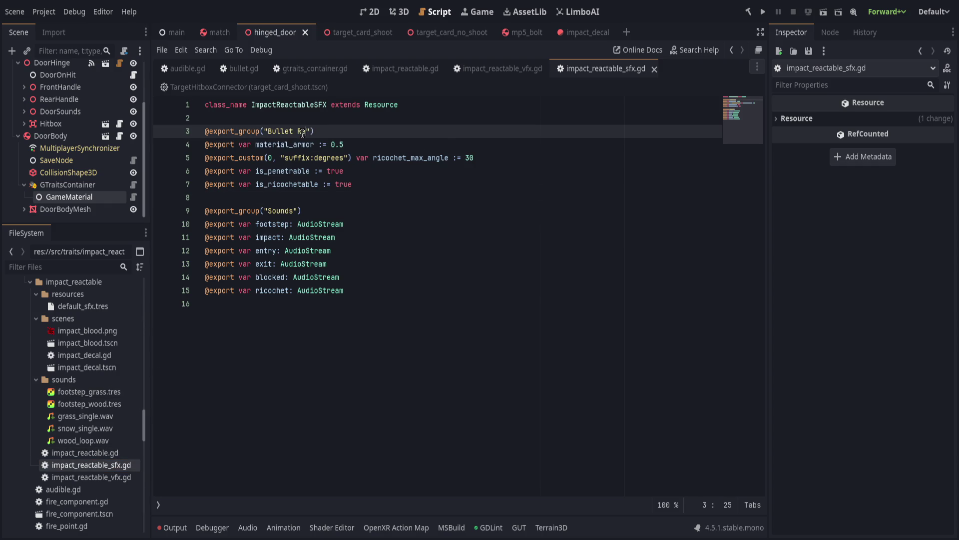
pyautogui.write('ion Stats')
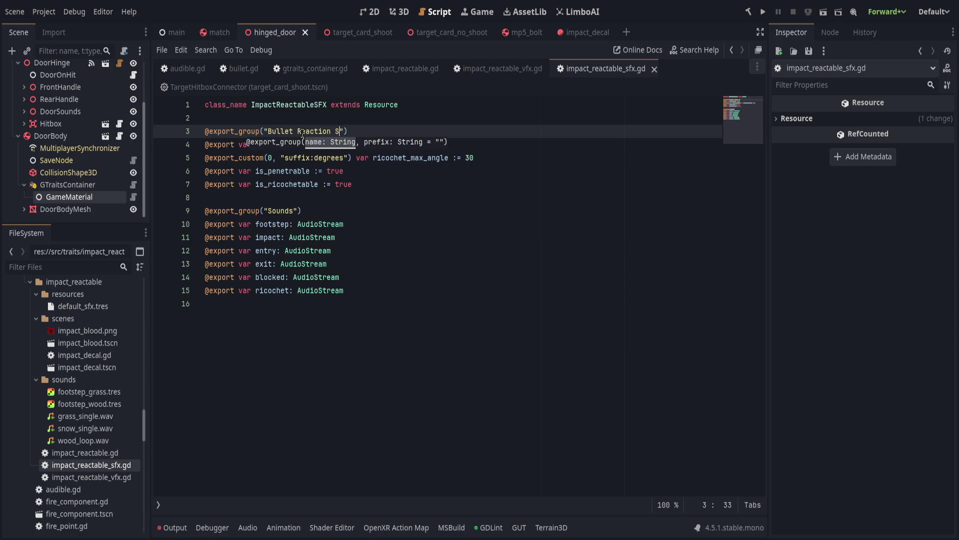
pyautogui.hotkey('ctrl', 's')
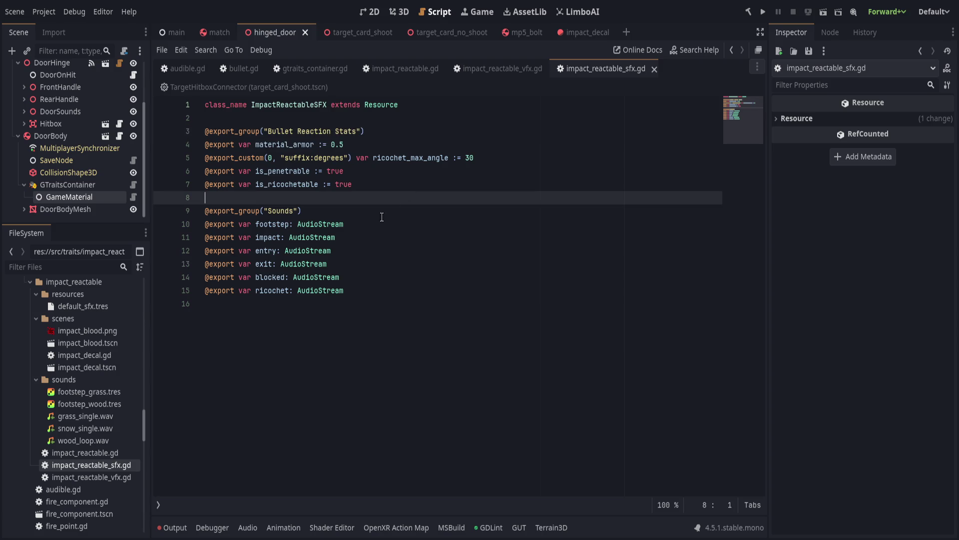
# Open impact_reactable.gd and select default_sfx.tres to inspect it.
pyautogui.click(102, 452)
pyautogui.doubleClick(102, 453)
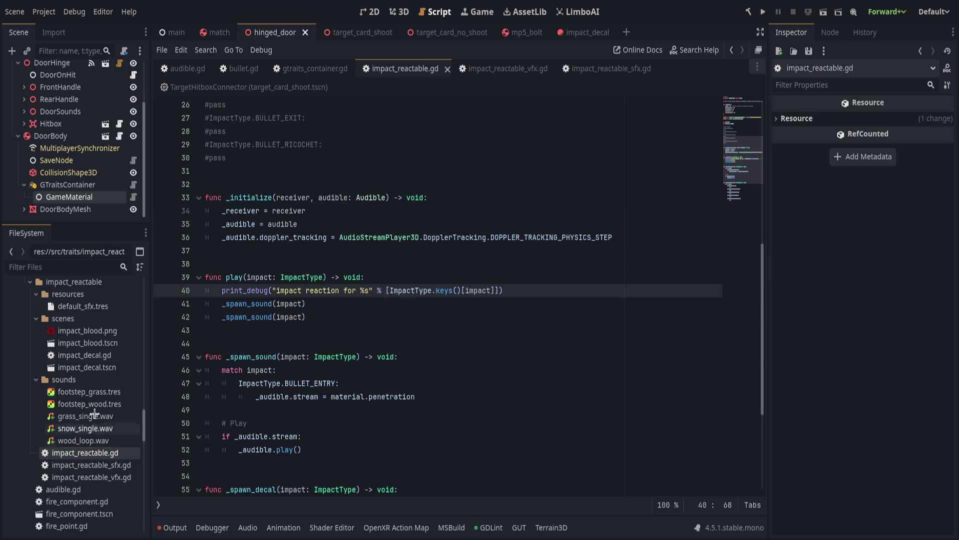
pyautogui.click(82, 306)
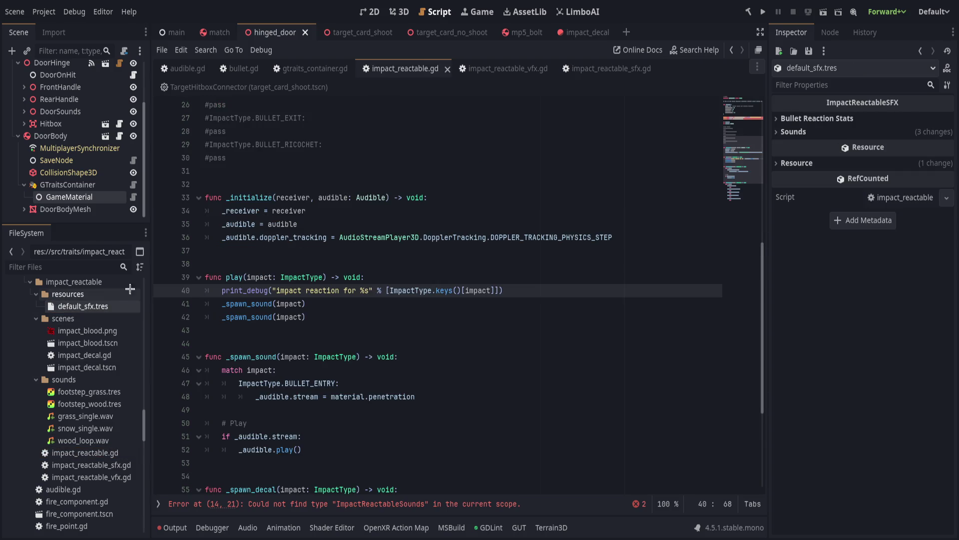
# Assign grass_single.wav to the Entry, Exit and Blocked sound slots of default_sfx.tres.
pyautogui.click(798, 131)
pyautogui.click(804, 119)
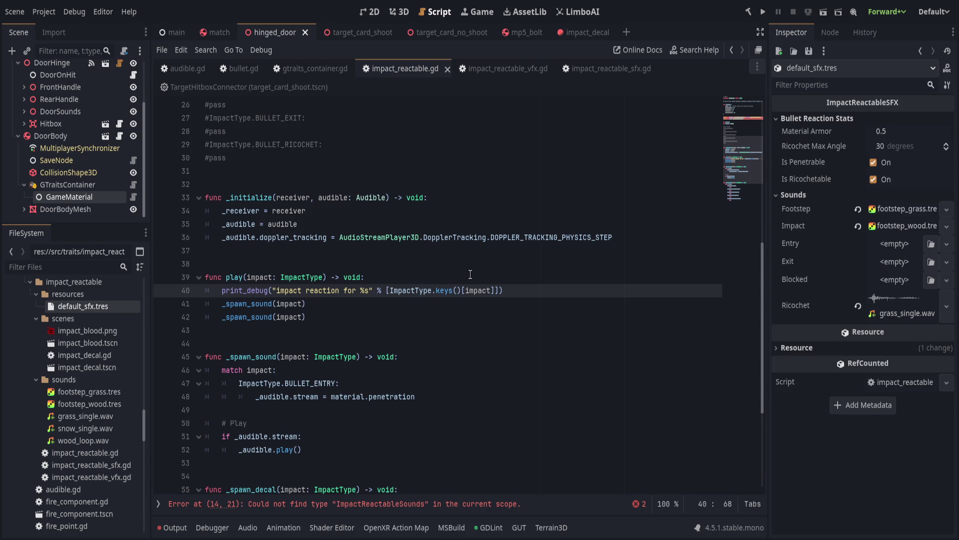
pyautogui.moveTo(770, 253); pyautogui.dragTo(644, 252)
pyautogui.moveTo(884, 321); pyautogui.dragTo(858, 246)
pyautogui.click(861, 276)
pyautogui.click(855, 260)
pyautogui.click(852, 255)
pyautogui.click(858, 295)
pyautogui.click(858, 295)
pyautogui.click(804, 335)
# Save the sound resource and widen the script editor again.
pyautogui.hotkey('ctrl', 's')
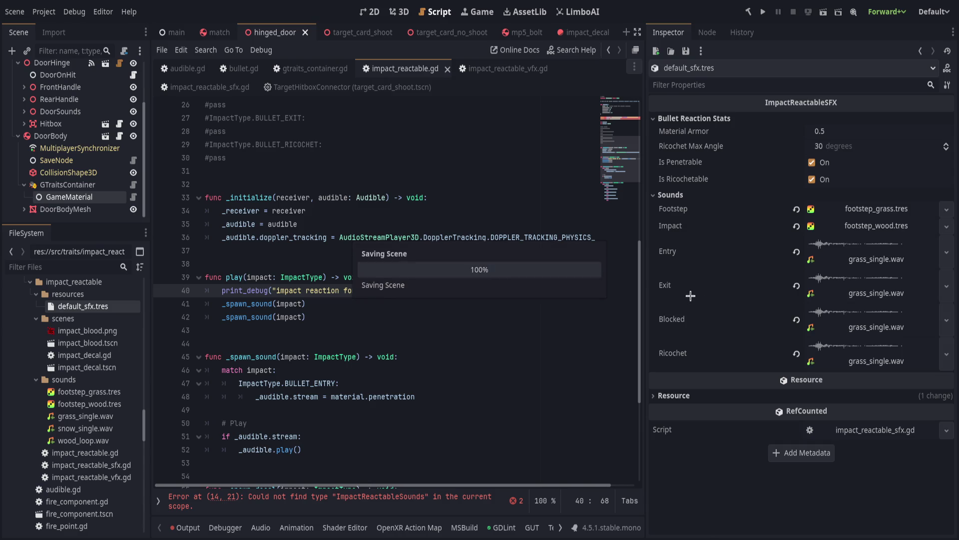
pyautogui.moveTo(645, 250); pyautogui.dragTo(802, 255)
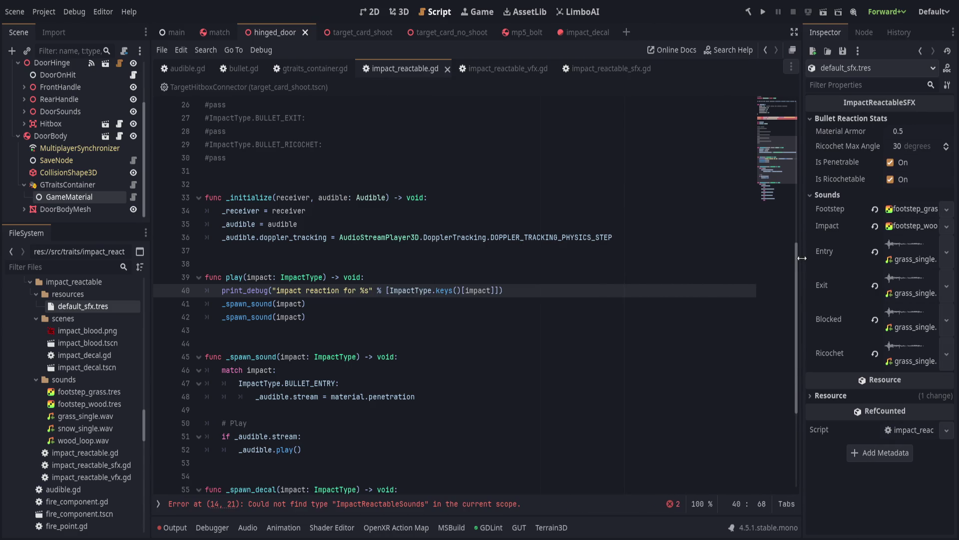
pyautogui.click(692, 265)
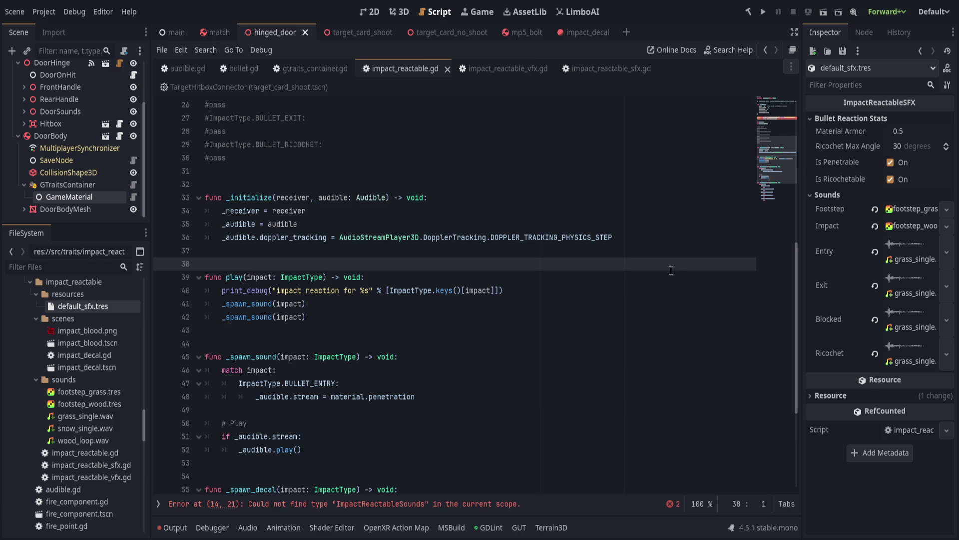
pyautogui.click(474, 357)
# Retype the line 14 and 15 exports as ImpactReactableSFX and ImpactReactableVFX and save.
pyautogui.click(360, 504)
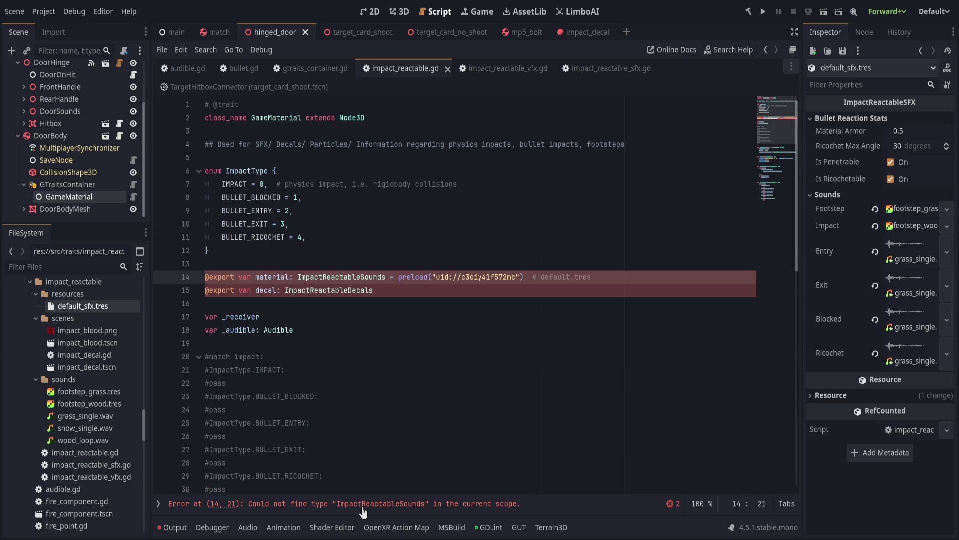
pyautogui.moveTo(369, 277); pyautogui.dragTo(383, 277)
pyautogui.write('FX')
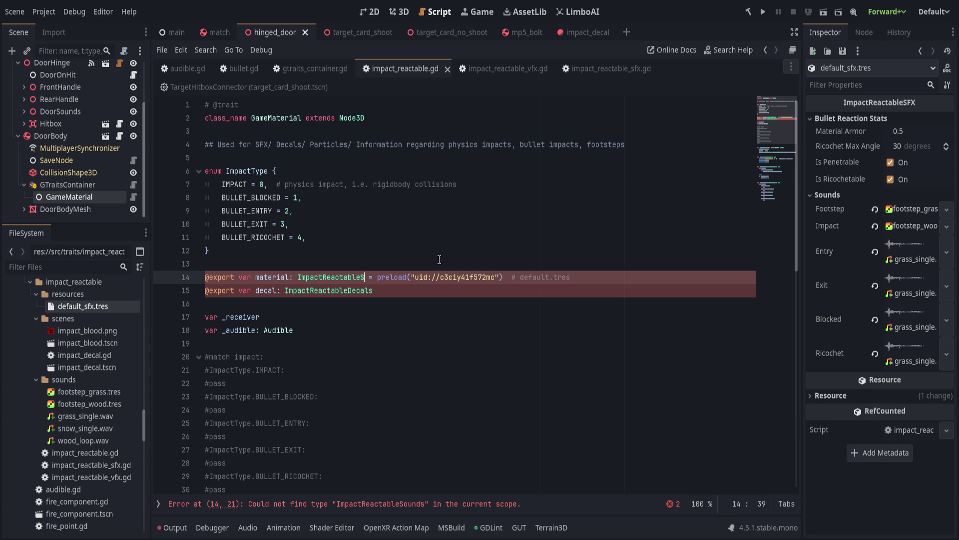
pyautogui.moveTo(349, 290); pyautogui.dragTo(441, 297)
pyautogui.write('VFX')
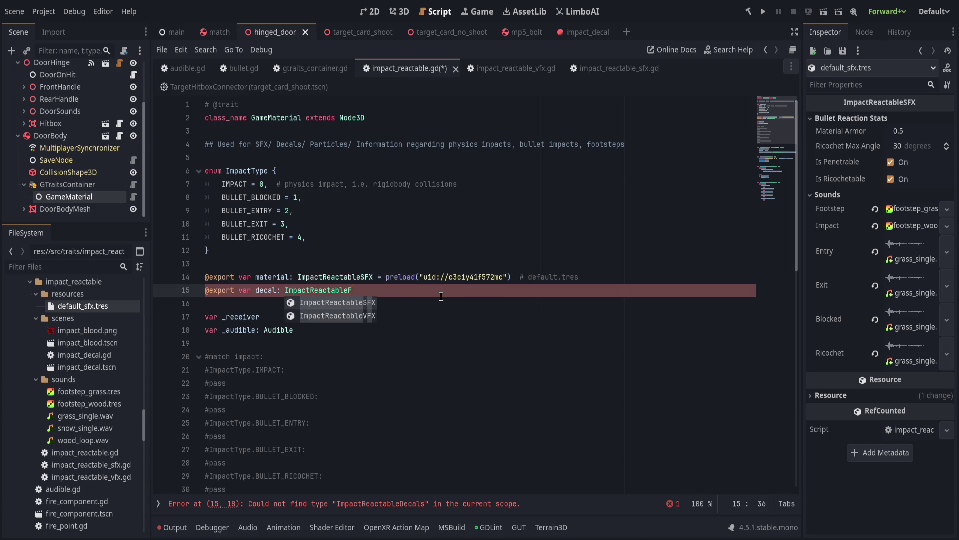
pyautogui.hotkey('ctrl', 's')
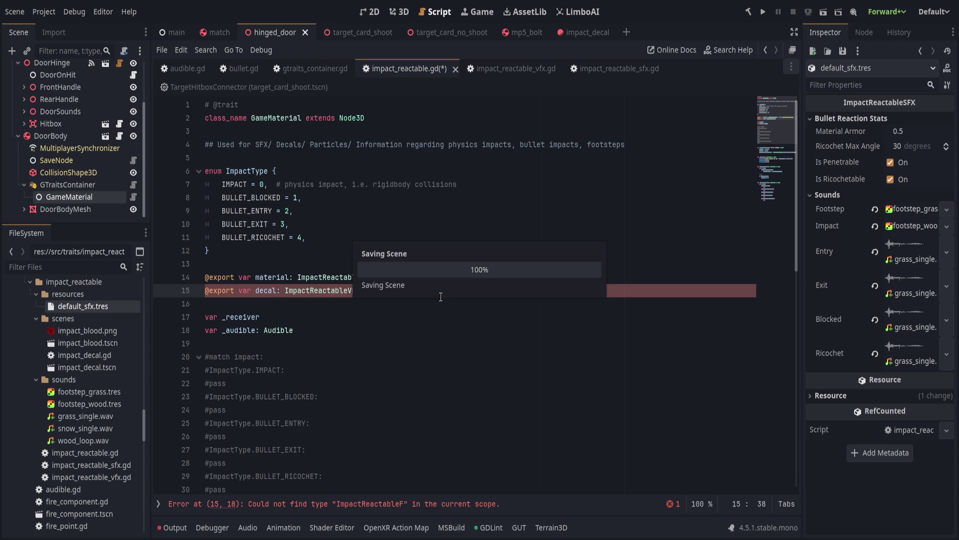
pyautogui.click(317, 317)
pyautogui.hotkey('ctrl', 's')
# Make the line 15 decal export preload default_vfx.tres as its default.
pyautogui.click(75, 294)
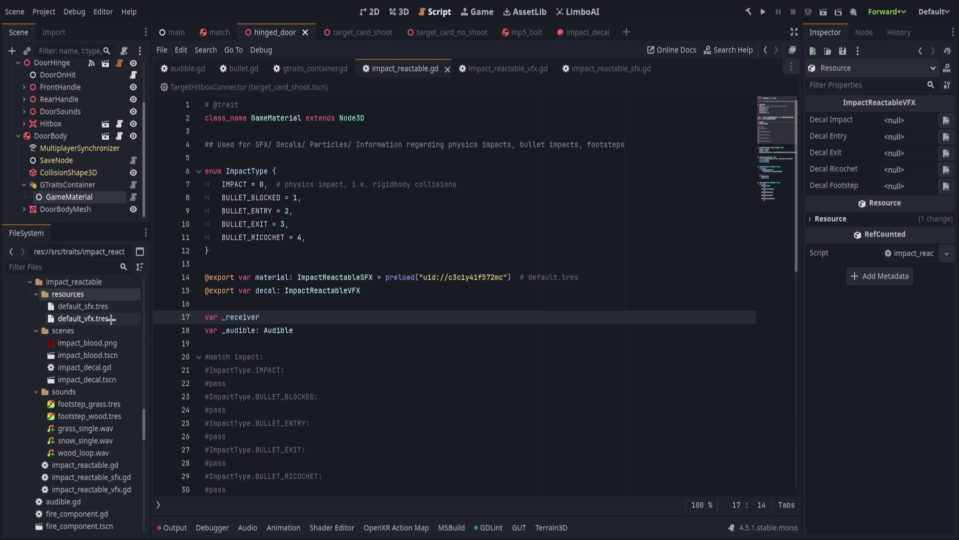
pyautogui.click(432, 300)
pyautogui.click(391, 297)
pyautogui.moveTo(83, 318); pyautogui.dragTo(420, 294)
pyautogui.write('=')
pyautogui.press('End')
pyautogui.write('fault')
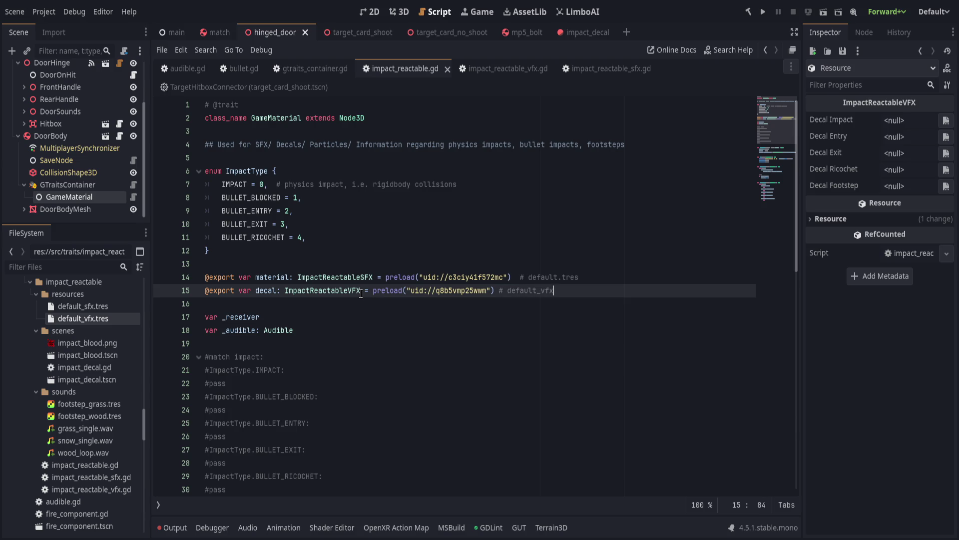
# Fix line 14's comment to reference the _sfx file name and save.
pyautogui.press('Up')
pyautogui.press('BackSpace')
pyautogui.write('_sfx.')
pyautogui.press('End')
pyautogui.hotkey('ctrl', 's')
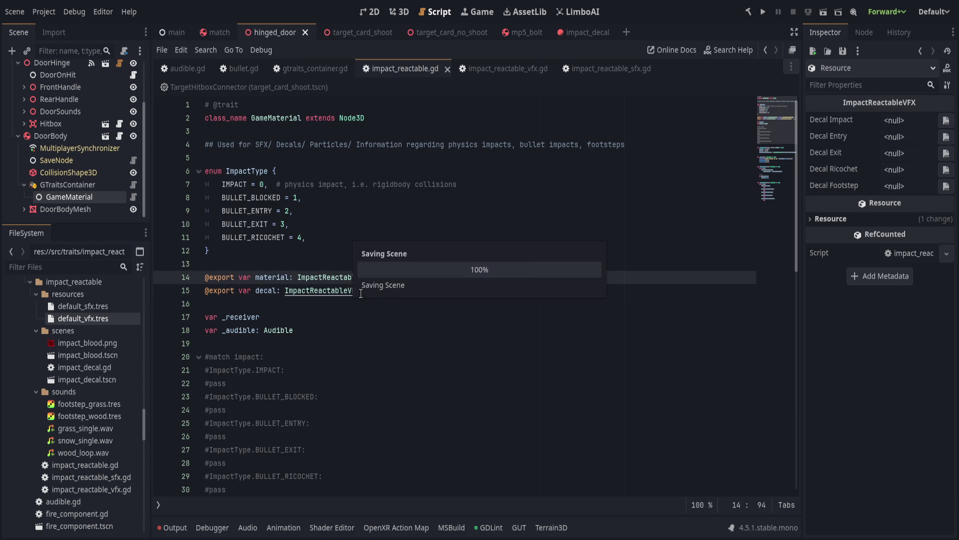
pyautogui.click(312, 304)
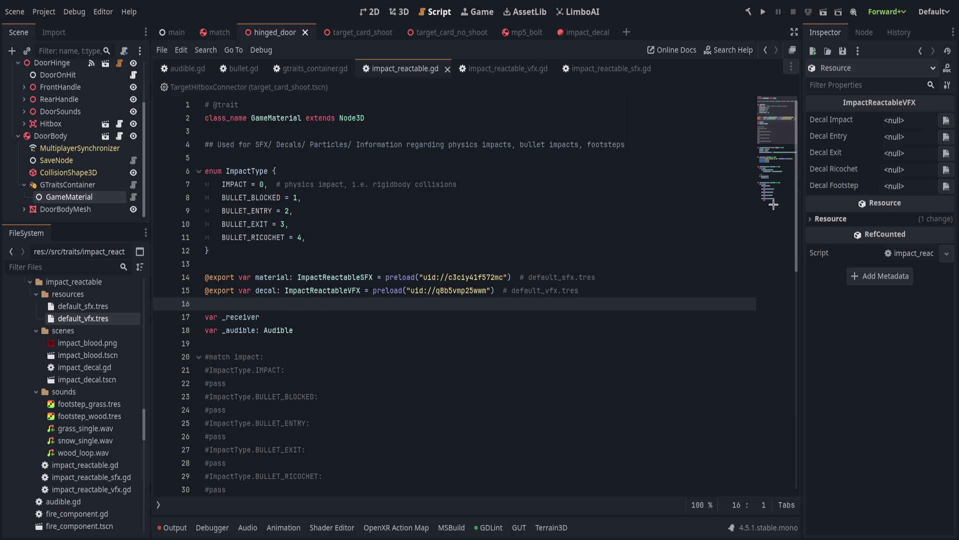
pyautogui.click(944, 121)
# Fill the Decal Impact, Entry, Exit, Ricochet and Footstep slots with the same decal resource.
pyautogui.moveTo(392, 446); pyautogui.dragTo(899, 120)
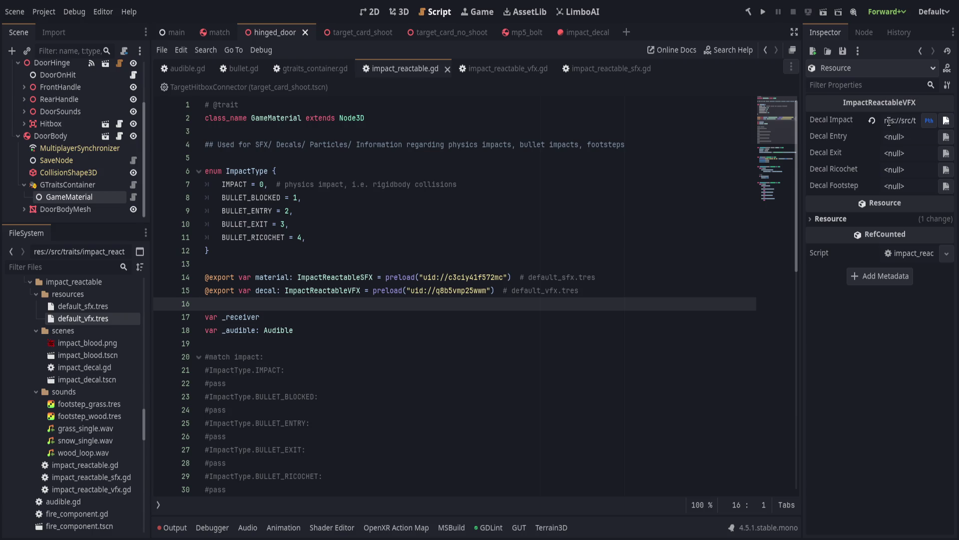
pyautogui.click(929, 121)
pyautogui.moveTo(912, 120)
pyautogui.mouseDown()
pyautogui.moveTo(904, 146)
pyautogui.moveTo(909, 138)
pyautogui.mouseUp()
pyautogui.press('Return')
pyautogui.click(910, 154)
pyautogui.hotkey('ctrl', 'v')
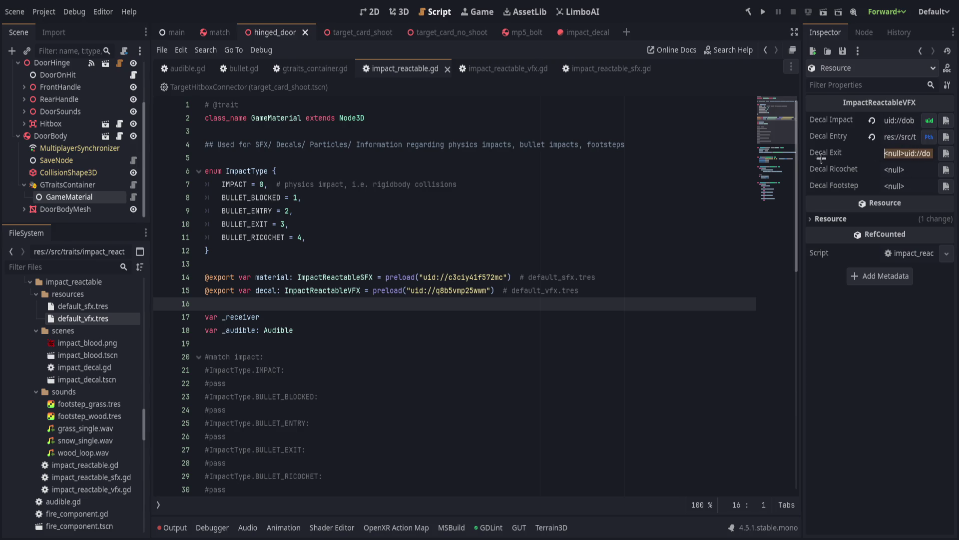
pyautogui.press('Return')
pyautogui.click(899, 169)
pyautogui.hotkey('ctrl', 'v')
pyautogui.press('Return')
pyautogui.click(907, 186)
pyautogui.hotkey('ctrl', 'v')
pyautogui.press('Return')
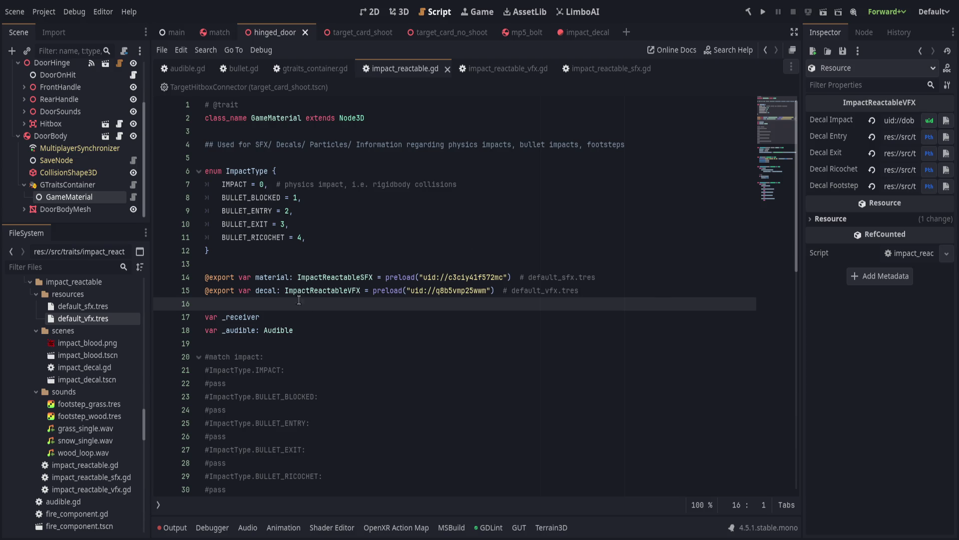
# Rename the scenes folder to vfx and the sounds folder to sfx.
pyautogui.click(92, 332)
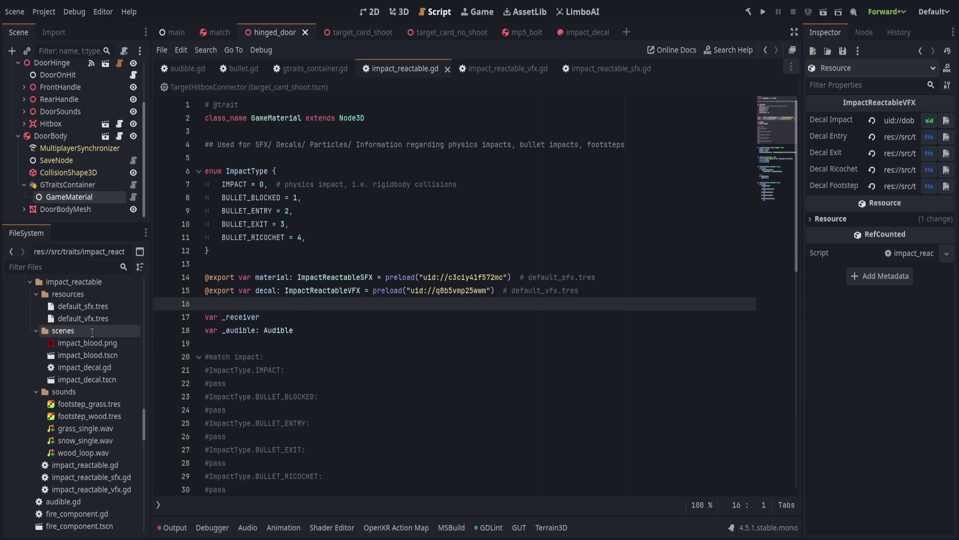
pyautogui.write('vfx')
pyautogui.press('Return')
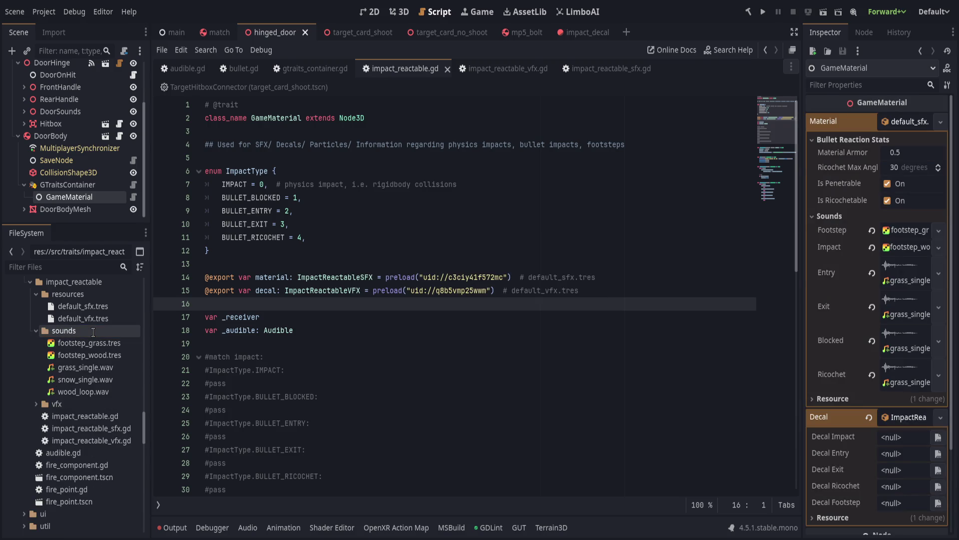
pyautogui.write('sfx')
pyautogui.press('Return')
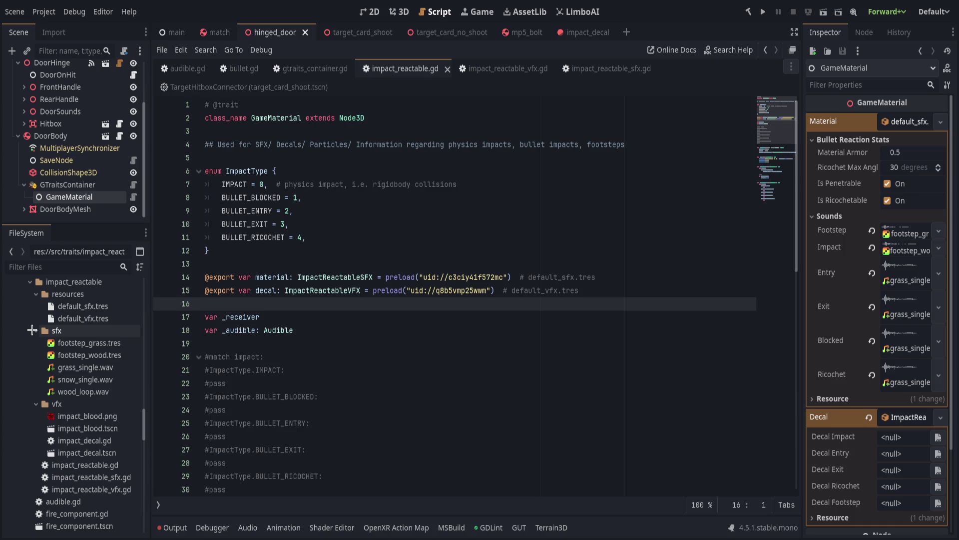
pyautogui.click(33, 331)
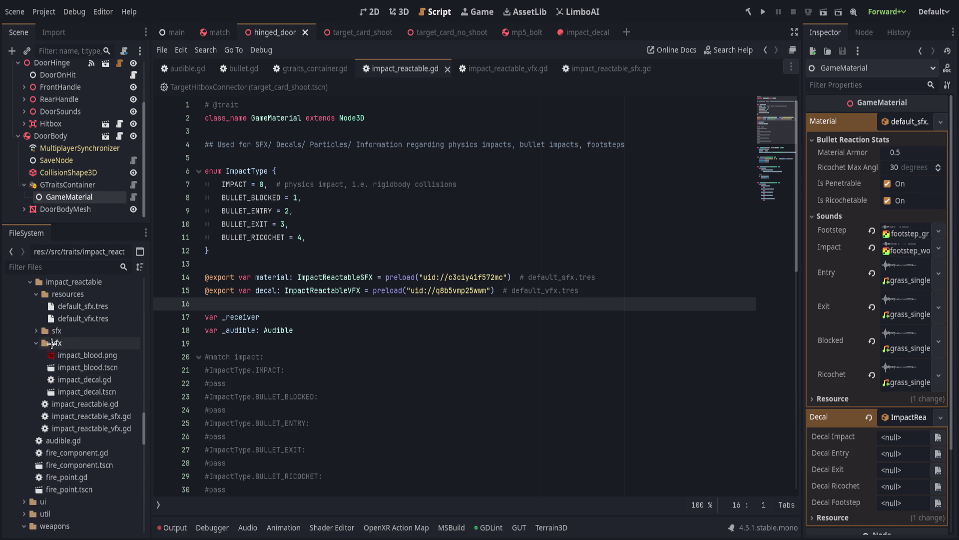
pyautogui.click(37, 294)
# Set GameMaterial's Decal to default_vfx.tres and save the scene.
pyautogui.click(315, 343)
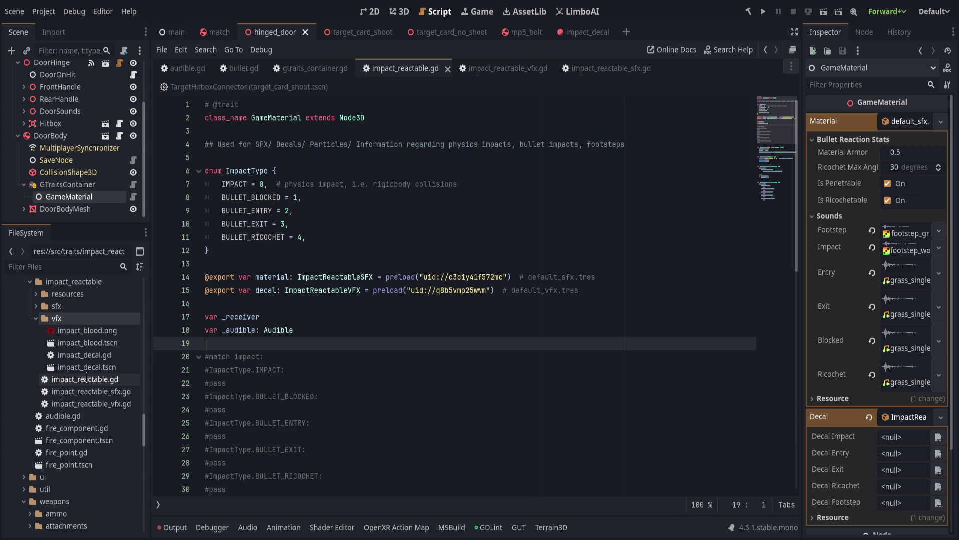
pyautogui.click(885, 121)
pyautogui.click(873, 143)
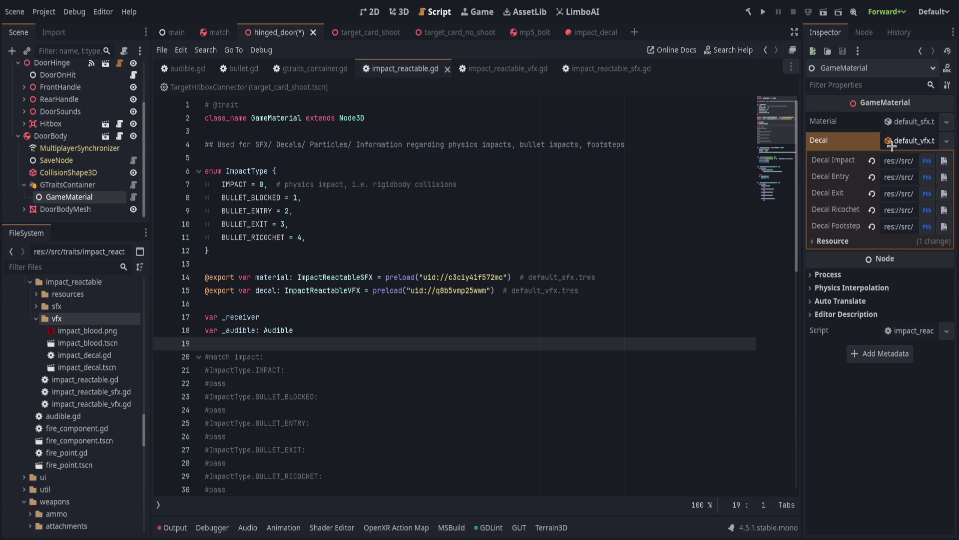
pyautogui.hotkey('ctrl', 's')
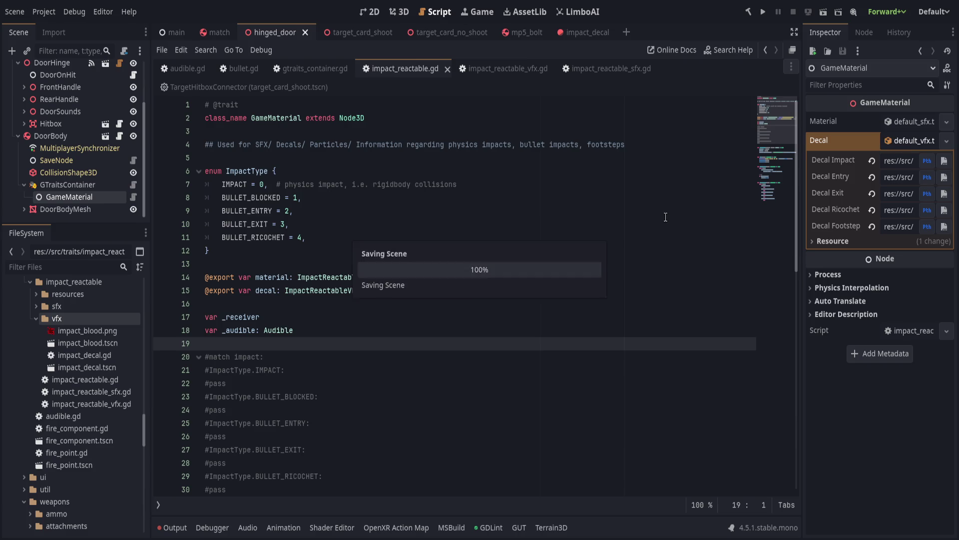
pyautogui.click(359, 308)
pyautogui.scroll(-8, 284, 410)
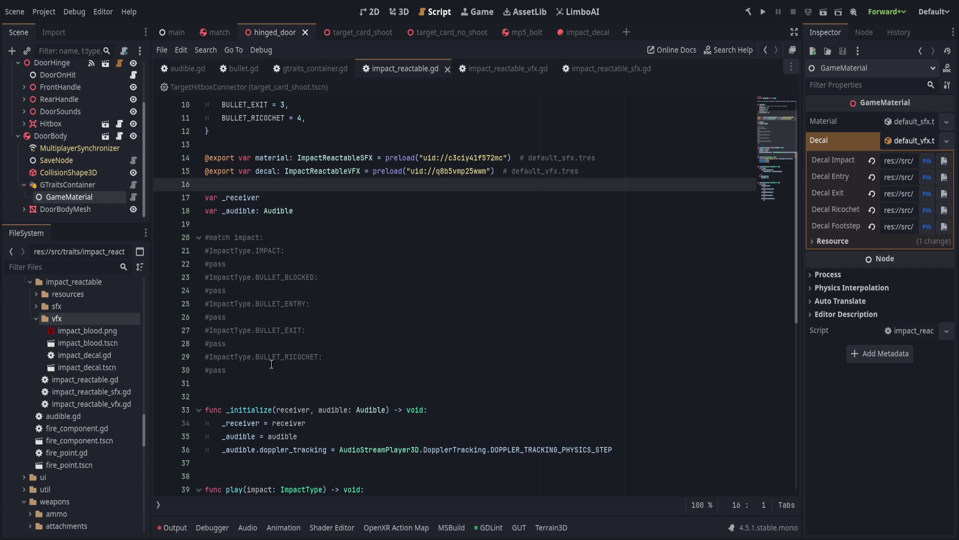
# Remove the commented-out match block from the script.
pyautogui.click(321, 317)
pyautogui.scroll(-3, 322, 300)
pyautogui.click(342, 210)
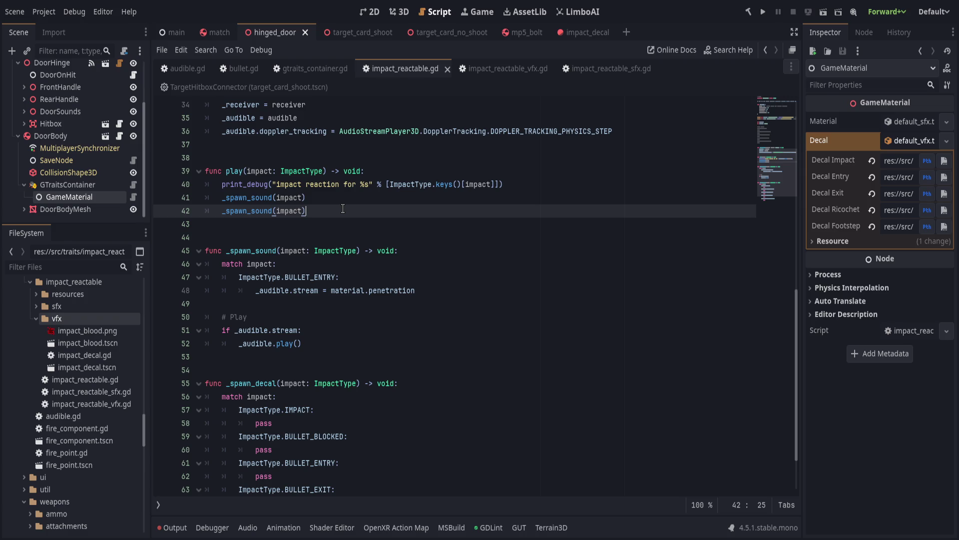
pyautogui.scroll(6, 343, 209)
pyautogui.moveTo(235, 291); pyautogui.dragTo(181, 158)
pyautogui.hotkey('ctrl', 'c')
pyautogui.scroll(3, 348, 265)
pyautogui.press('Delete')
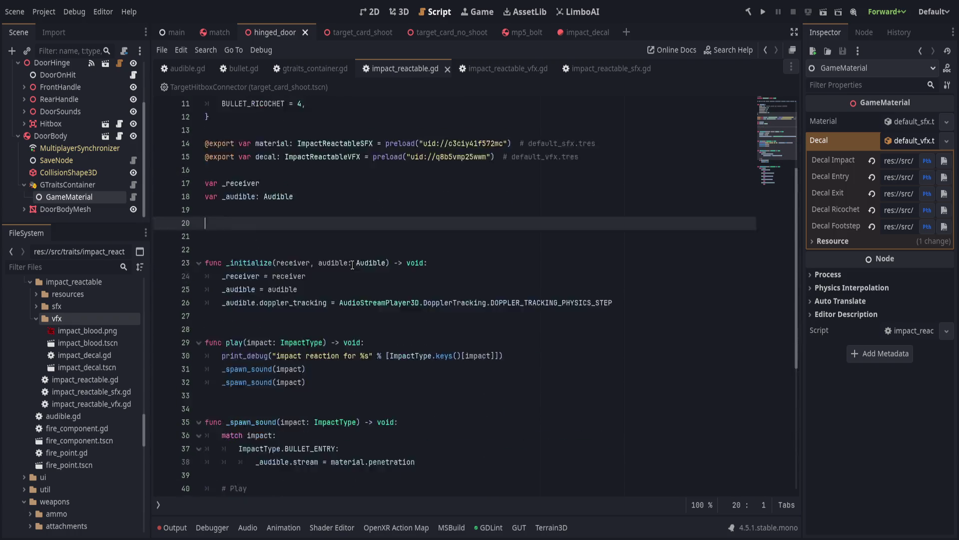
pyautogui.scroll(-4, 349, 264)
# Replace the two _spawn_sound calls in play with the pasted match block, uncommented, and save.
pyautogui.click(489, 274)
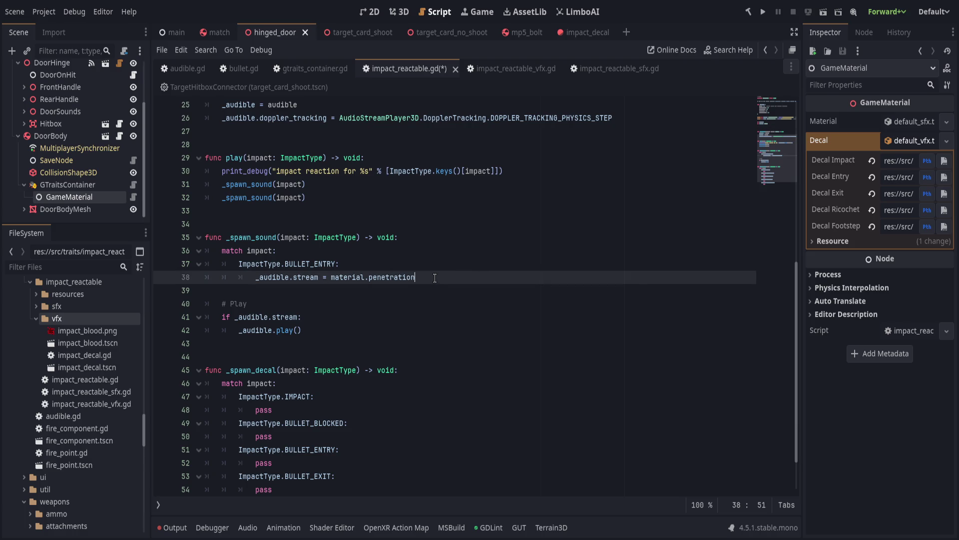
pyautogui.moveTo(433, 278); pyautogui.dragTo(159, 253)
pyautogui.click(347, 192)
pyautogui.moveTo(347, 193)
pyautogui.mouseDown()
pyautogui.moveTo(206, 184)
pyautogui.moveTo(343, 314)
pyautogui.mouseUp()
pyautogui.hotkey('ctrl', 'v')
pyautogui.hotkey('ctrl', 'k')
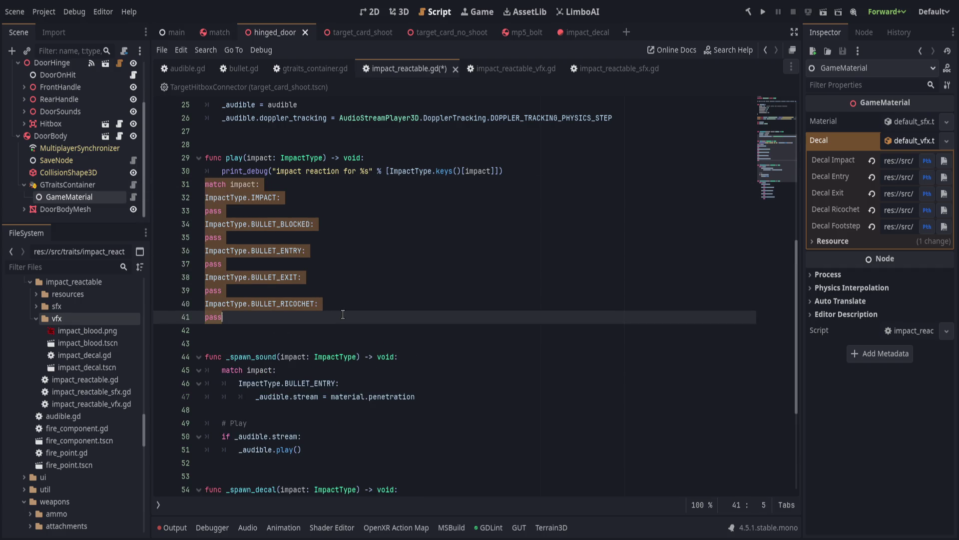
pyautogui.hotkey('ctrl', 's')
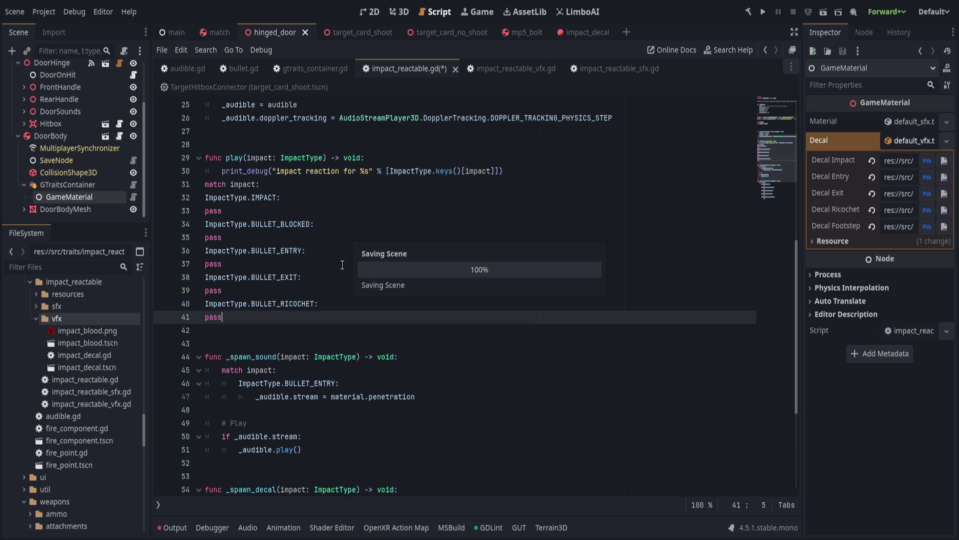
# Indent the match block and its cases one level deeper inside play.
pyautogui.moveTo(206, 184); pyautogui.dragTo(223, 316)
pyautogui.press('Tab')
pyautogui.hotkey('ctrl', 's')
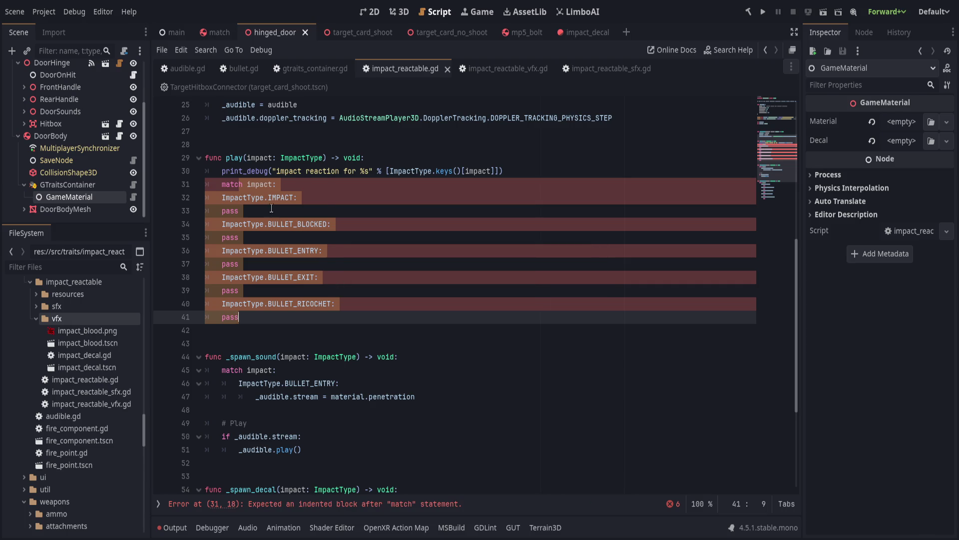
pyautogui.moveTo(295, 311); pyautogui.dragTo(244, 209)
pyautogui.press('Tab')
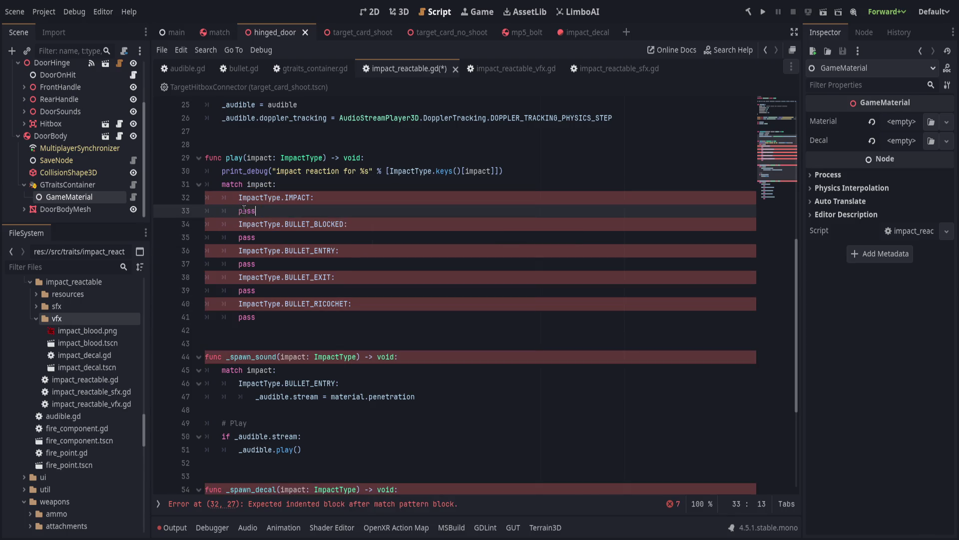
# Indent each pass under the IMPACT, BULLET_BLOCKED, BULLET_ENTRY, BULLET_EXIT and BULLET_RICOCHET cases.
pyautogui.click(255, 238)
pyautogui.press('Tab')
pyautogui.click(255, 211)
pyautogui.press('Tab')
pyautogui.click(247, 263)
pyautogui.press('Tab')
pyautogui.click(248, 289)
pyautogui.press('Tab')
pyautogui.click(247, 317)
pyautogui.press('Tab')
pyautogui.click(300, 290)
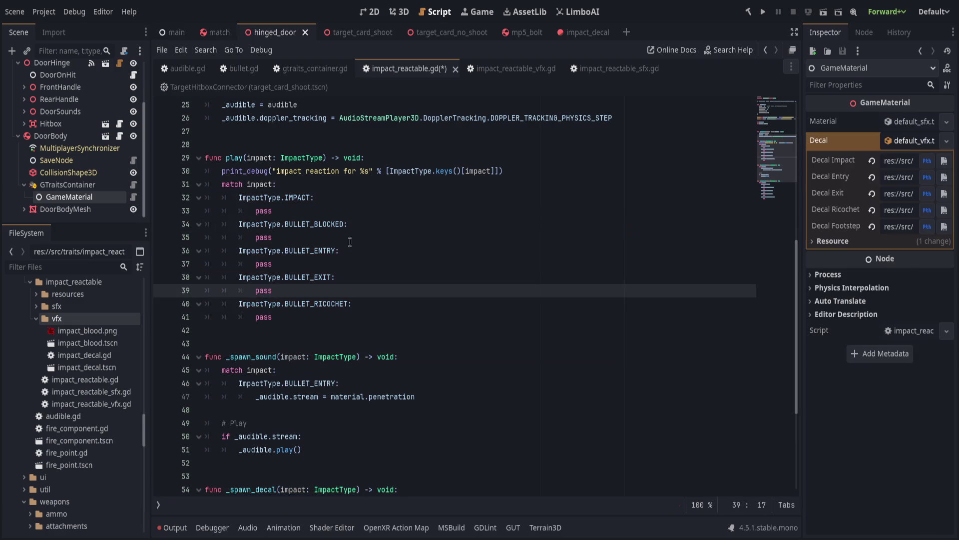
# Move the BULLET_BLOCKED case and its pass below the BULLET_EXIT case.
pyautogui.scroll(1, 344, 275)
pyautogui.click(342, 212)
pyautogui.click(357, 237)
pyautogui.click(372, 252)
pyautogui.click(396, 264)
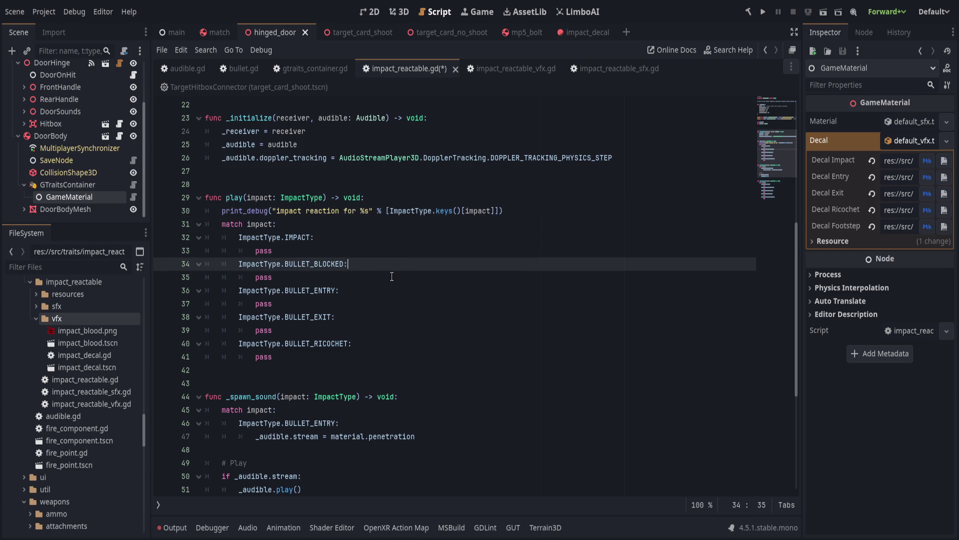
pyautogui.keyDown('shift'); pyautogui.click(392, 276); pyautogui.keyUp('shift')
pyautogui.hotkey('alt', 'Down')
pyautogui.hotkey('alt', 'Down')
pyautogui.hotkey('alt', 'Down')
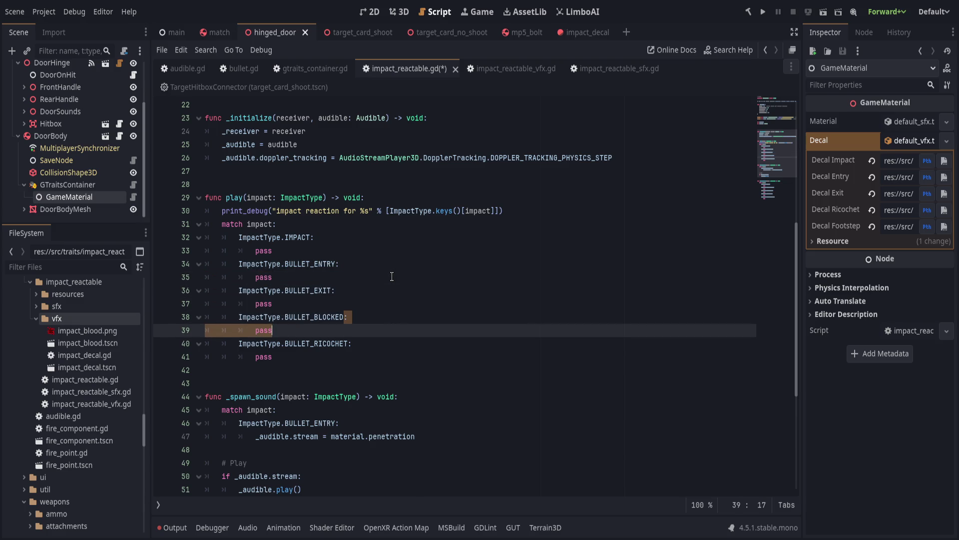
# Try adding a new case line below the IMPACT pass, then erase the half-typed entry.
pyautogui.press('Up')
pyautogui.press('Up')
pyautogui.press('Up')
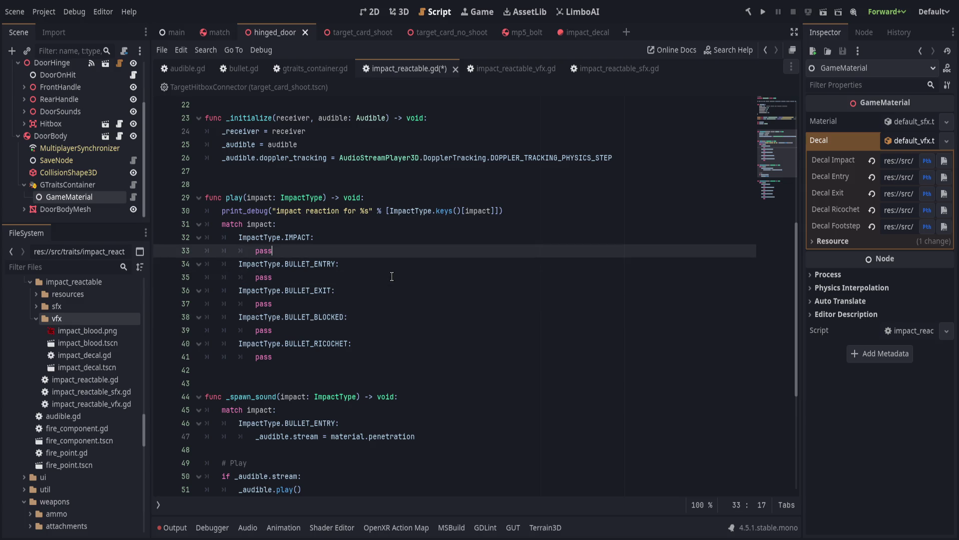
pyautogui.press('Return')
pyautogui.press('BackSpace')
pyautogui.write('ImpactType.BUL')
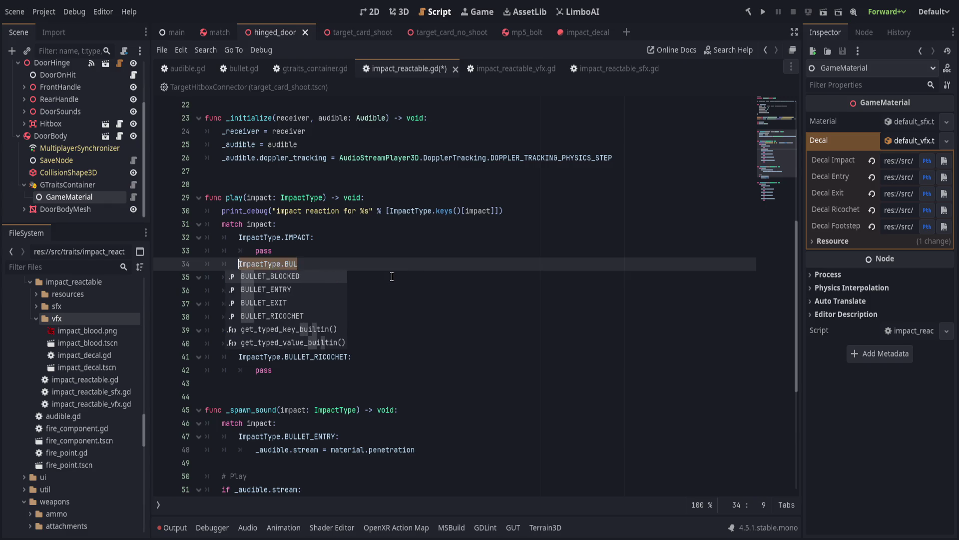
pyautogui.hotkey('ctrl', 'BackSpace')
pyautogui.hotkey('ctrl', 'BackSpace')
pyautogui.hotkey('ctrl', 'BackSpace')
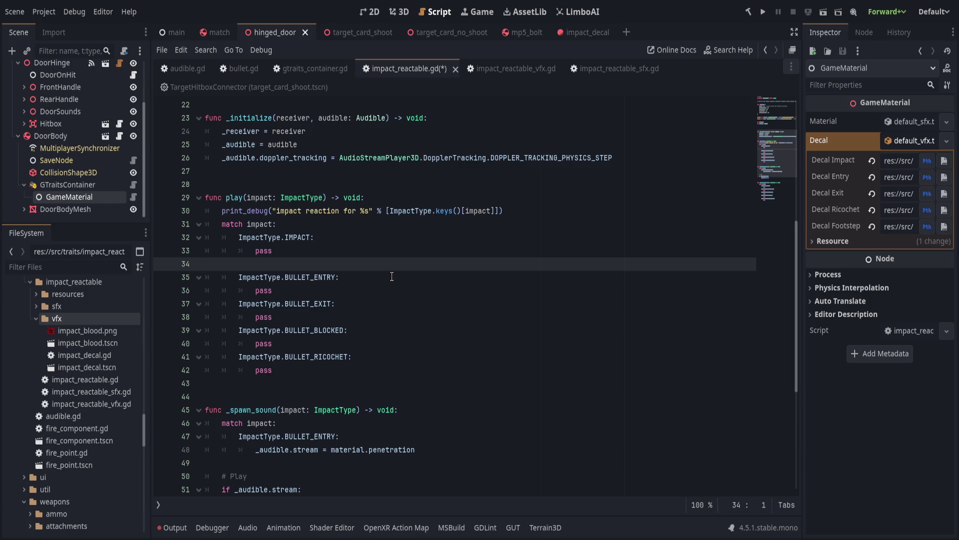
pyautogui.press('BackSpace')
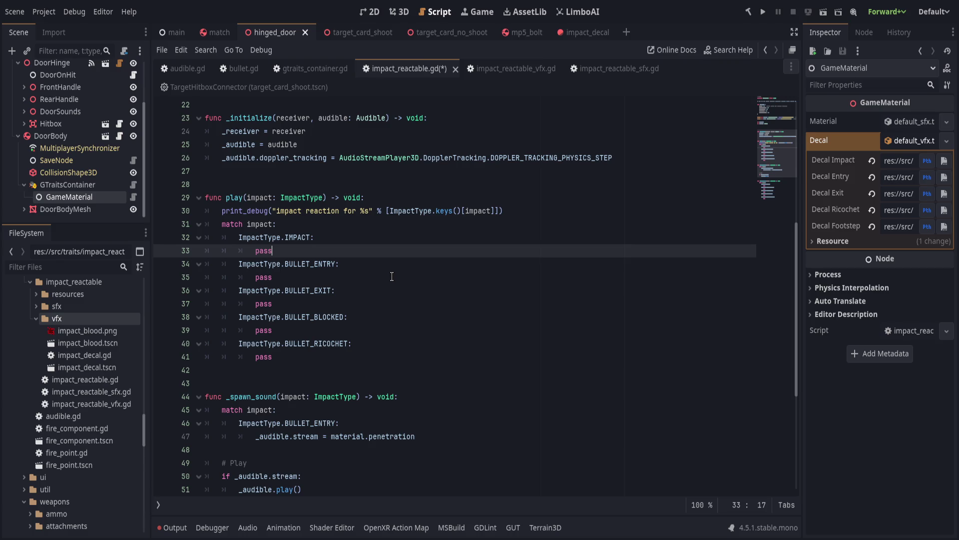
pyautogui.press('Return')
pyautogui.write('I')
pyautogui.press('Escape')
# Add FOOTSTEP = 1 to ImpactType and renumber the bullet entries 2, 3, 4 and 5.
pyautogui.scroll(7, 387, 273)
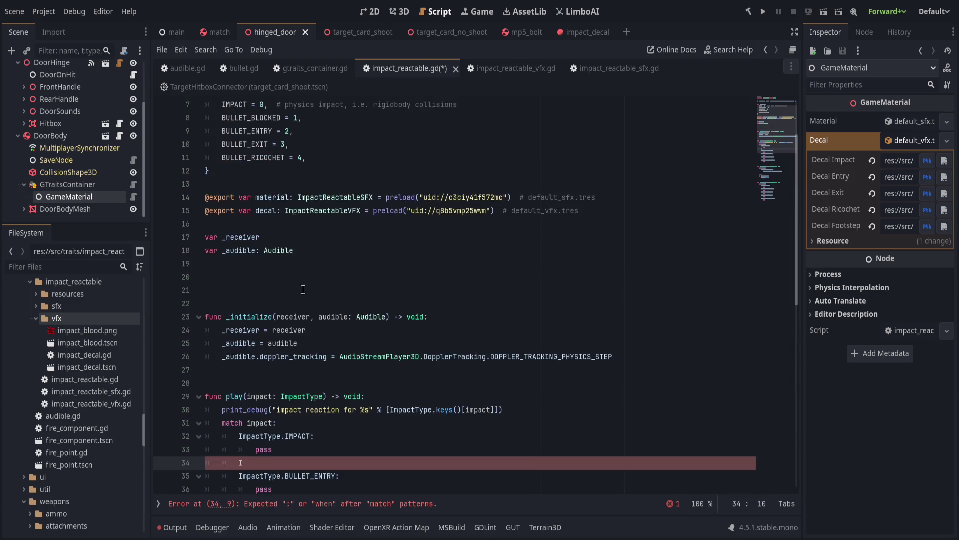
pyautogui.click(460, 189)
pyautogui.press('Return')
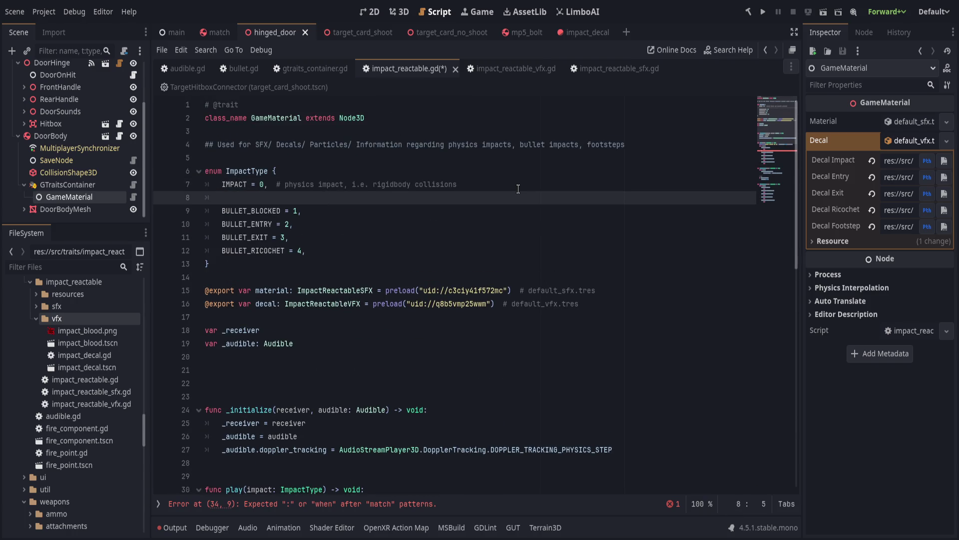
pyautogui.write('FOOTSTEP = ')
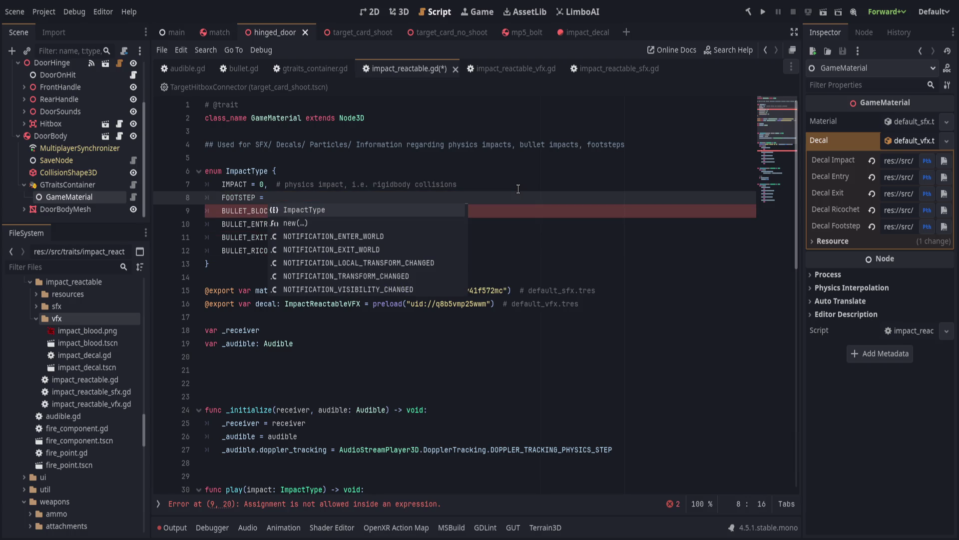
pyautogui.write('1')
pyautogui.doubleClick(294, 211)
pyautogui.write('2,')
pyautogui.doubleClick(287, 225)
pyautogui.write('3,')
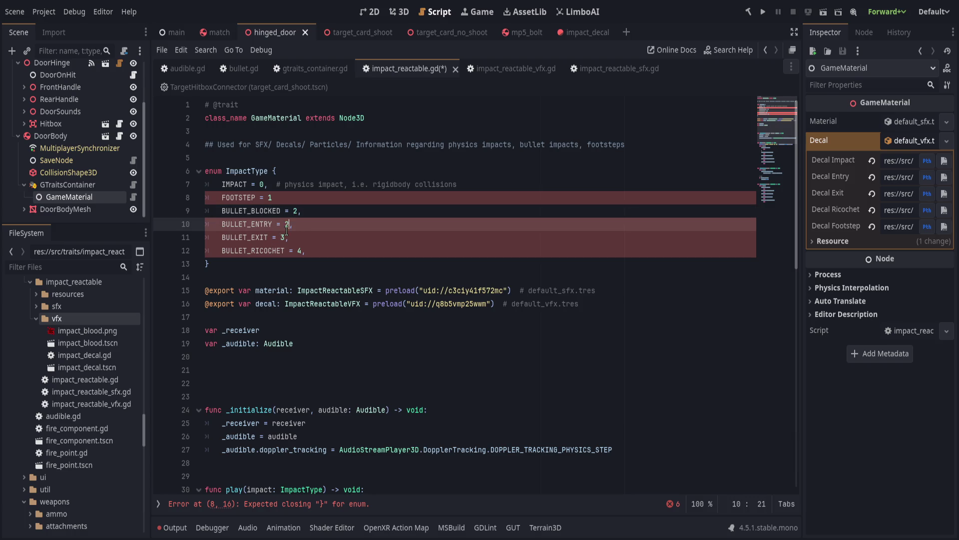
pyautogui.doubleClick(283, 238)
pyautogui.write('4')
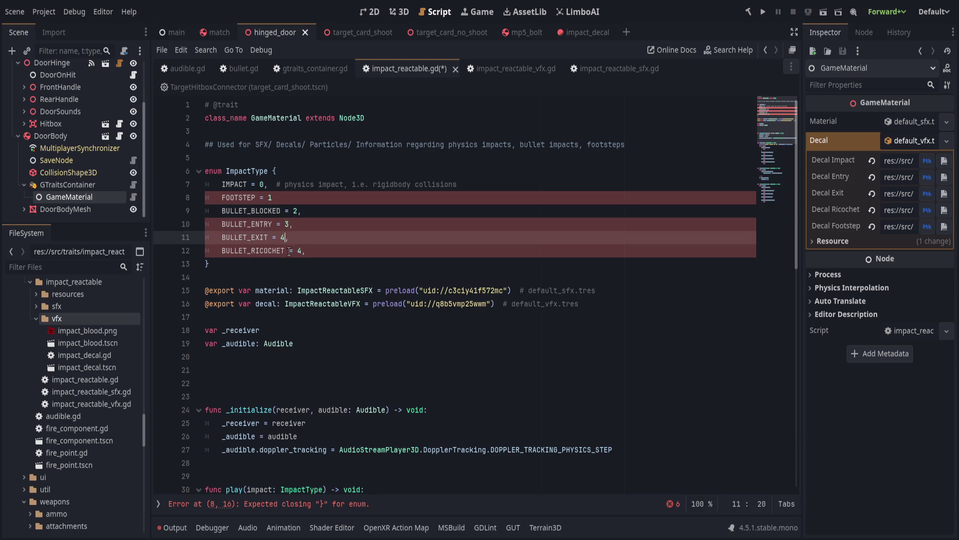
pyautogui.click(297, 251)
pyautogui.write('5')
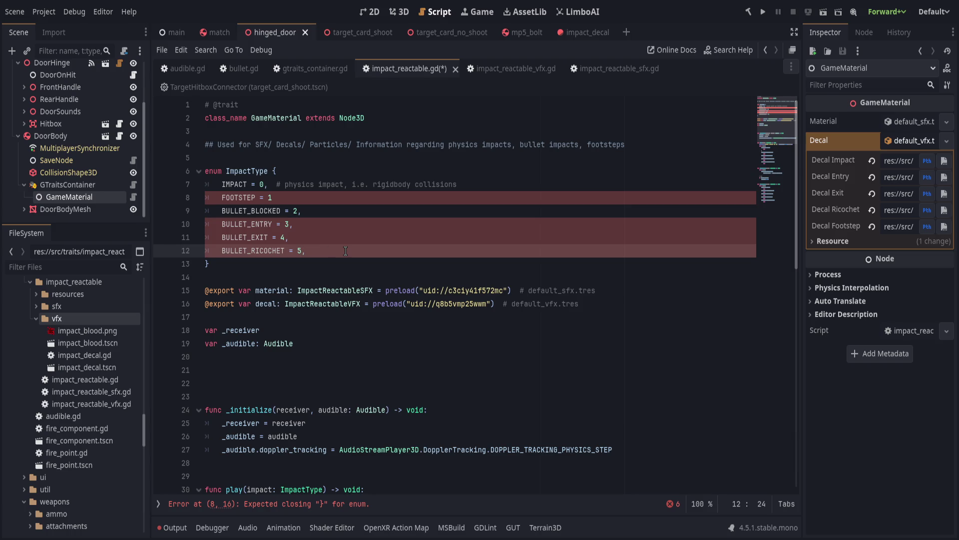
# Remove the explicit values from the FOOTSTEP and BULLET_BLOCKED enum entries.
pyautogui.press('pageup')
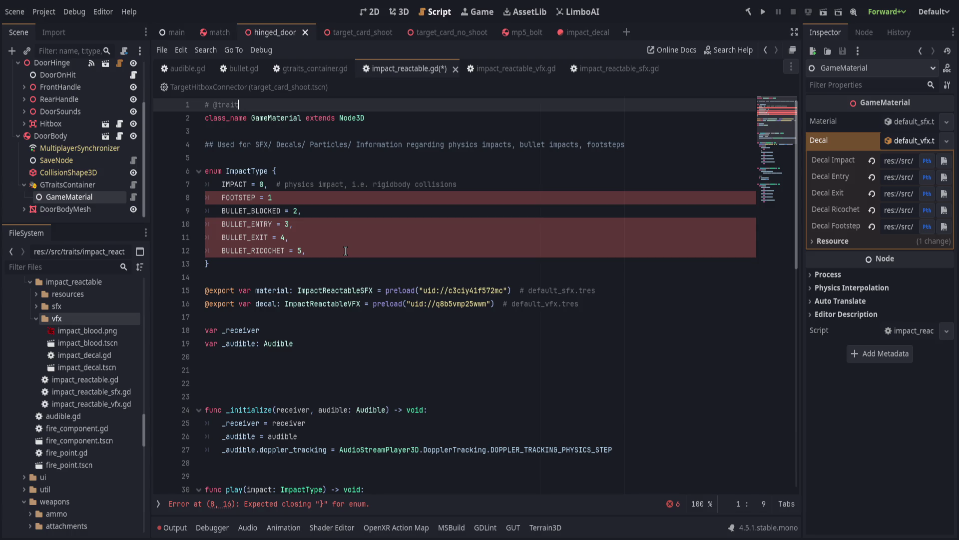
pyautogui.click(346, 251)
pyautogui.click(345, 199)
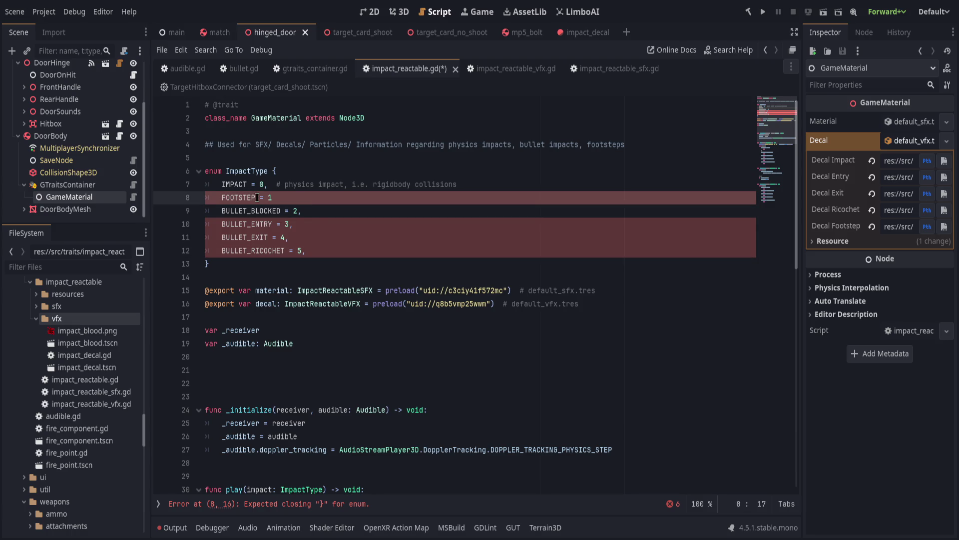
pyautogui.press('BackSpace')
pyautogui.press('BackSpace')
pyautogui.press('BackSpace')
pyautogui.moveTo(280, 211); pyautogui.dragTo(300, 210)
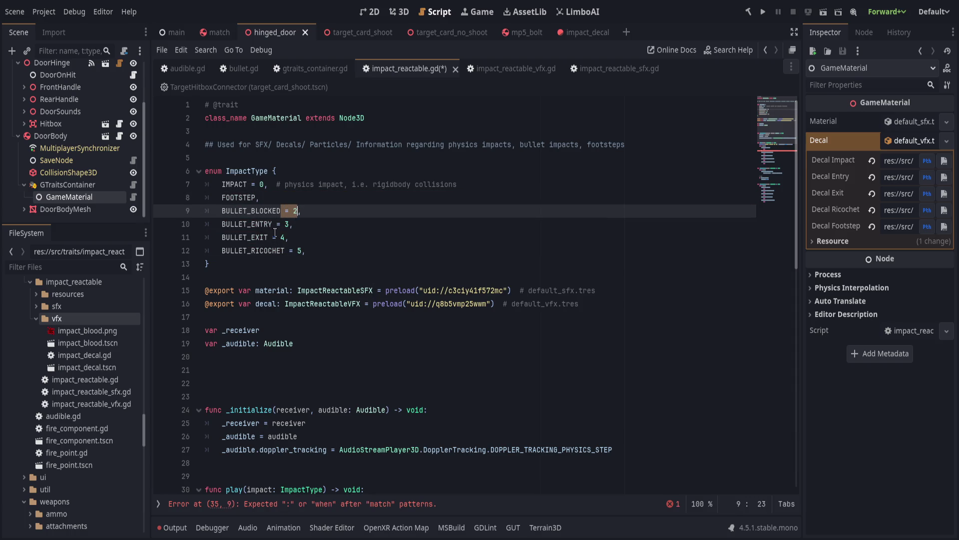
pyautogui.press('BackSpace')
# Remove the values from BULLET_ENTRY, BULLET_EXIT and BULLET_RICOCHET, then save.
pyautogui.click(286, 225)
pyautogui.press('Delete')
pyautogui.press('BackSpace')
pyautogui.press('BackSpace')
pyautogui.press('BackSpace')
pyautogui.click(286, 237)
pyautogui.press('BackSpace')
pyautogui.press('BackSpace')
pyautogui.press('BackSpace')
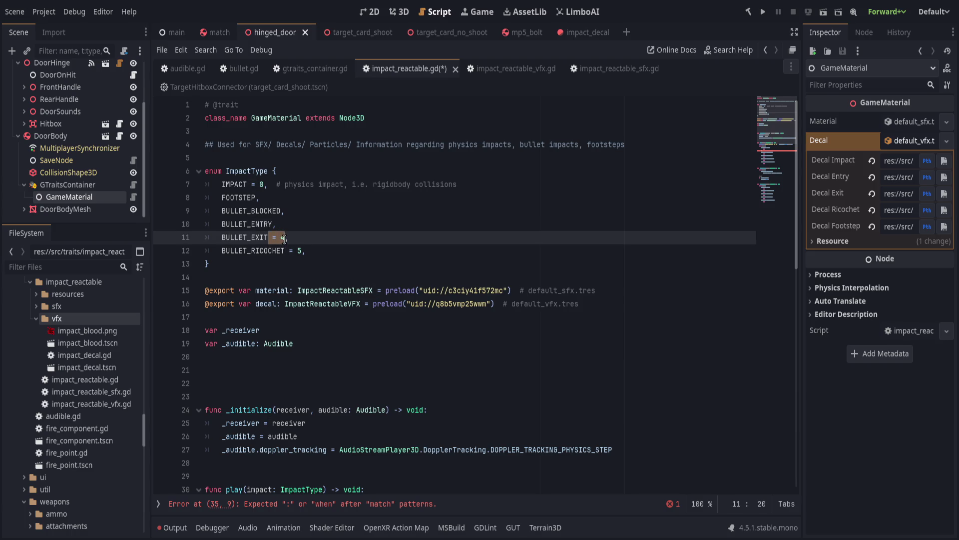
pyautogui.click(286, 251)
pyautogui.press('Delete')
pyautogui.press('Delete')
pyautogui.press('Delete')
pyautogui.press('Up')
pyautogui.hotkey('ctrl', 's')
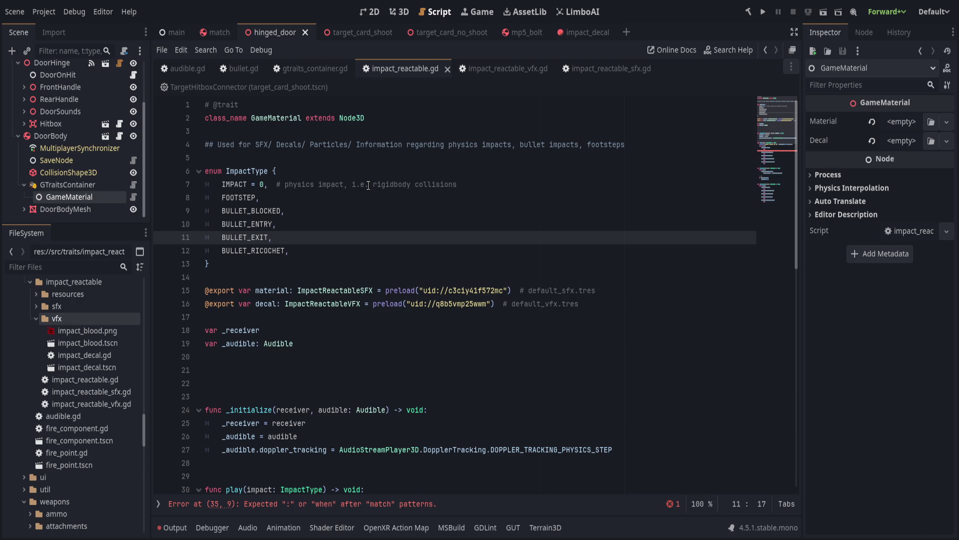
# Briefly change BULLET_BLOCKED's prefix to HIT, then restore BULLET and save.
pyautogui.press('Up')
pyautogui.press('Up')
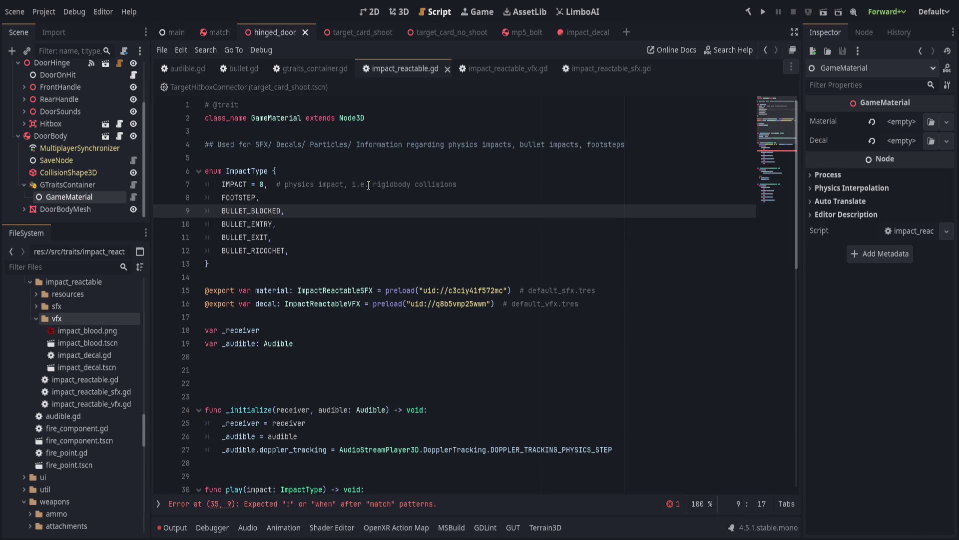
pyautogui.press('Right')
pyautogui.press('Delete')
pyautogui.press('Delete')
pyautogui.press('Delete')
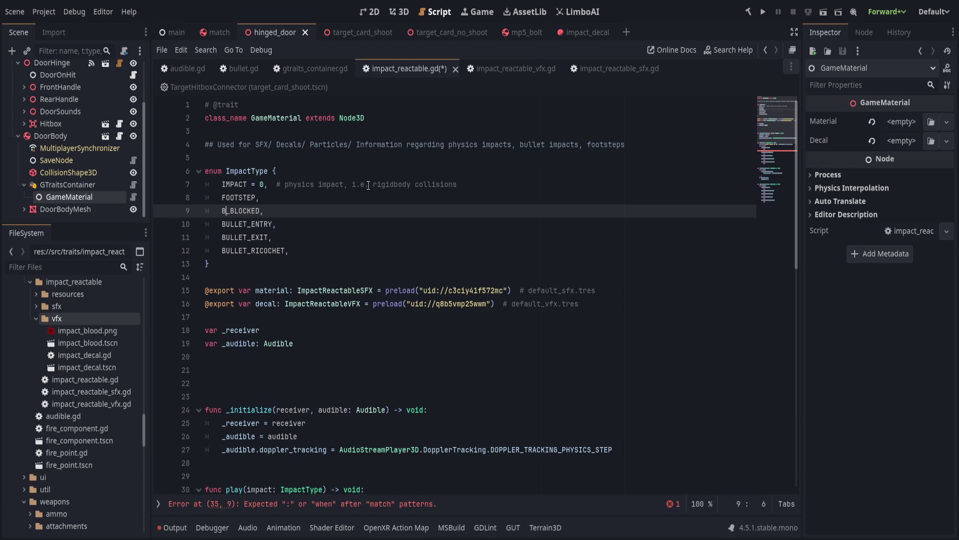
pyautogui.press('BackSpace')
pyautogui.write('HIT')
pyautogui.hotkey('shift', 'Left')
pyautogui.hotkey('shift', 'Left')
pyautogui.hotkey('shift', 'Left')
pyautogui.press('BackSpace')
pyautogui.write('BULLET')
pyautogui.press('End')
pyautogui.hotkey('ctrl', 's')
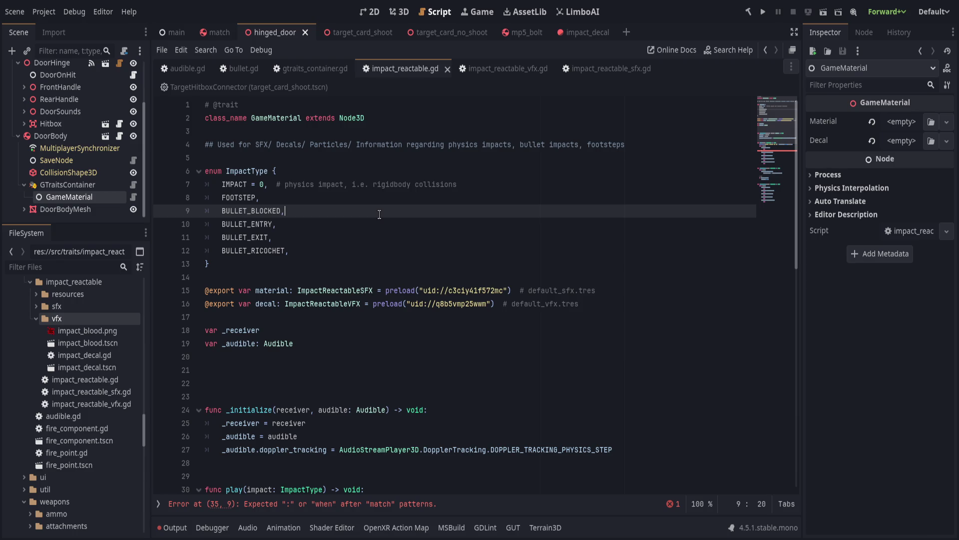
# Give BULLET_BLOCKED the explicit value = 10.
pyautogui.click(336, 184)
pyautogui.click(335, 197)
pyautogui.click(346, 209)
pyautogui.press('Left')
pyautogui.write('= 10')
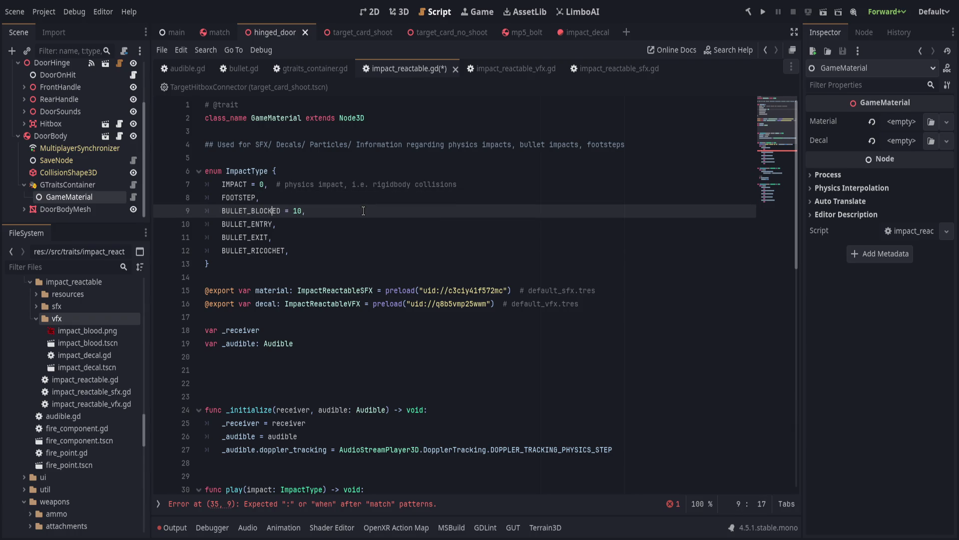
# Add a bullet comment line with a blank separator above the bullet entries and save.
pyautogui.hotkey('shift', 'Down')
pyautogui.hotkey('shift', 'Down')
pyautogui.hotkey('shift', 'Down')
pyautogui.press('Up')
pyautogui.press('Up')
pyautogui.press('Up')
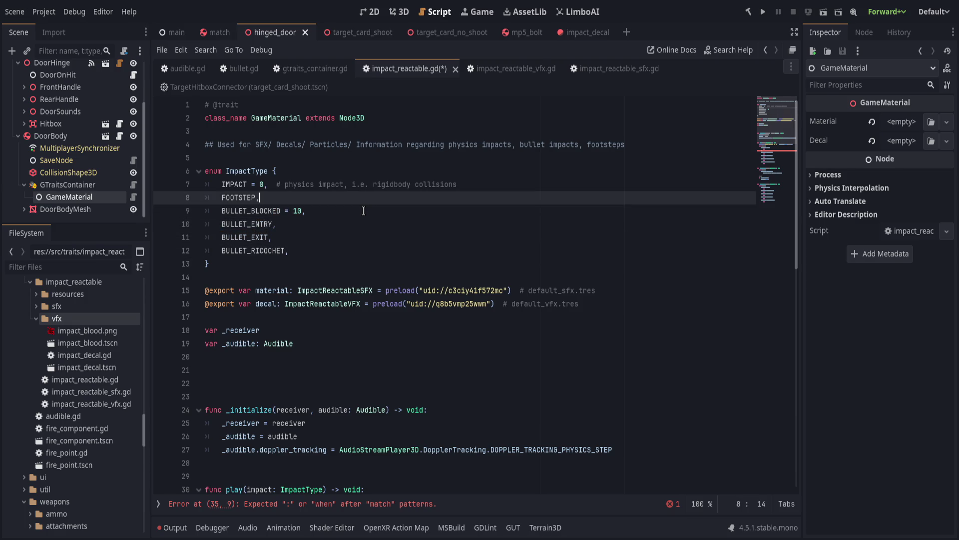
pyautogui.press('Return')
pyautogui.write('ullets')
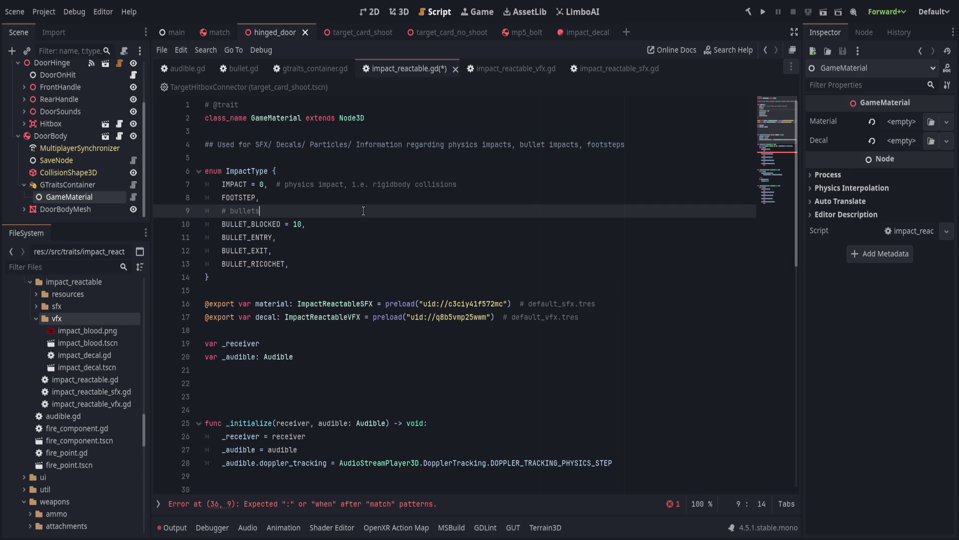
pyautogui.press('Return')
pyautogui.hotkey('alt', 'Up')
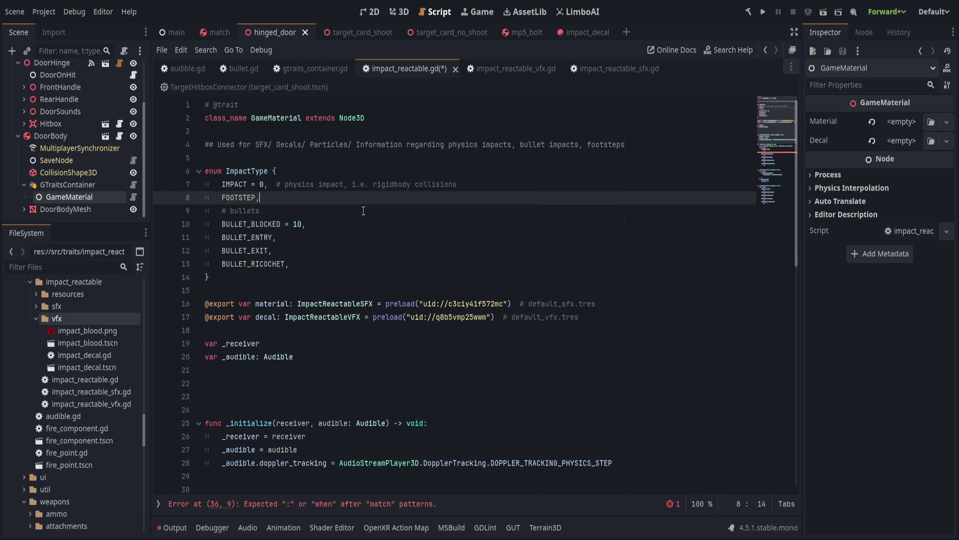
pyautogui.hotkey('ctrl', 's')
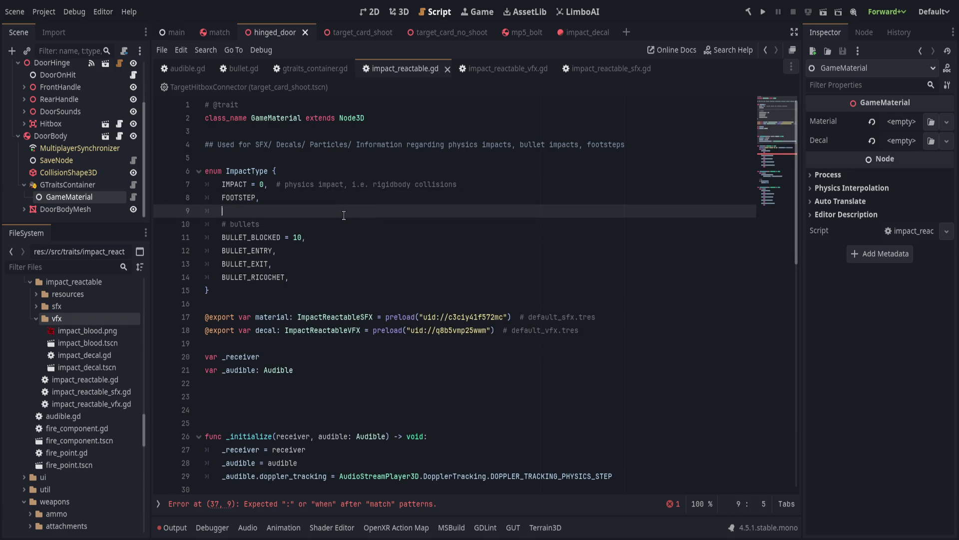
# Capitalize the comment's first letter to 'Bullet' and save.
pyautogui.click(353, 199)
pyautogui.click(441, 228)
pyautogui.click(235, 224)
pyautogui.press('BackSpace')
pyautogui.write('B')
pyautogui.hotkey('ctrl', 's')
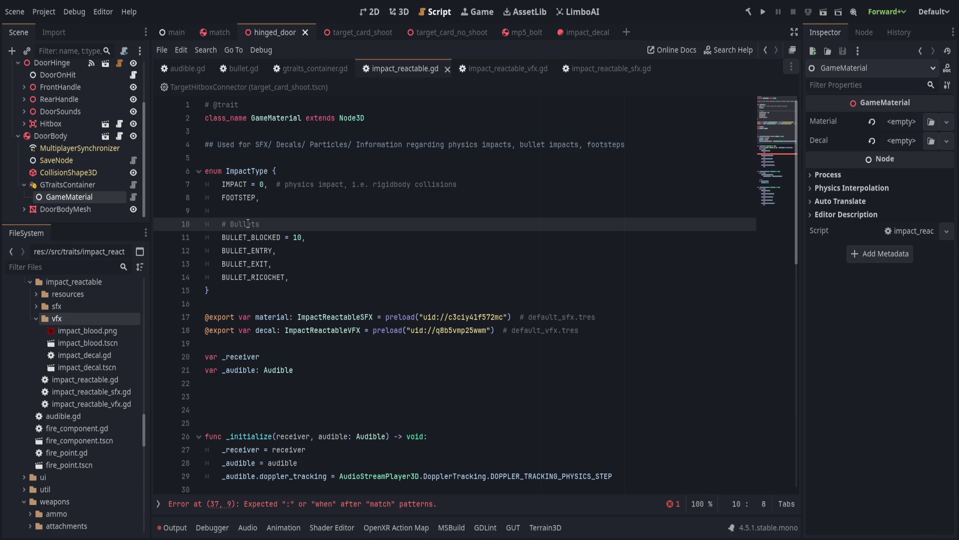
# Open default_vfx.tres from the impact_reactable resources folder to view its decal entries.
pyautogui.click(85, 354)
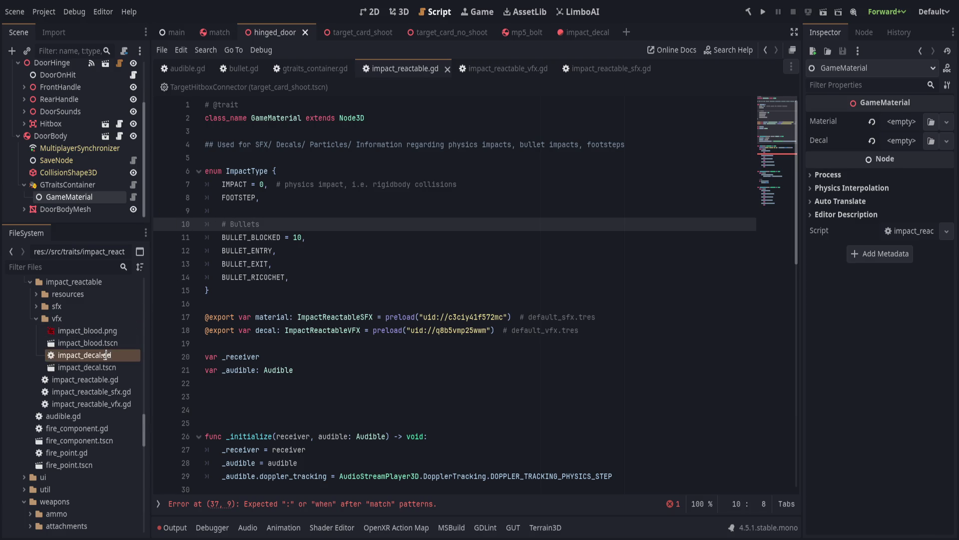
pyautogui.doubleClick(68, 293)
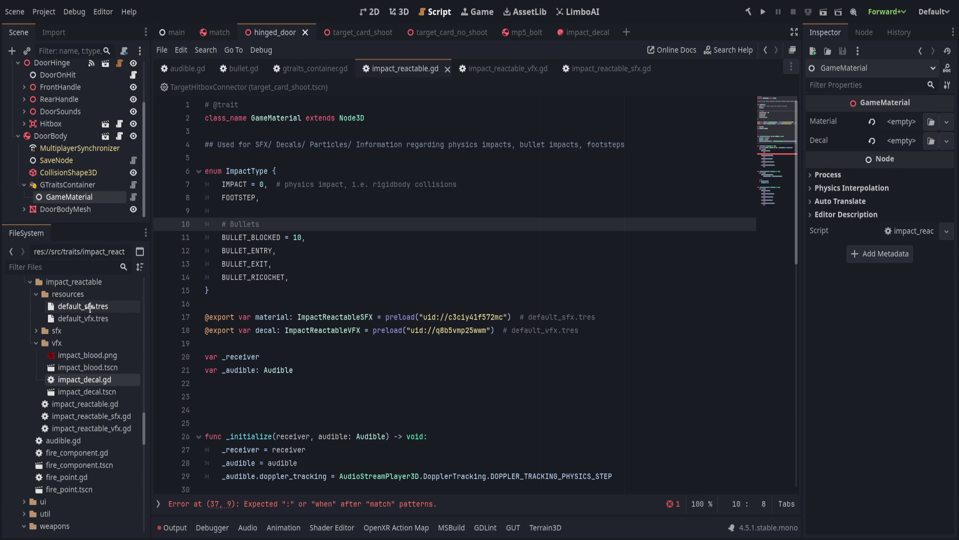
pyautogui.click(91, 319)
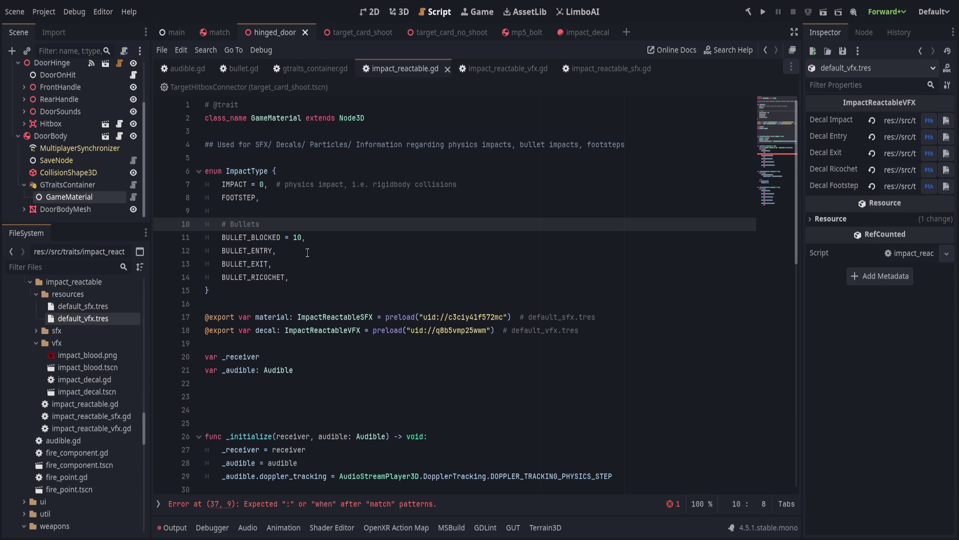
pyautogui.click(646, 194)
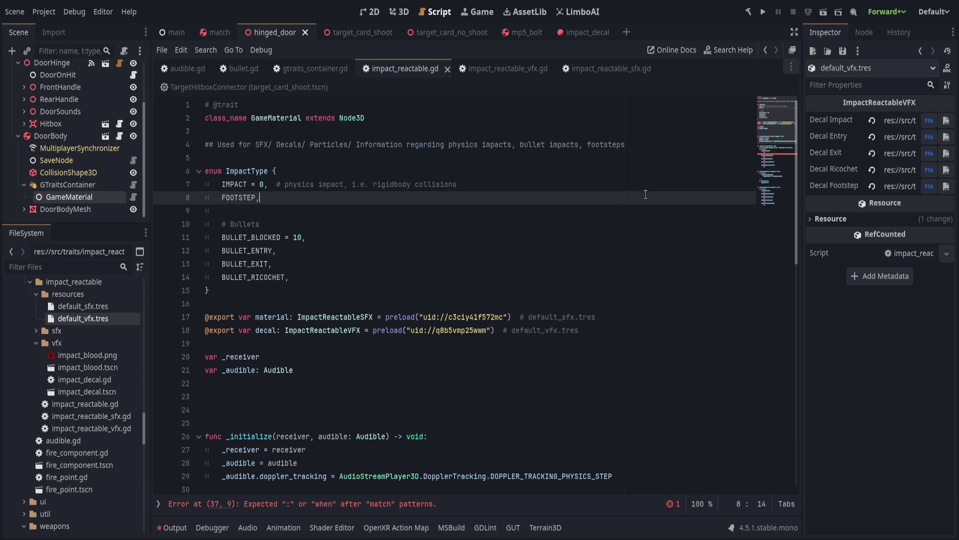
pyautogui.scroll(-3, 595, 181)
# Remove the extra blank lines above _initialize and save.
pyautogui.click(356, 280)
pyautogui.press('Delete')
pyautogui.press('Delete')
pyautogui.hotkey('ctrl', 's')
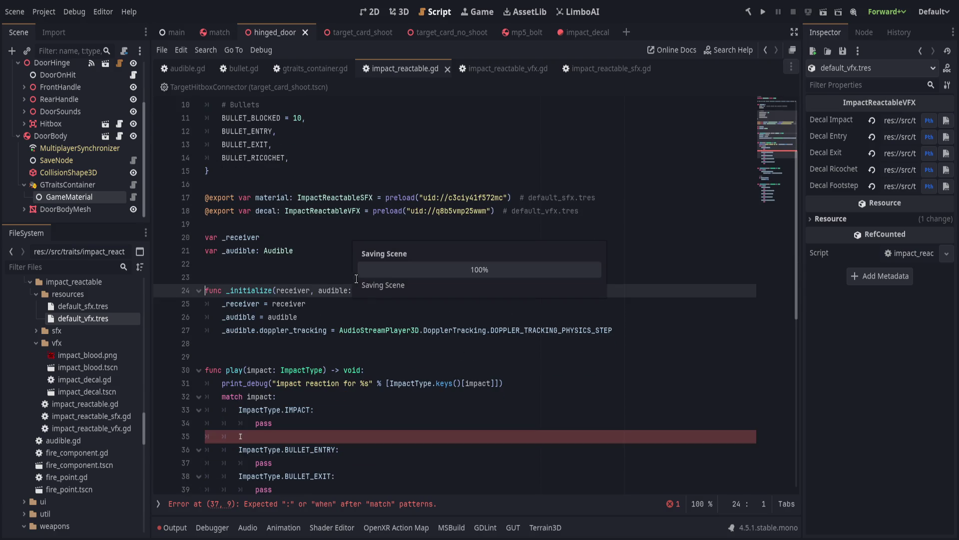
# Add an 'ImpactType.FOOTSTEP: pass' branch to the match in play.
pyautogui.scroll(-2, 360, 300)
pyautogui.click(365, 356)
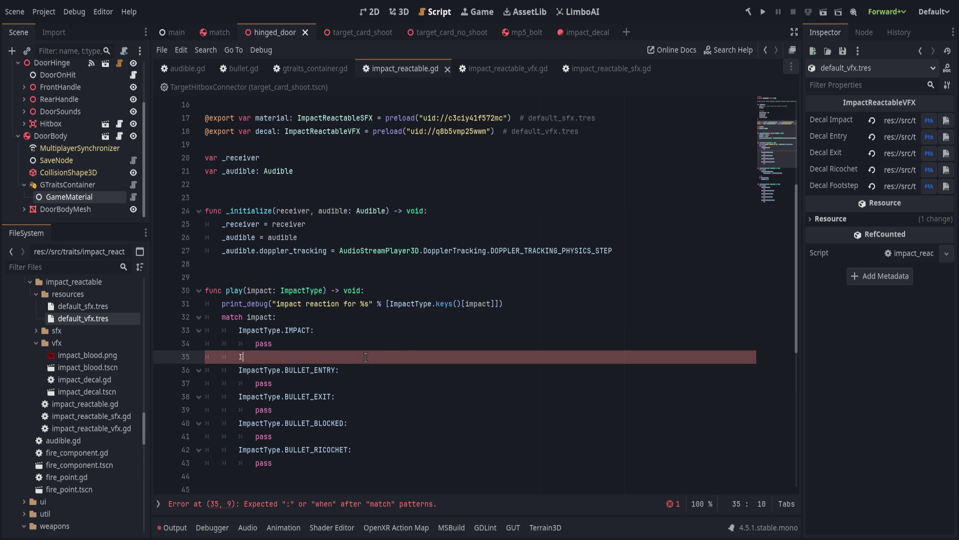
pyautogui.write('mpa')
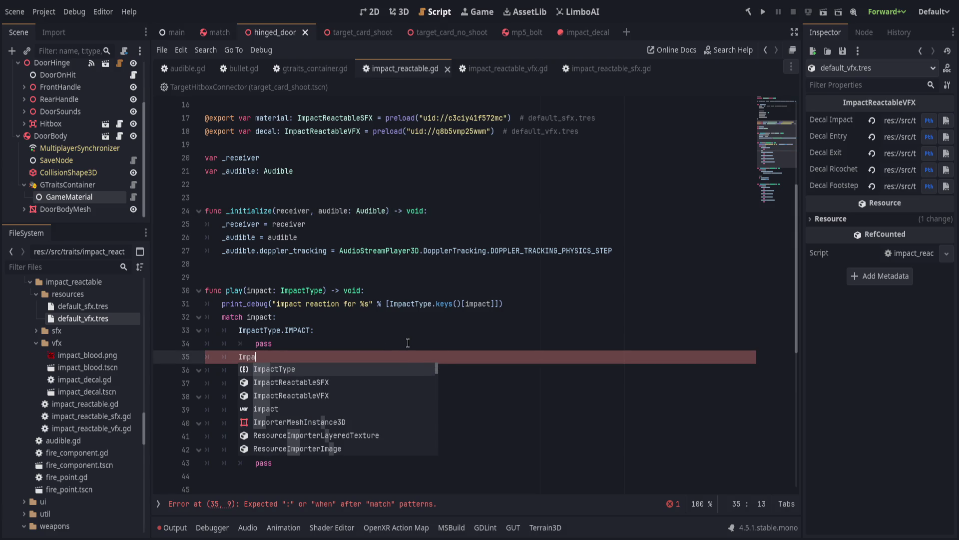
pyautogui.press('Return')
pyautogui.write('.FOOTSTEP')
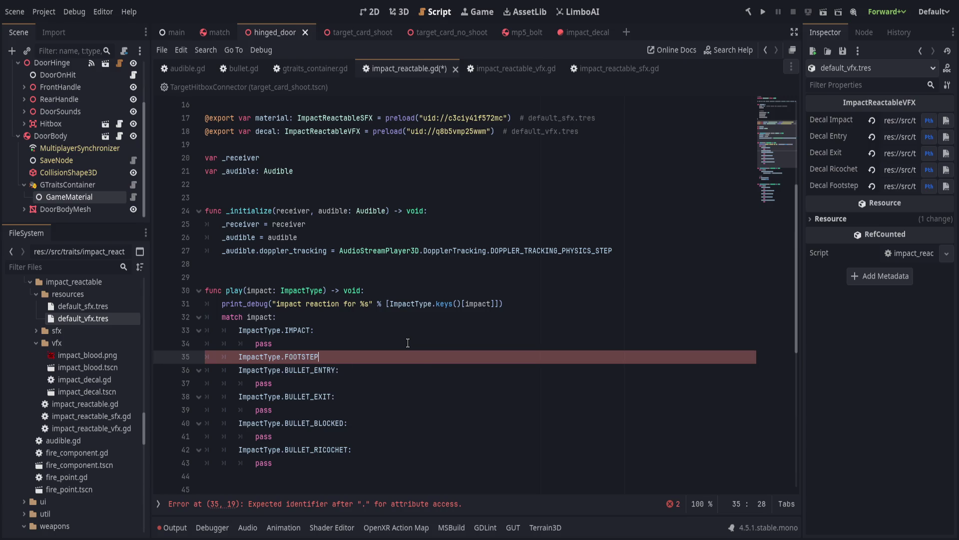
pyautogui.press('Return')
pyautogui.write(':')
pyautogui.press('Return')
pyautogui.write('pass')
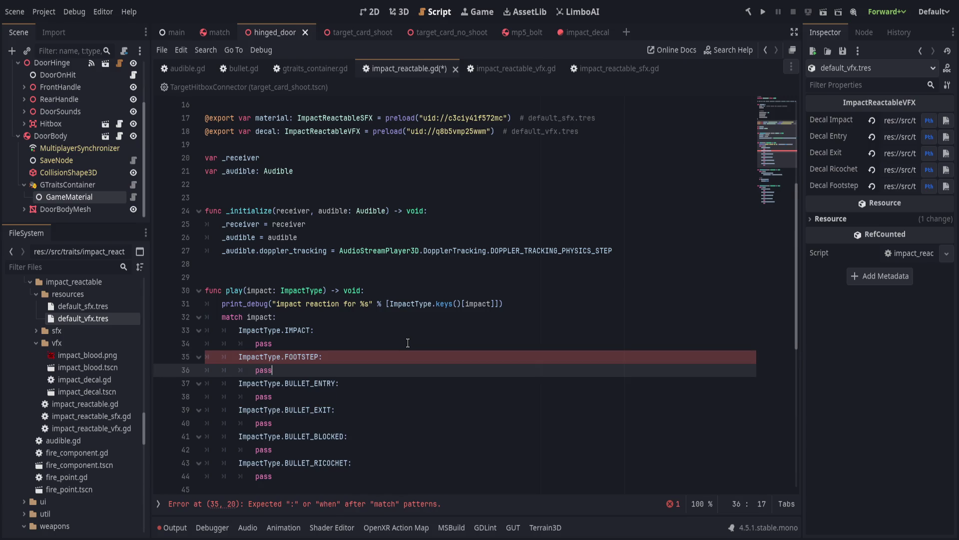
# Rename the IMPACT enum member to COLLISION and change 'impact' to 'collision' in its comment.
pyautogui.scroll(-1, 375, 330)
pyautogui.click(342, 317)
pyautogui.click(370, 344)
pyautogui.click(374, 370)
pyautogui.click(381, 383)
pyautogui.click(387, 397)
pyautogui.click(390, 424)
pyautogui.scroll(3, 350, 400)
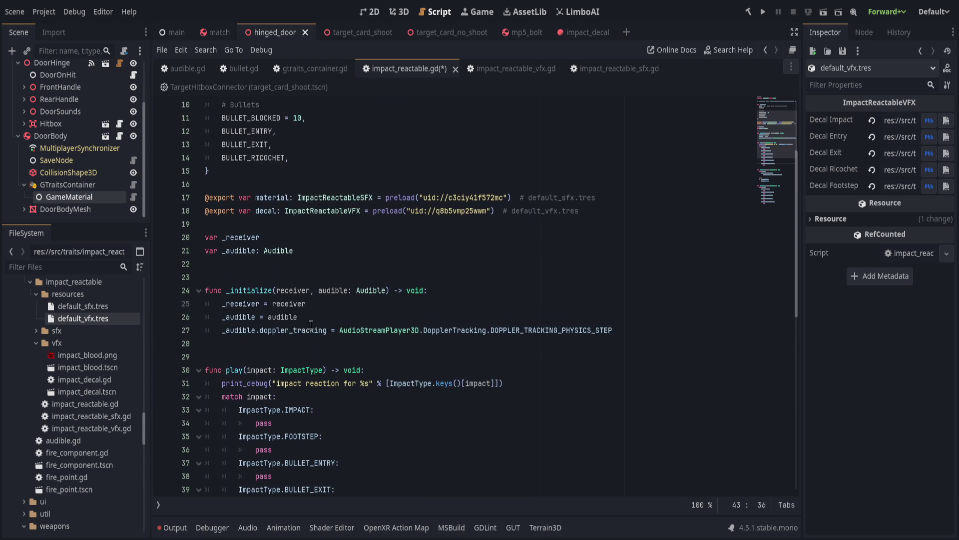
pyautogui.scroll(3, 249, 352)
pyautogui.doubleClick(235, 186)
pyautogui.write('COLLISION = 0,  # physics impact, i.e. rigidbody collisions')
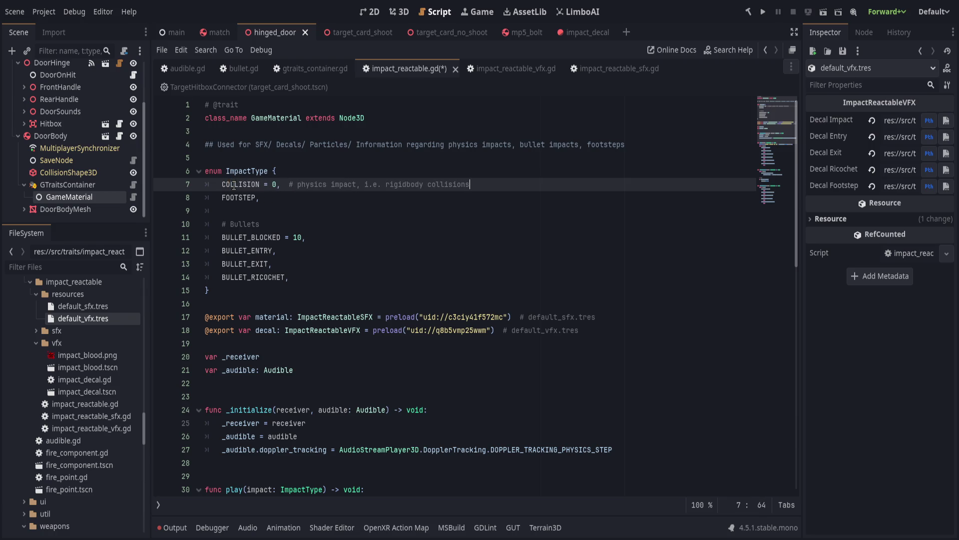
pyautogui.doubleClick(338, 184)
pyautogui.write('collision')
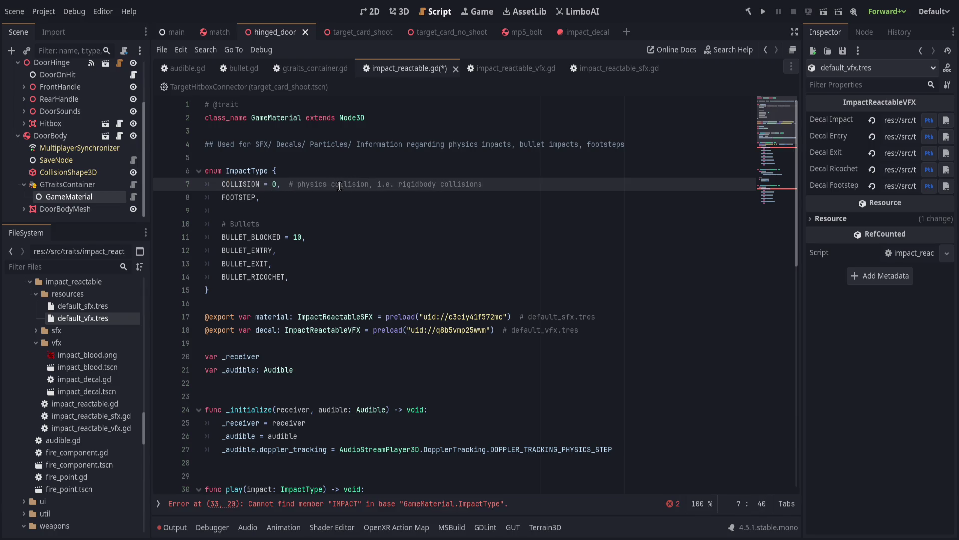
# Trim the comment to '# rigidbody collisions', save, and remove the empty line below FOOTSTEP.
pyautogui.moveTo(376, 186); pyautogui.dragTo(297, 185)
pyautogui.moveTo(399, 185); pyautogui.dragTo(298, 185)
pyautogui.press('BackSpace')
pyautogui.press('Up')
pyautogui.hotkey('ctrl', 's')
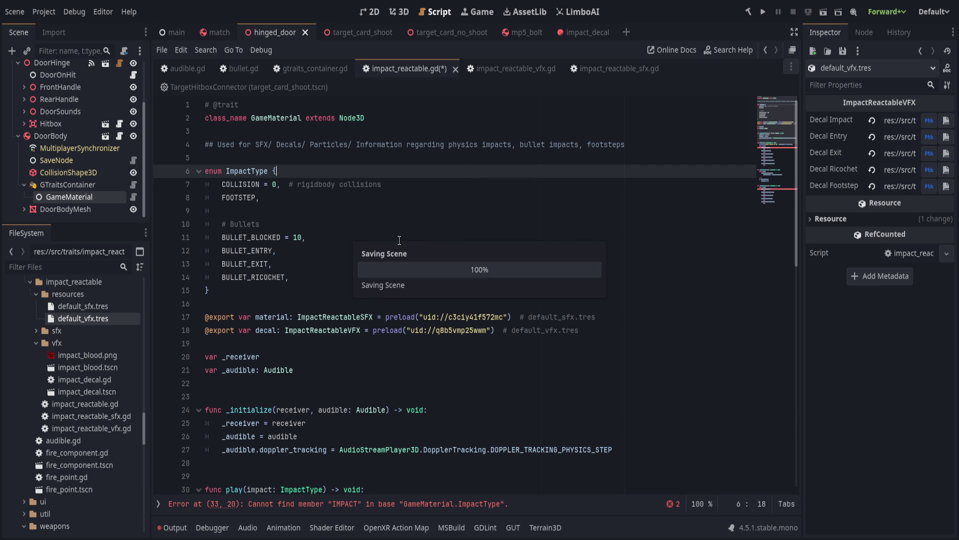
pyautogui.click(328, 199)
pyautogui.press('Delete')
pyautogui.scroll(-2, 354, 280)
# Change the IMPACT case in the first match branch to COLLISION.
pyautogui.scroll(-7, 355, 280)
pyautogui.click(395, 504)
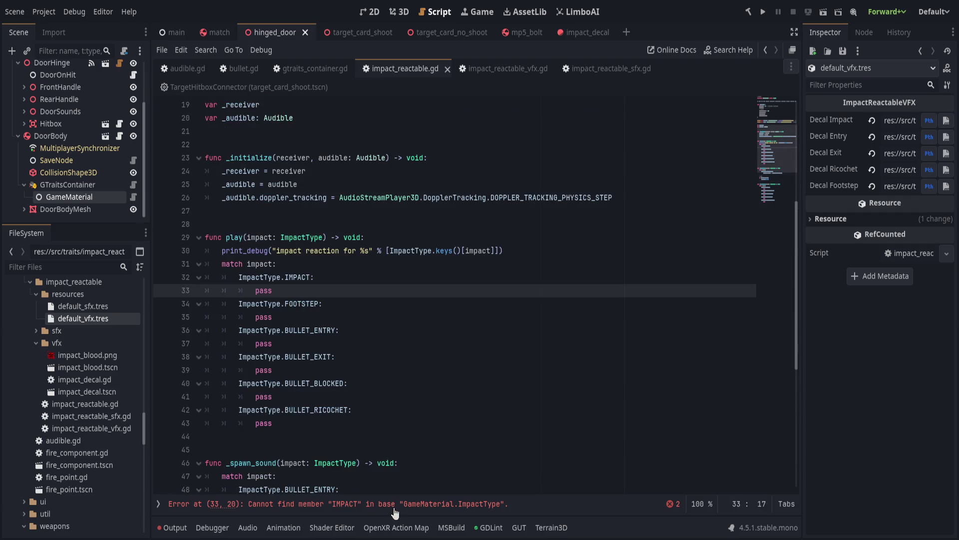
pyautogui.doubleClick(298, 277)
pyautogui.write('CO')
pyautogui.press('Return')
pyautogui.press('End')
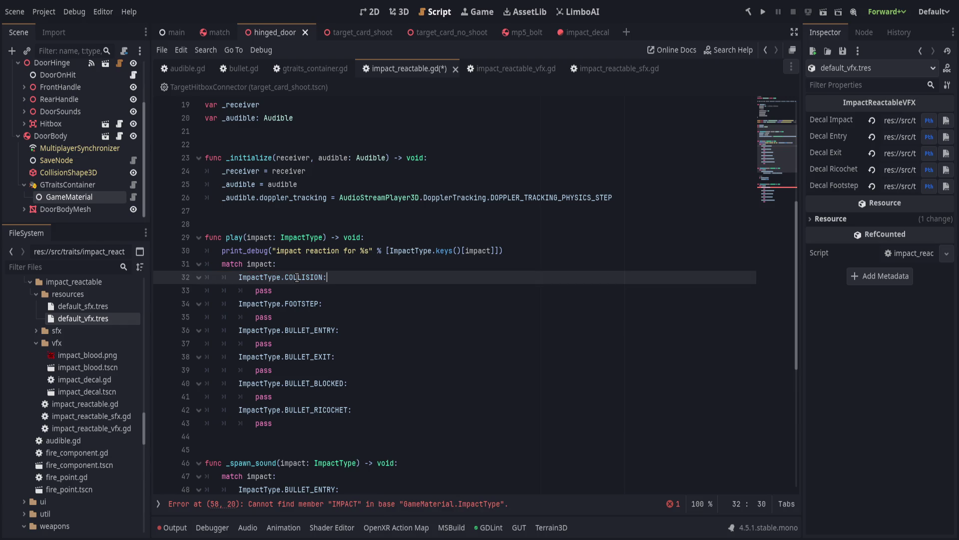
# Fix the erroring IMPACT branch in _spawn_decal and drop the impact parameter from _spawn_sound.
pyautogui.scroll(-5, 297, 276)
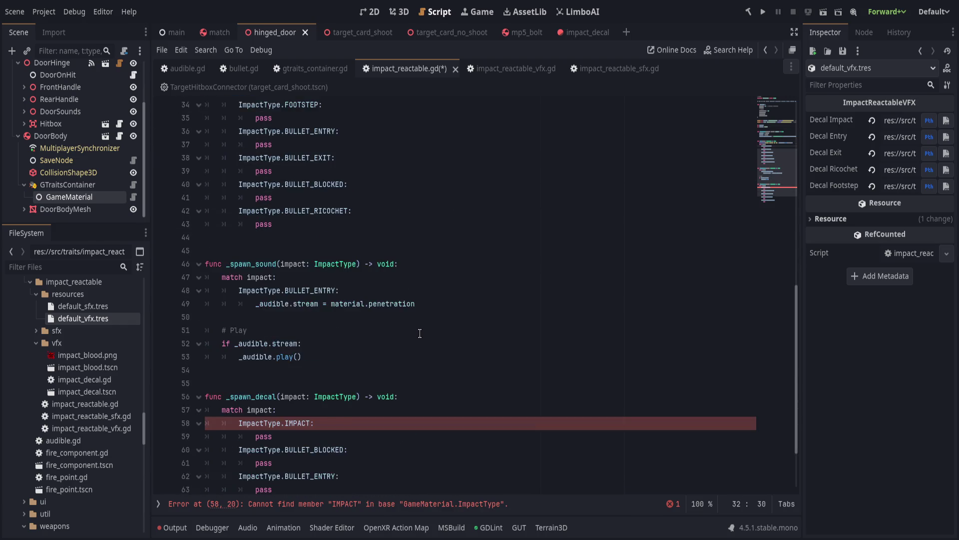
pyautogui.click(297, 378)
pyautogui.scroll(2, 381, 388)
pyautogui.scroll(-3, 381, 388)
pyautogui.moveTo(382, 303); pyautogui.dragTo(479, 476)
pyautogui.scroll(3, 429, 331)
pyautogui.moveTo(280, 303); pyautogui.dragTo(357, 303)
pyautogui.scroll(2, 516, 268)
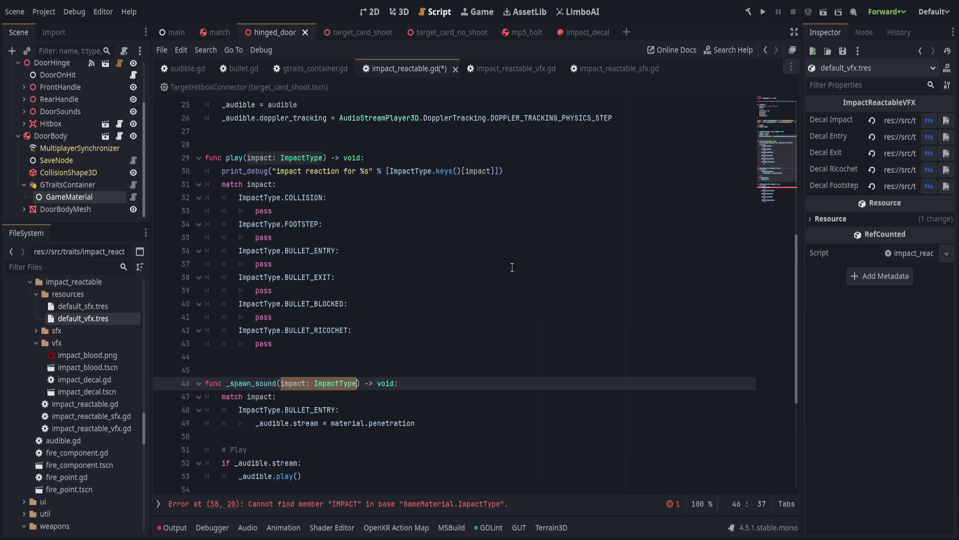
pyautogui.press('BackSpace')
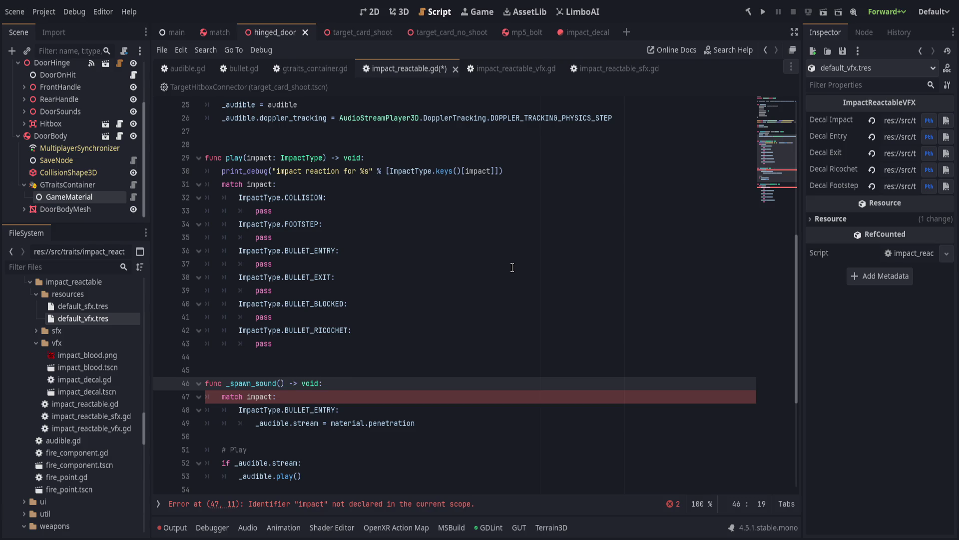
# Add an 'if _audible.stream:' check after the match block in the play function.
pyautogui.click(503, 198)
pyautogui.click(442, 341)
pyautogui.press('Return')
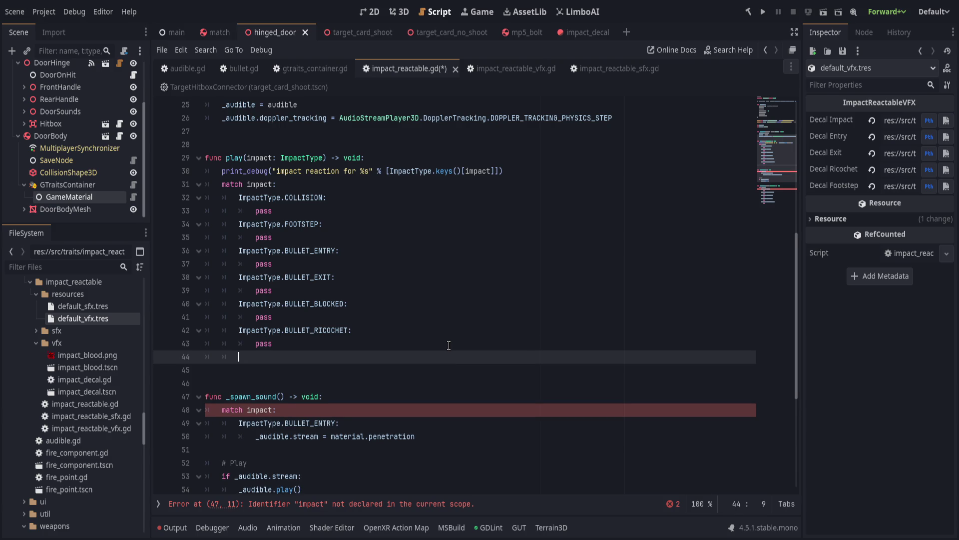
pyautogui.press('Return')
pyautogui.press('BackSpace')
pyautogui.write('if _')
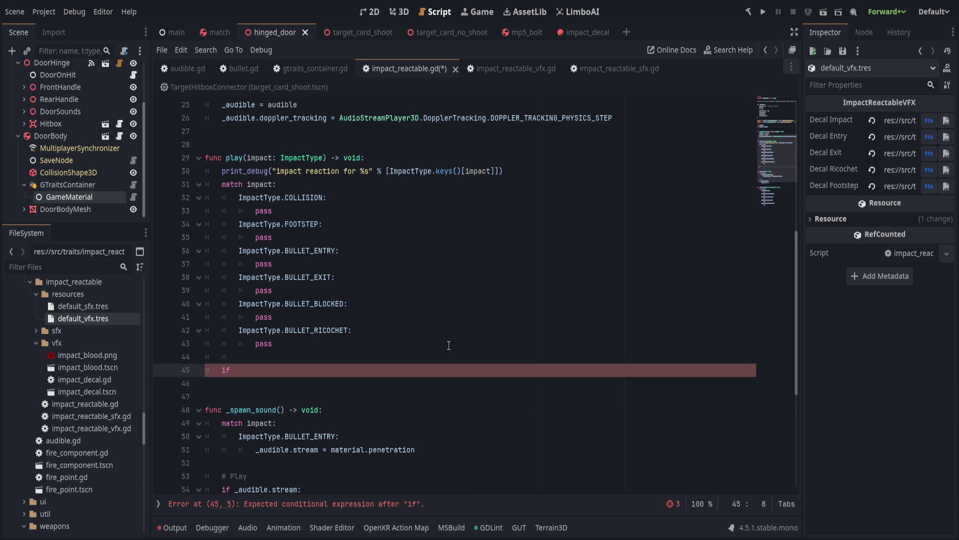
pyautogui.write('a')
pyautogui.press('Return')
pyautogui.write('.stream:')
pyautogui.press('Return')
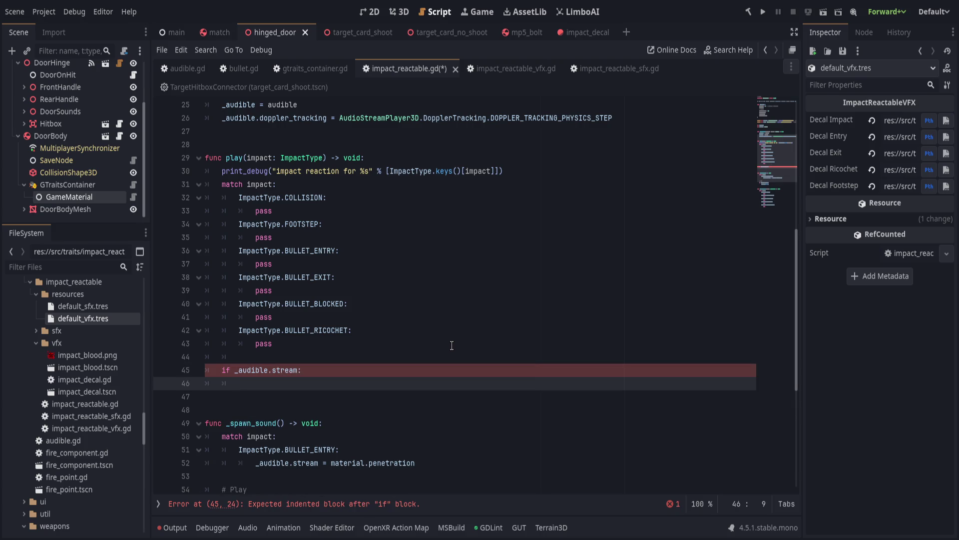
# Add 'audible.stream = null' after print_debug and call _audible.play() inside the if block.
pyautogui.click(572, 171)
pyautogui.press('Return')
pyautogui.press('Return')
pyautogui.press('Return')
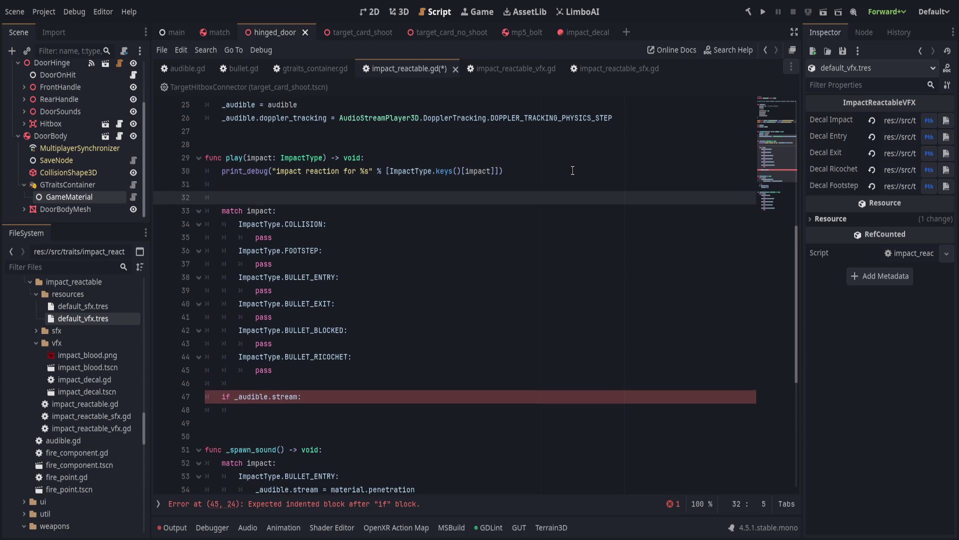
pyautogui.press('Up')
pyautogui.press('Up')
pyautogui.write('audible.stream')
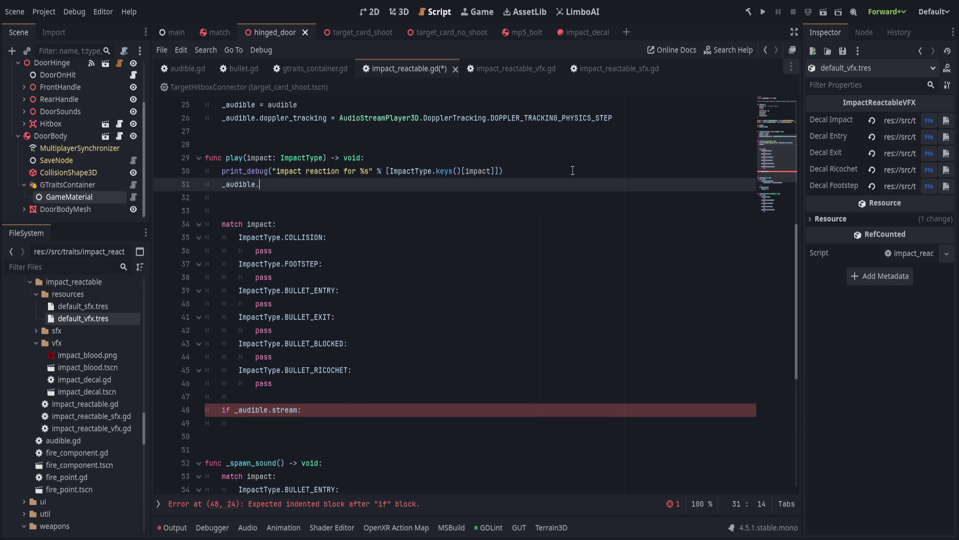
pyautogui.write(' = null')
pyautogui.click(359, 424)
pyautogui.write('_audible.pl')
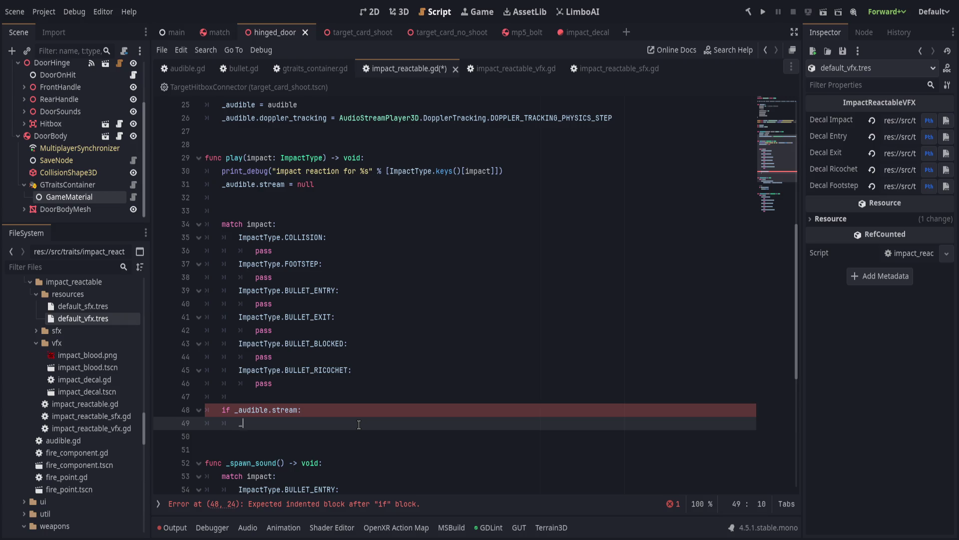
pyautogui.press('Return')
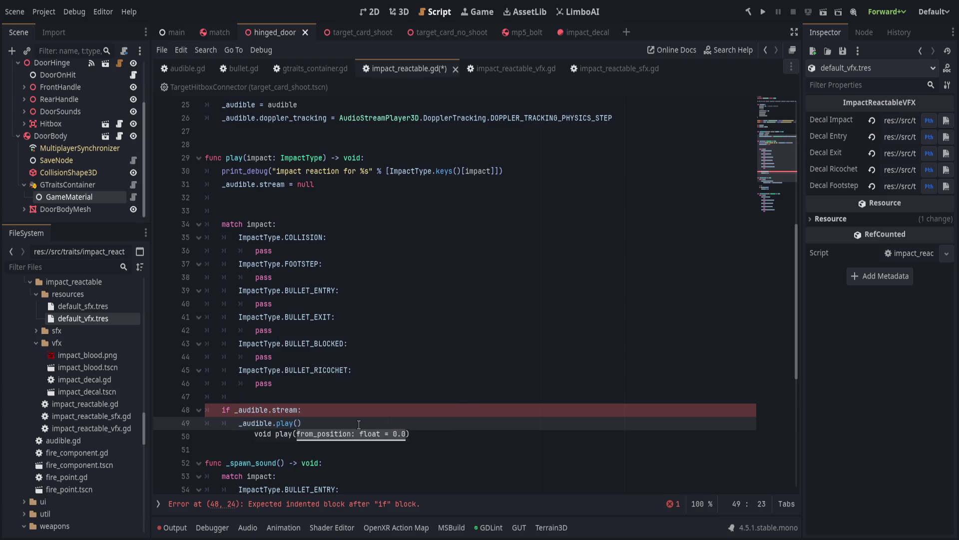
pyautogui.write(')')
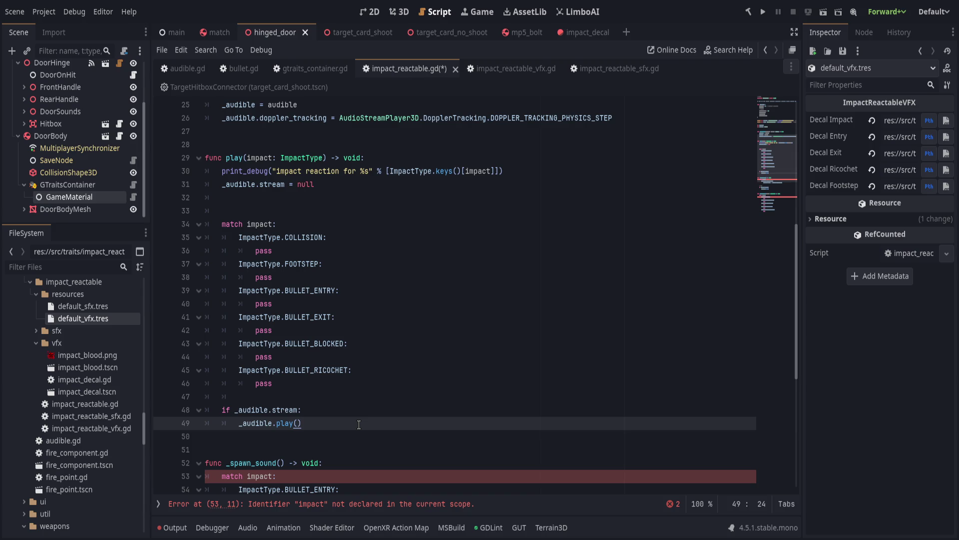
# Delete the old _spawn_sound function.
pyautogui.scroll(-5, 359, 424)
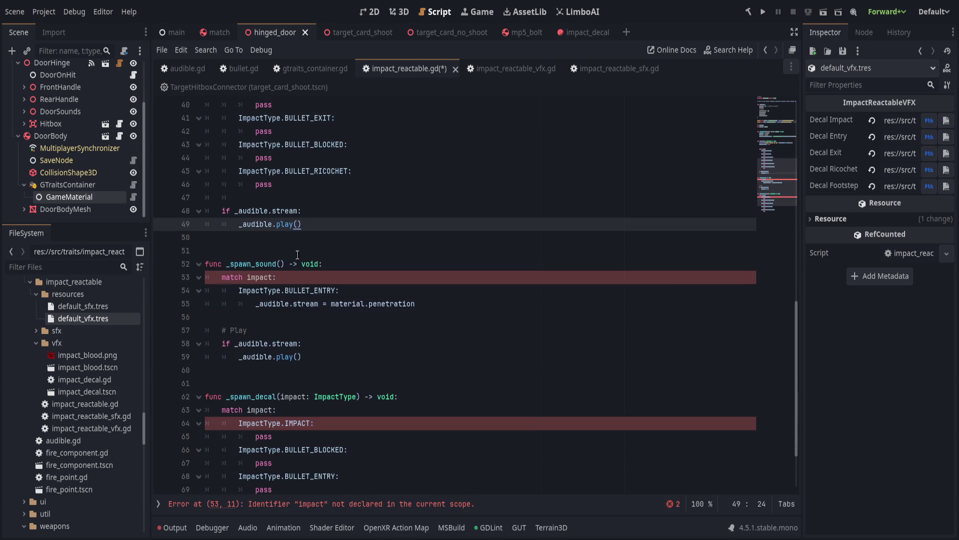
pyautogui.moveTo(359, 250); pyautogui.dragTo(381, 362)
pyautogui.press('BackSpace')
pyautogui.press('Delete')
# Rename _spawn_decal to a parameterless _spawn_vfx() -> void and save impact_reactable.gd.
pyautogui.moveTo(255, 263); pyautogui.dragTo(277, 264)
pyautogui.write('vfx')
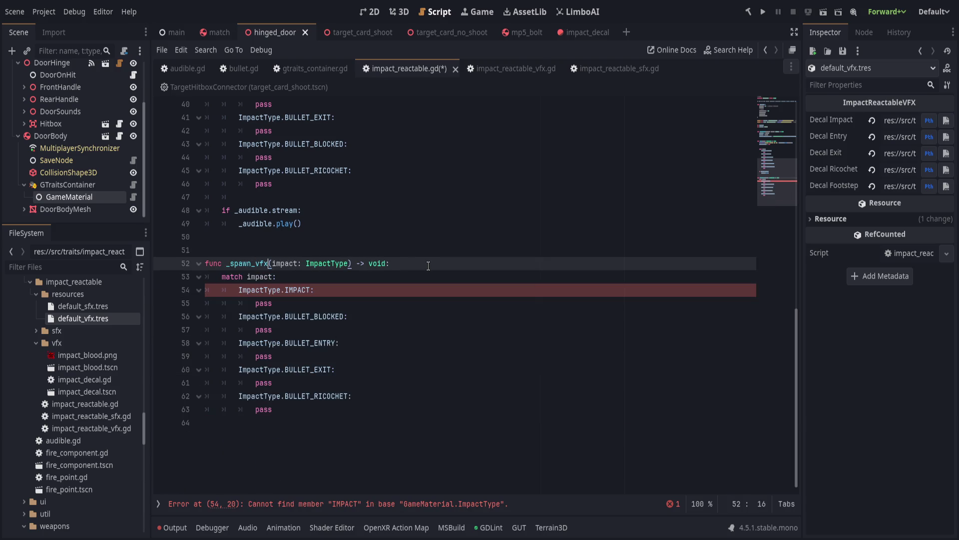
pyautogui.press('Right')
pyautogui.hotkey('ctrl', 'Delete')
pyautogui.hotkey('ctrl', 'Delete')
pyautogui.hotkey('ctrl', 'Delete')
pyautogui.press('Right')
pyautogui.hotkey('ctrl', 'Delete')
pyautogui.hotkey('ctrl', 'Delete')
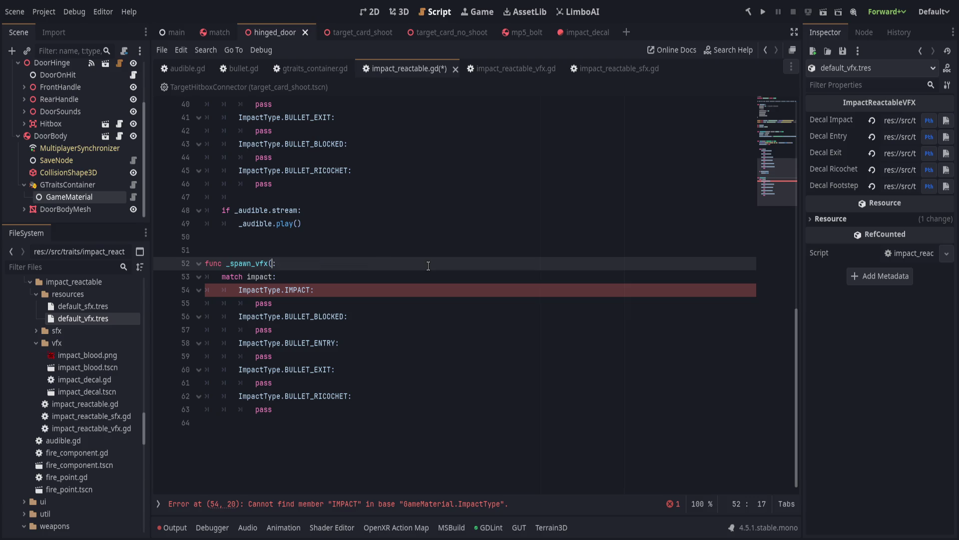
pyautogui.write('-> void')
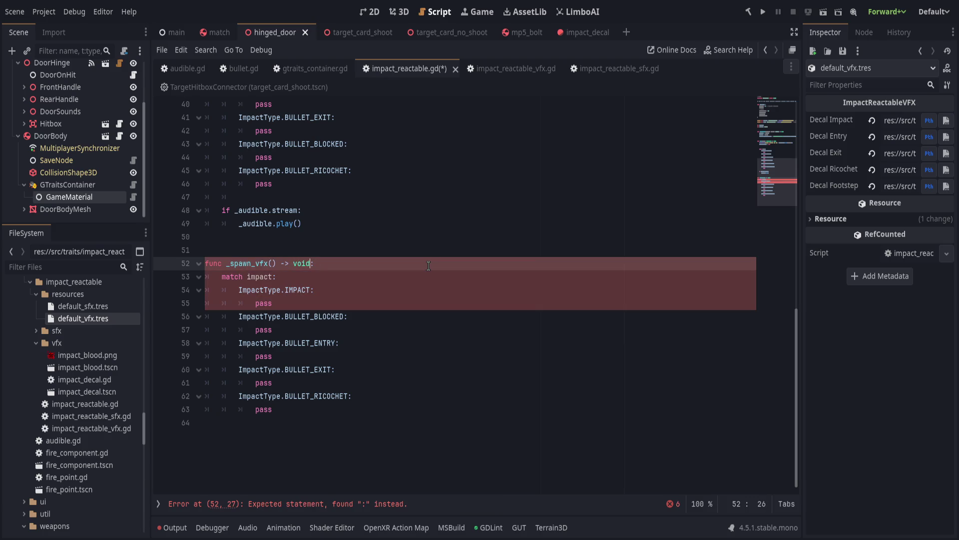
pyautogui.press('End')
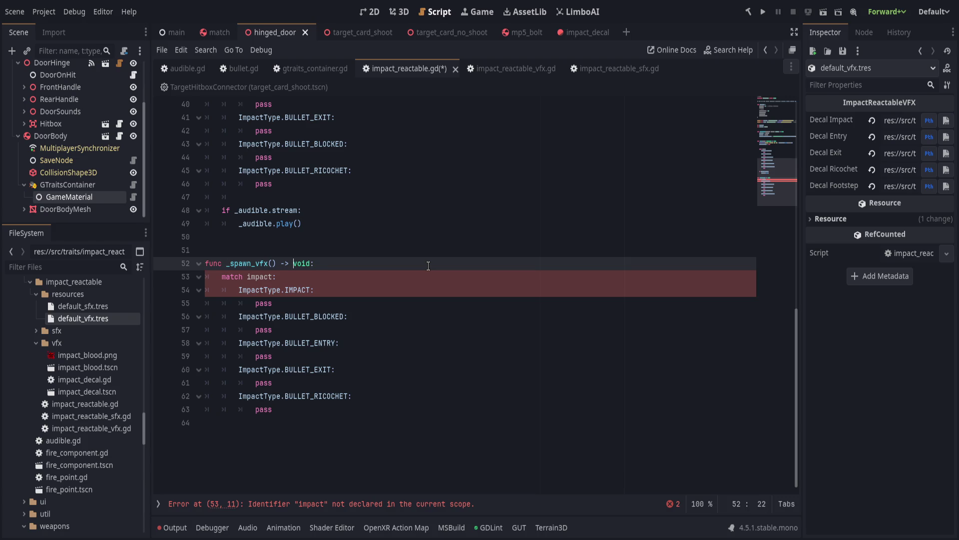
pyautogui.press('Left')
pyautogui.press('Left')
pyautogui.press('Left')
pyautogui.hotkey('ctrl', 's')
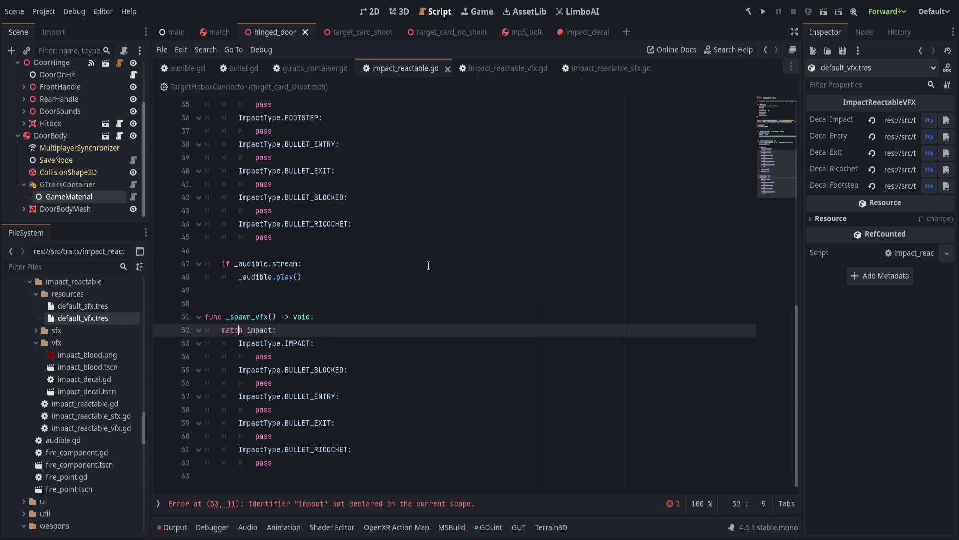
# Switch to impact_reactable_vfx.gd and add a blank line below the exported variables.
pyautogui.click(494, 274)
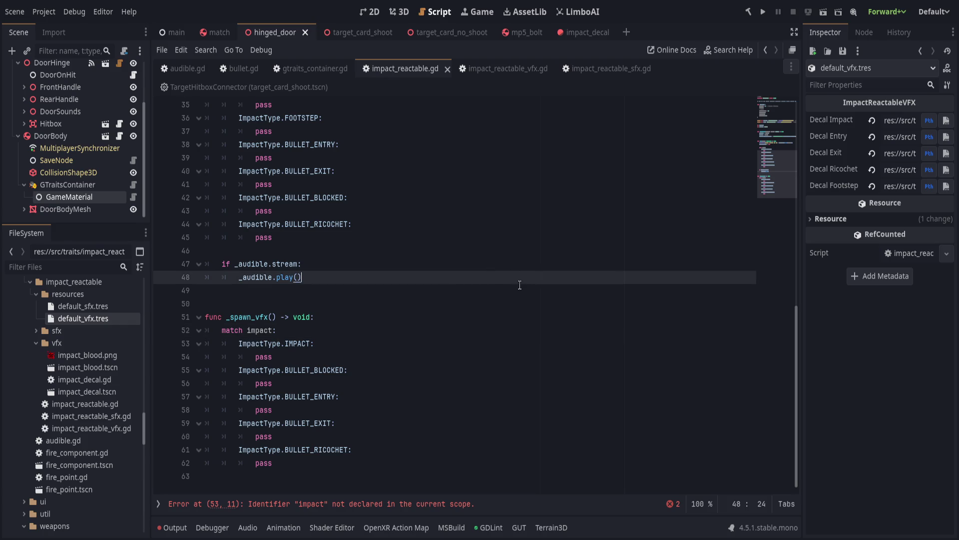
pyautogui.click(492, 70)
pyautogui.press('Return')
pyautogui.press('Return')
# Declare 'static var cache = {}' and begin 'func _init() -> void:'.
pyautogui.write('static l')
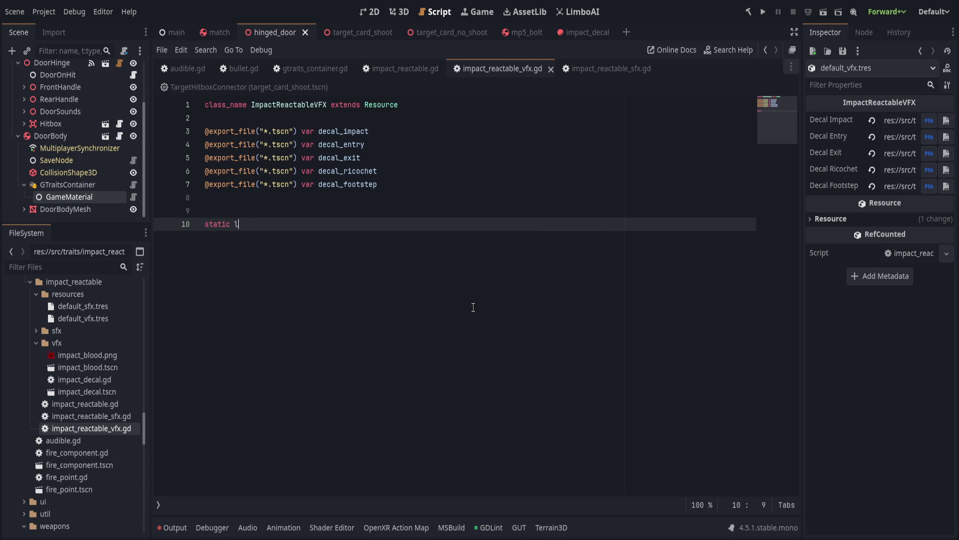
pyautogui.write(' cache')
pyautogui.press('BackSpace')
pyautogui.press('BackSpace')
pyautogui.press('BackSpace')
pyautogui.write('var cache = {}')
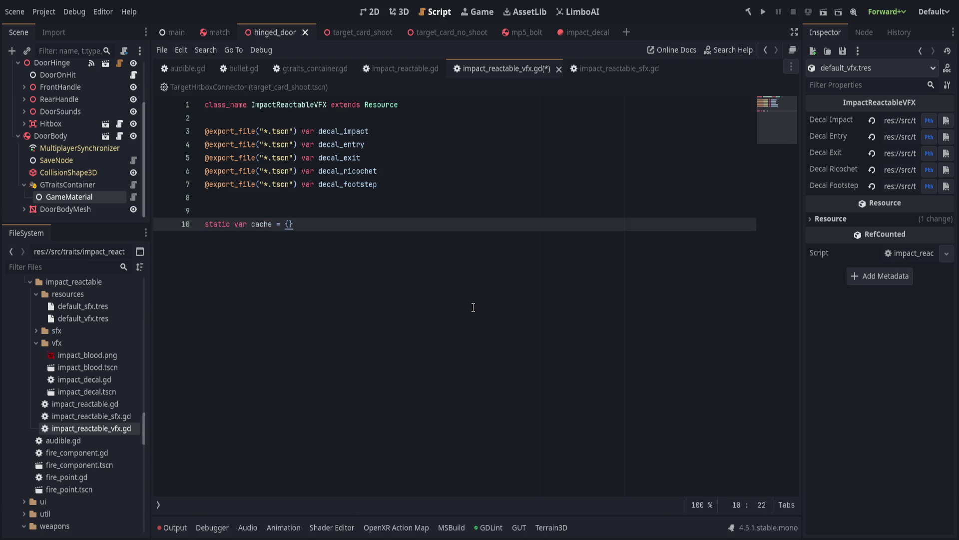
pyautogui.press('Return')
pyautogui.press('Return')
pyautogui.write('func _init() -. v')
pyautogui.press('BackSpace')
pyautogui.press('BackSpace')
pyautogui.press('BackSpace')
pyautogui.write('> void')
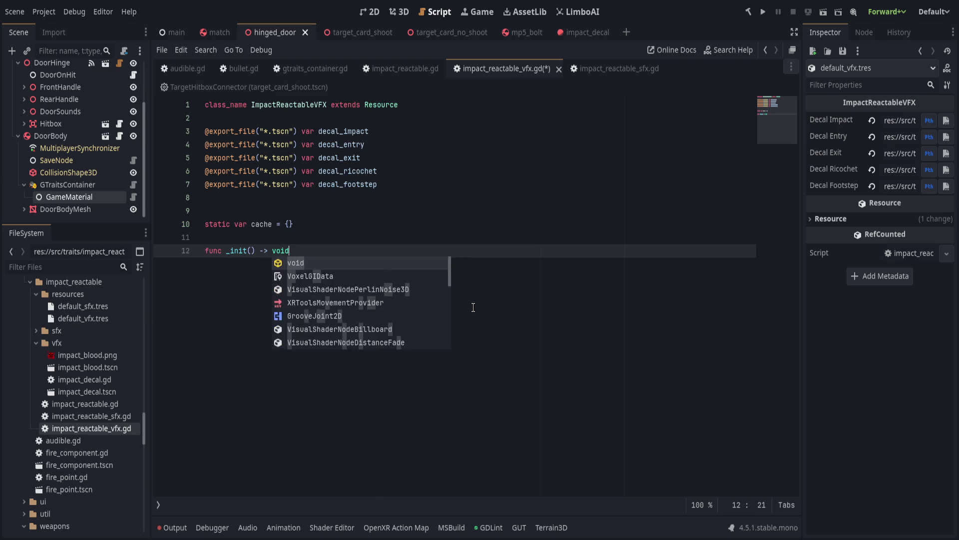
pyautogui.write(':')
pyautogui.press('Return')
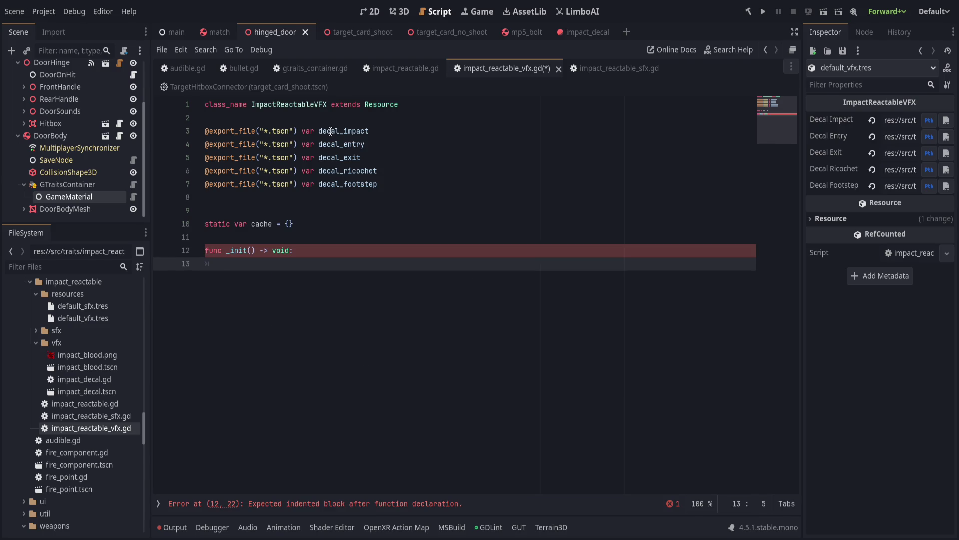
# Strip the 'decal_' prefix from the exported variable names using Replace within the selection.
pyautogui.moveTo(315, 132); pyautogui.dragTo(375, 197)
pyautogui.hotkey('ctrl', 'r')
pyautogui.write('_')
pyautogui.press('BackSpace')
pyautogui.write('decal_')
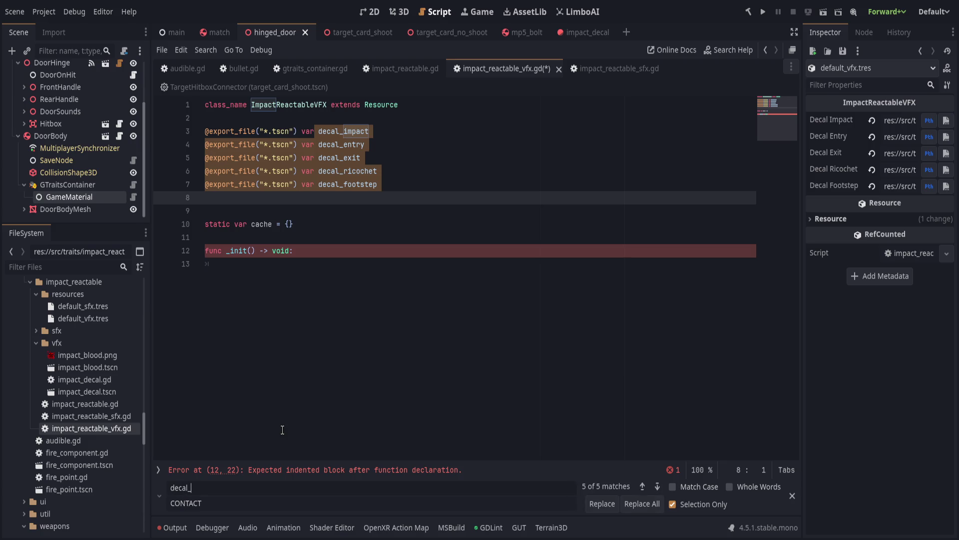
pyautogui.hotkey('ctrl', 'a')
pyautogui.press('BackSpace')
pyautogui.click(642, 503)
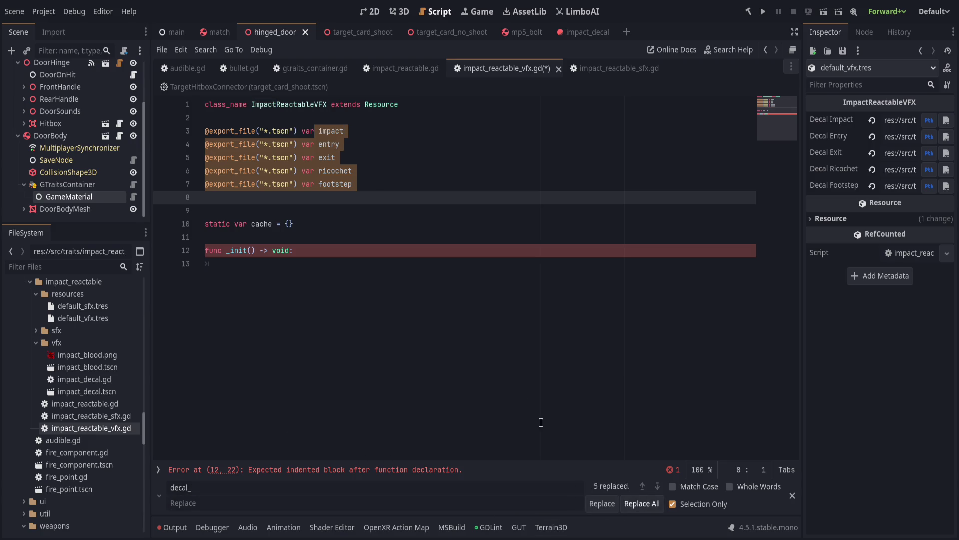
pyautogui.click(475, 279)
# Rename impact to collision, move footstep under it, duplicate exit as blocked, and save.
pyautogui.click(334, 131)
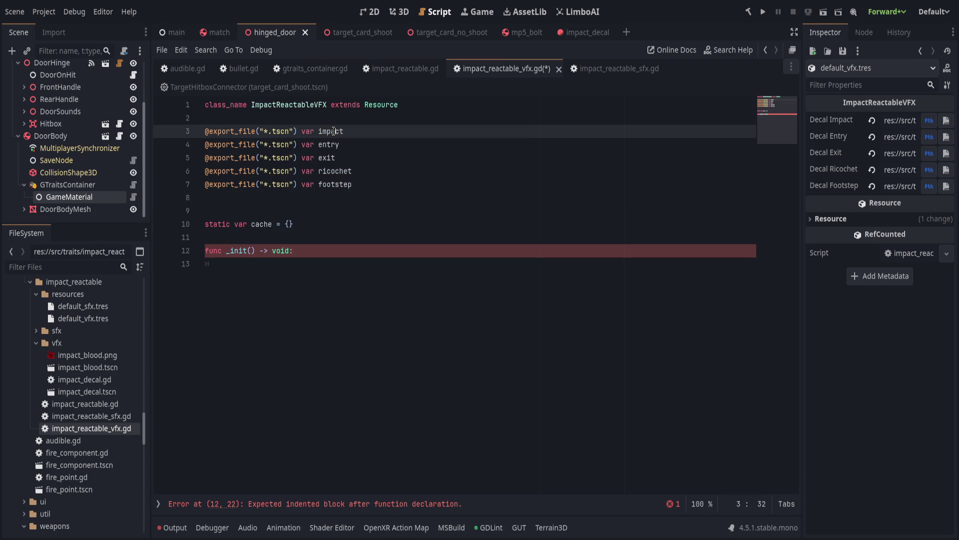
pyautogui.doubleClick(333, 131)
pyautogui.write('collision')
pyautogui.press('Down')
pyautogui.press('Down')
pyautogui.press('Down')
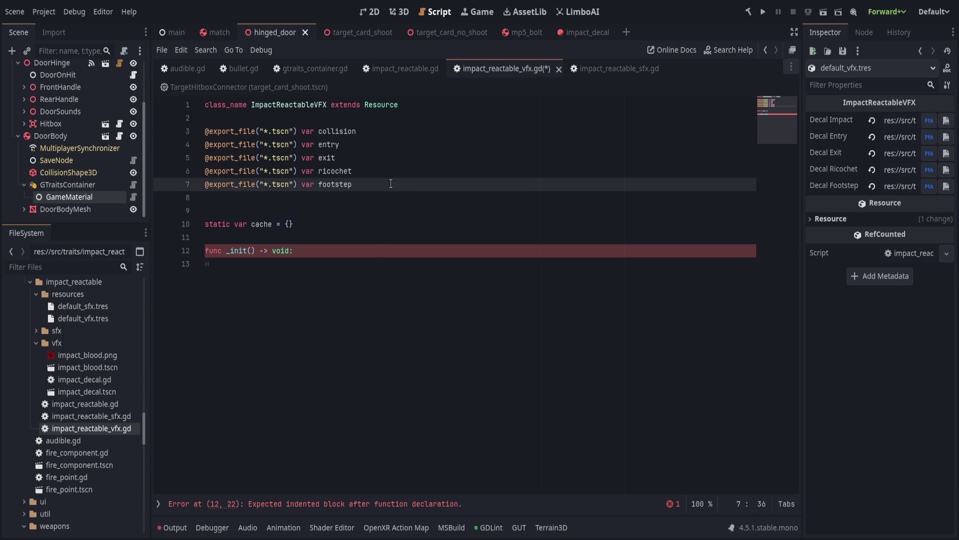
pyautogui.hotkey('alt', 'Up')
pyautogui.hotkey('alt', 'Up')
pyautogui.hotkey('alt', 'Up')
pyautogui.press('Down')
pyautogui.press('Down')
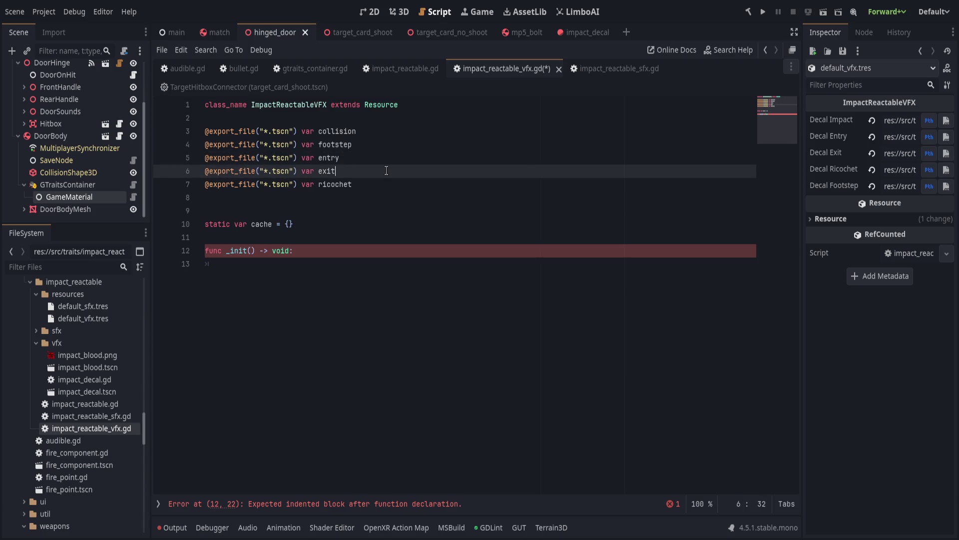
pyautogui.hotkey('ctrl', 'shift', 'd')
pyautogui.hotkey('ctrl', 'BackSpace')
pyautogui.write('blocked')
pyautogui.hotkey('ctrl', 's')
pyautogui.click(396, 265)
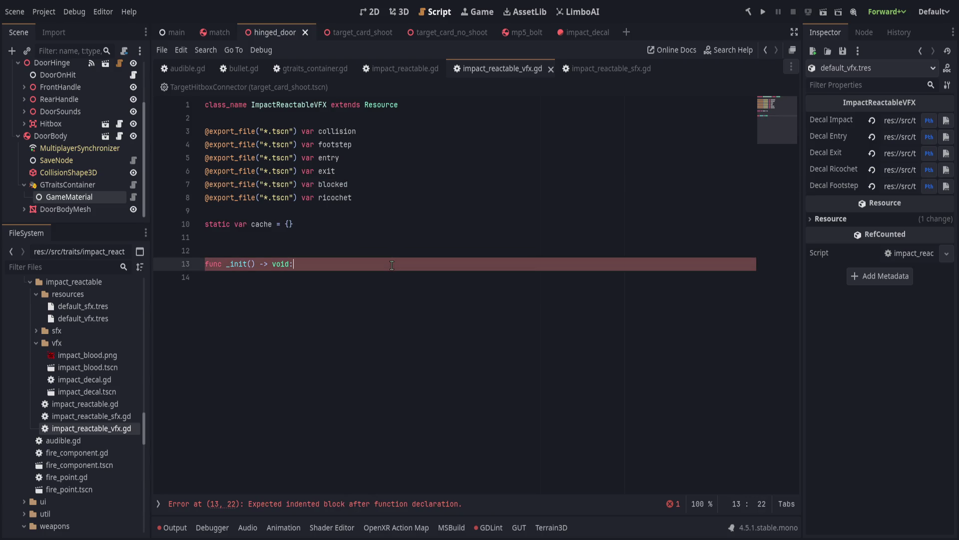
pyautogui.press('Return')
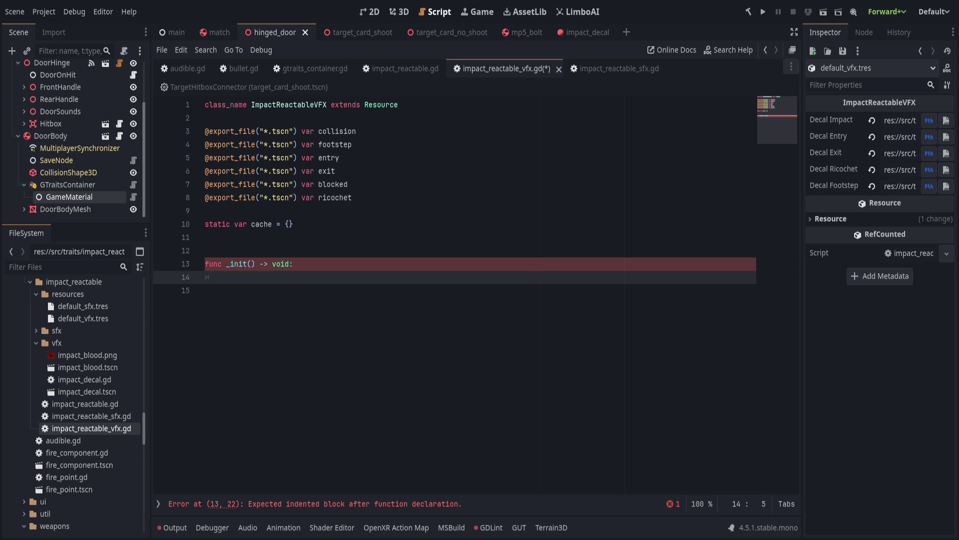
pyautogui.click(322, 377)
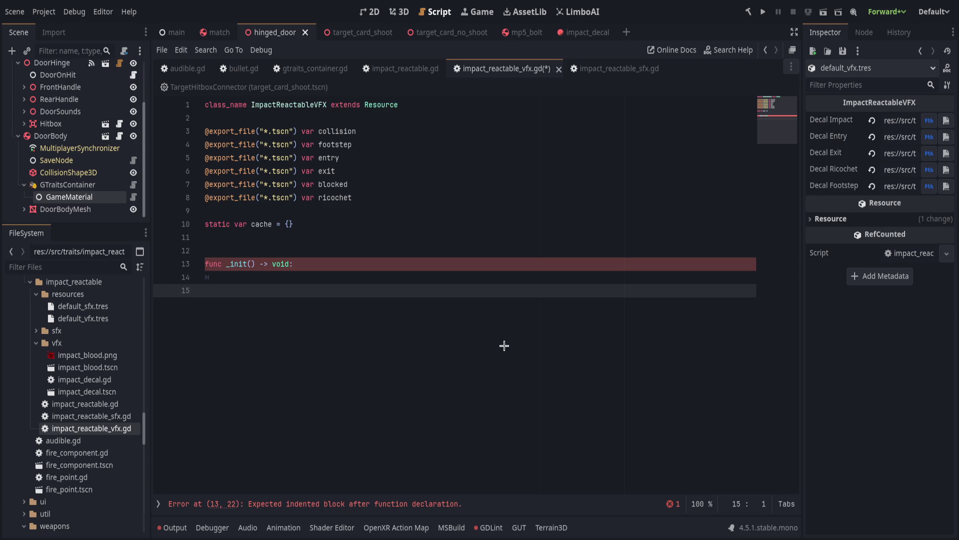
pyautogui.hotkey('ctrl', 's')
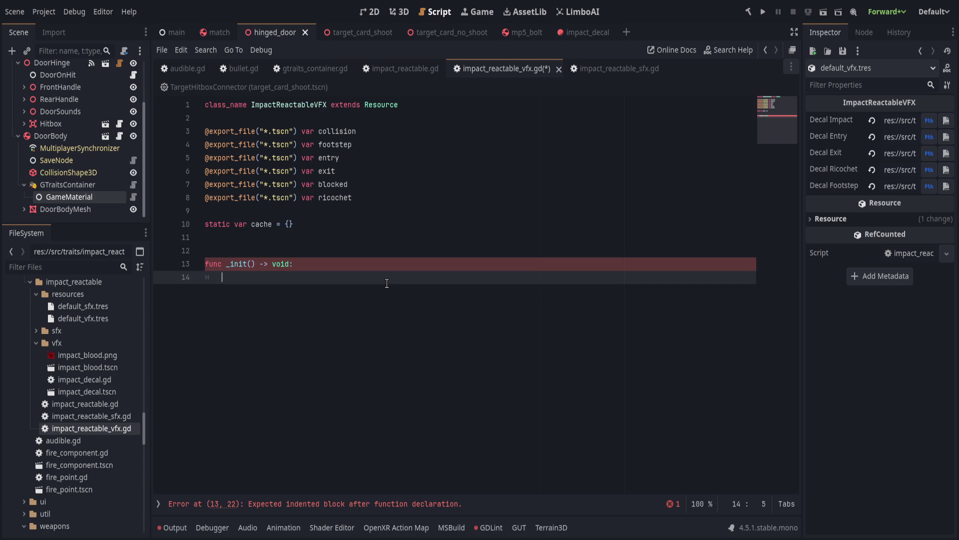
pyautogui.write('for')
# Give _init a 'pass' body and save the vfx script.
pyautogui.press('BackSpace')
pyautogui.press('BackSpace')
pyautogui.press('BackSpace')
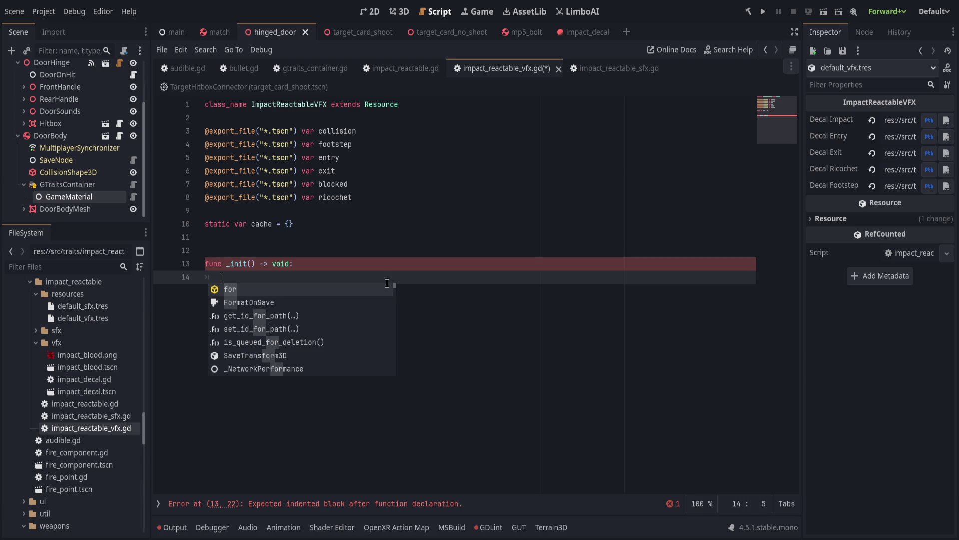
pyautogui.hotkey('ctrl', 's')
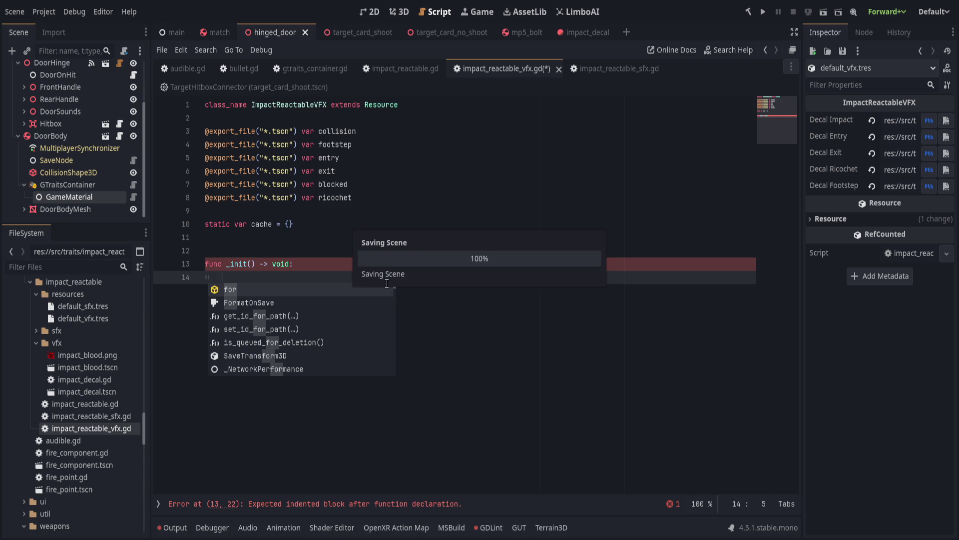
pyautogui.press('Escape')
pyautogui.press('BackSpace')
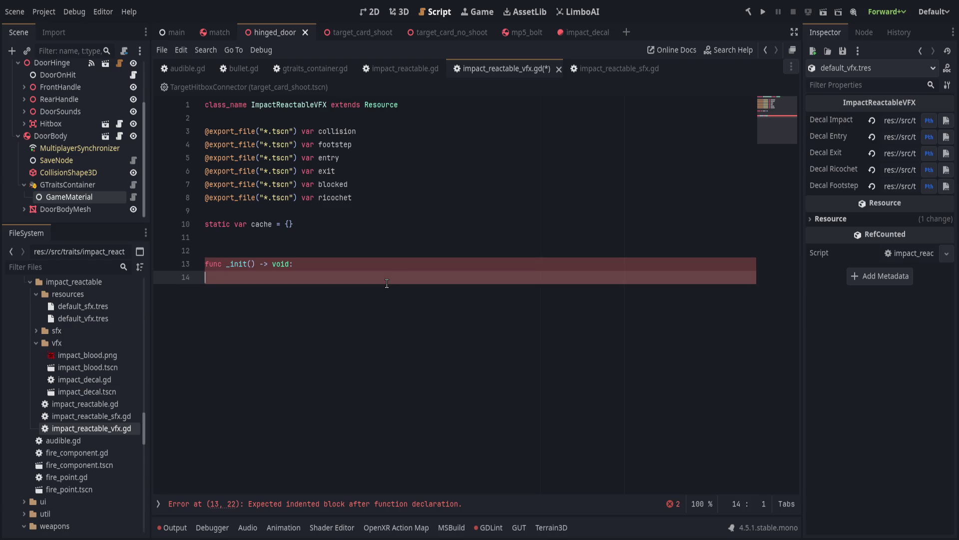
pyautogui.press('BackSpace')
pyautogui.press('Return')
pyautogui.write('pass')
pyautogui.press('Return')
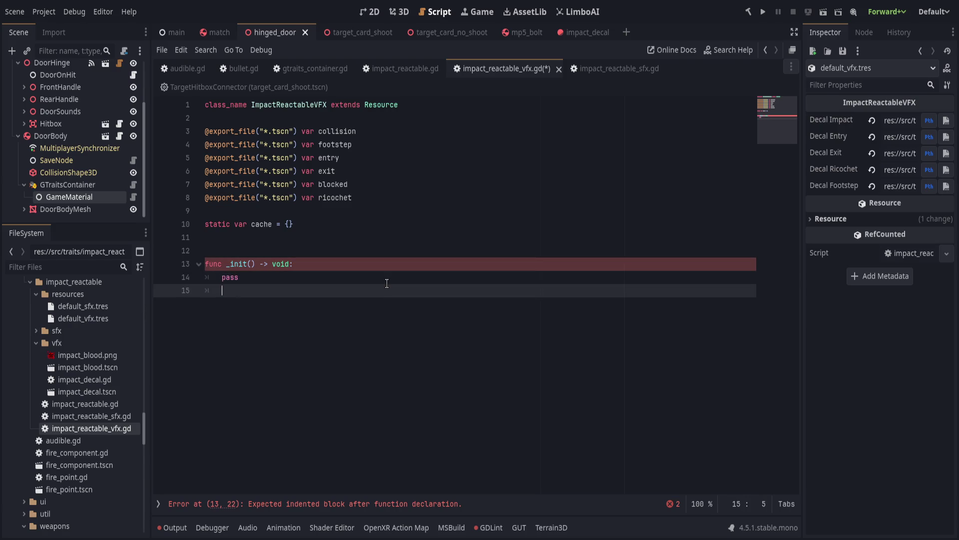
pyautogui.hotkey('ctrl', 's')
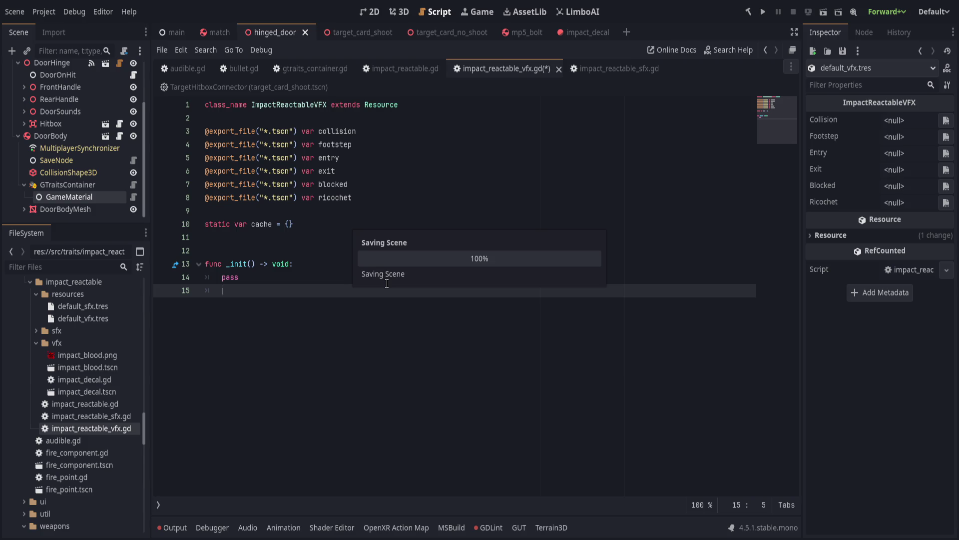
# Add 'cache[collision] = _threaded_load(collision)' inside _init.
pyautogui.press('Tab')
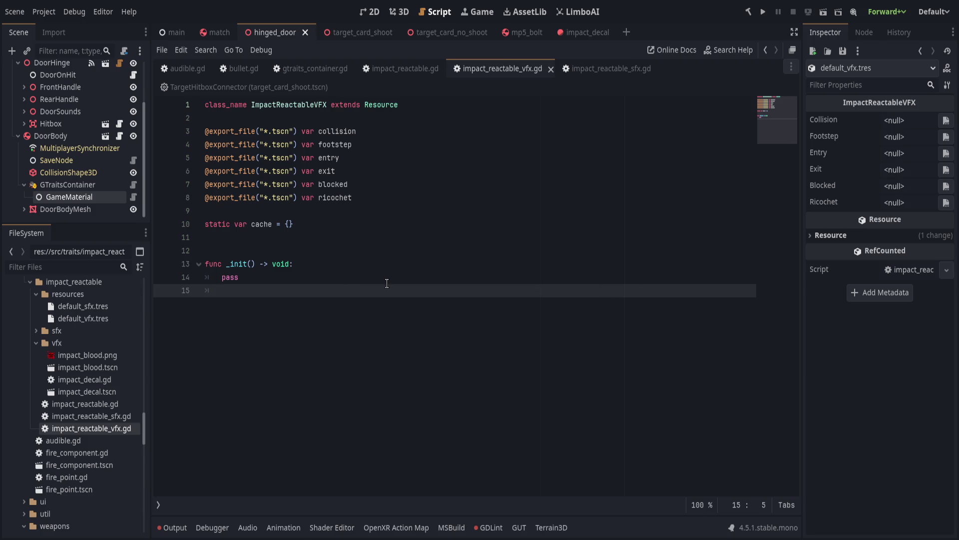
pyautogui.write('cache[')
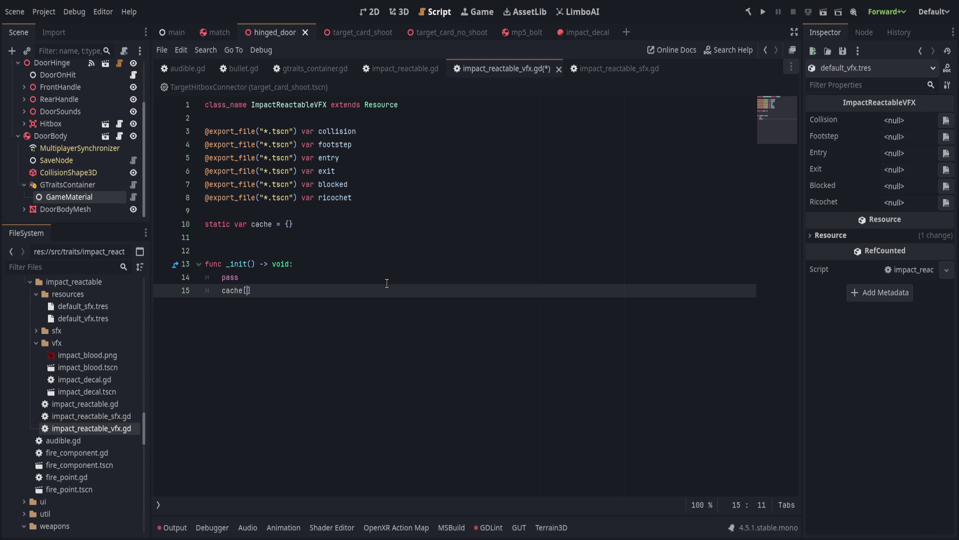
pyautogui.write('collision')
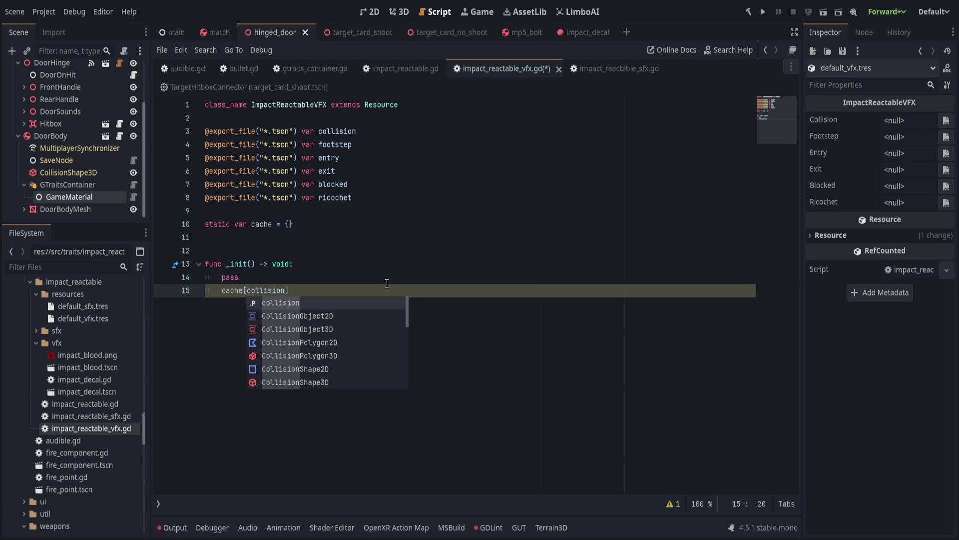
pyautogui.write('] = load')
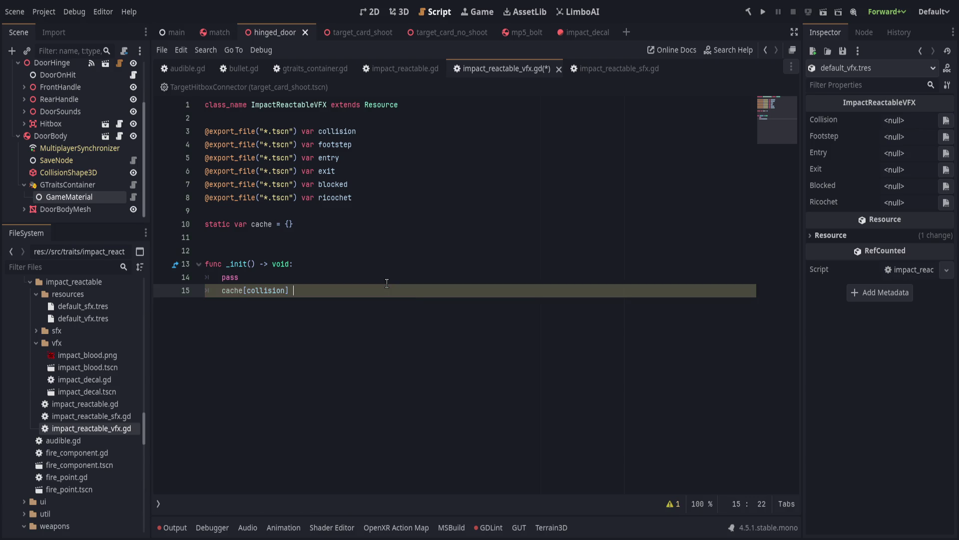
pyautogui.press('BackSpace')
pyautogui.press('BackSpace')
pyautogui.press('BackSpace')
pyautogui.write('_threaded_load(')
pyautogui.write('collision)')
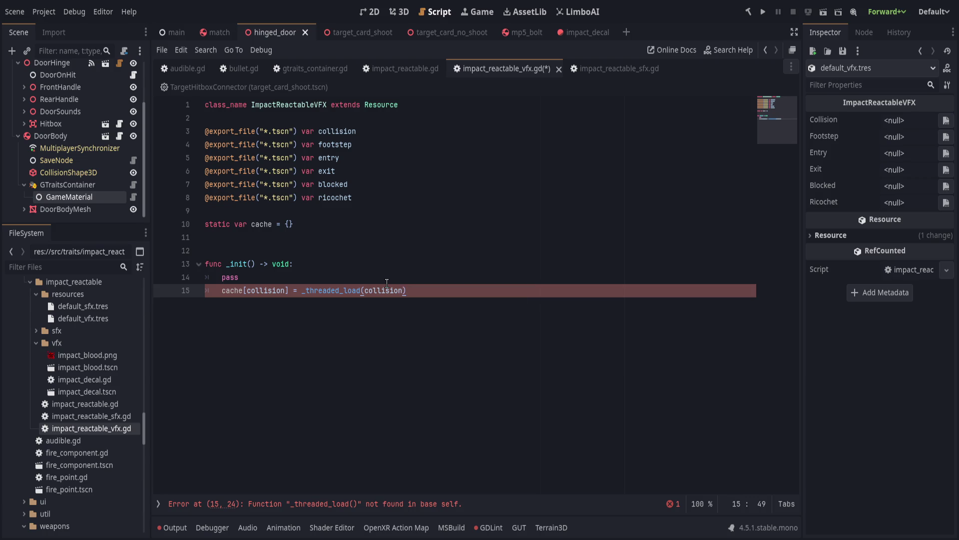
pyautogui.press('Return')
pyautogui.press('Return')
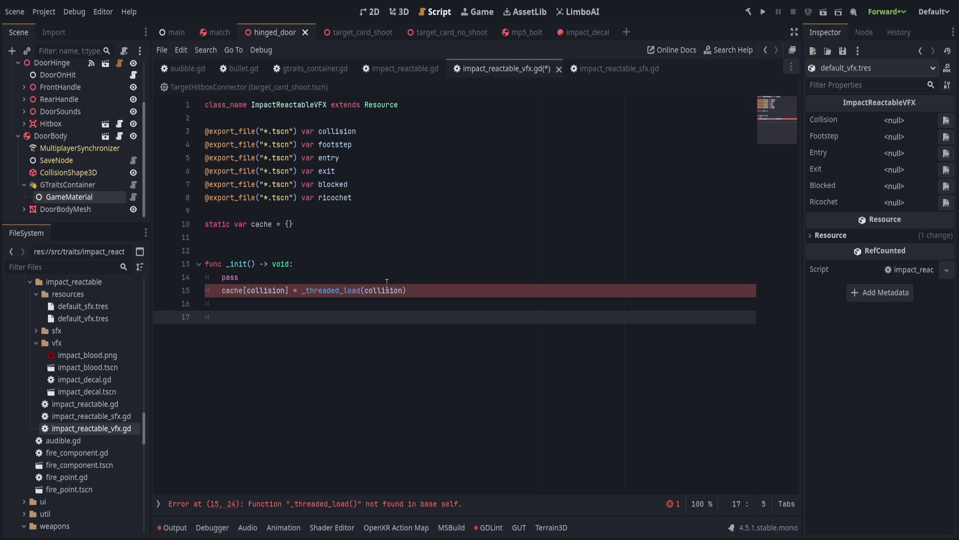
# Declare 'func _threaded_load(uid: StringName) -> void:' below _init.
pyautogui.press('Return')
pyautogui.write('func _thread')
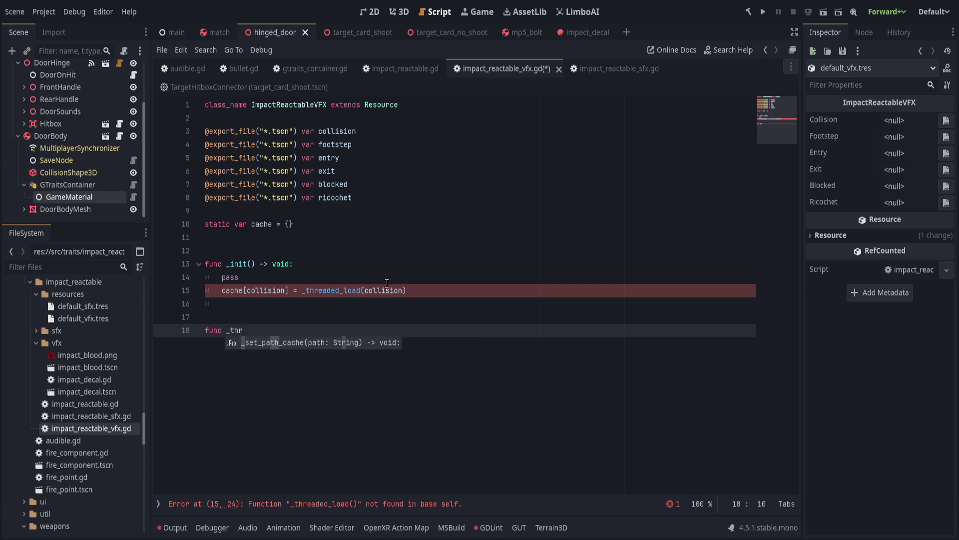
pyautogui.write('ed')
pyautogui.hotkey('ctrl', 'BackSpace')
pyautogui.write('_await_')
pyautogui.press('BackSpace')
pyautogui.press('BackSpace')
pyautogui.press('BackSpace')
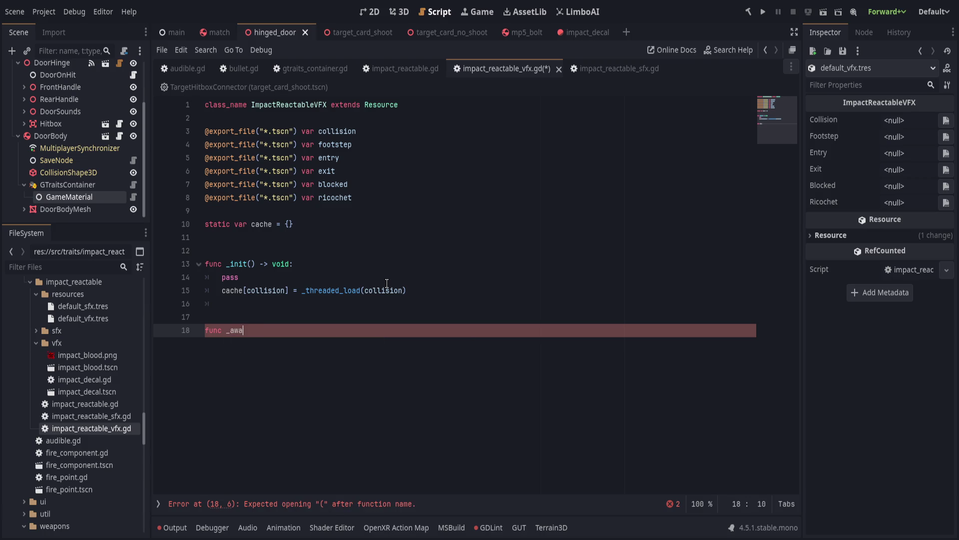
pyautogui.write('_threaded_lod')
pyautogui.press('BackSpace')
pyautogui.write('ad(')
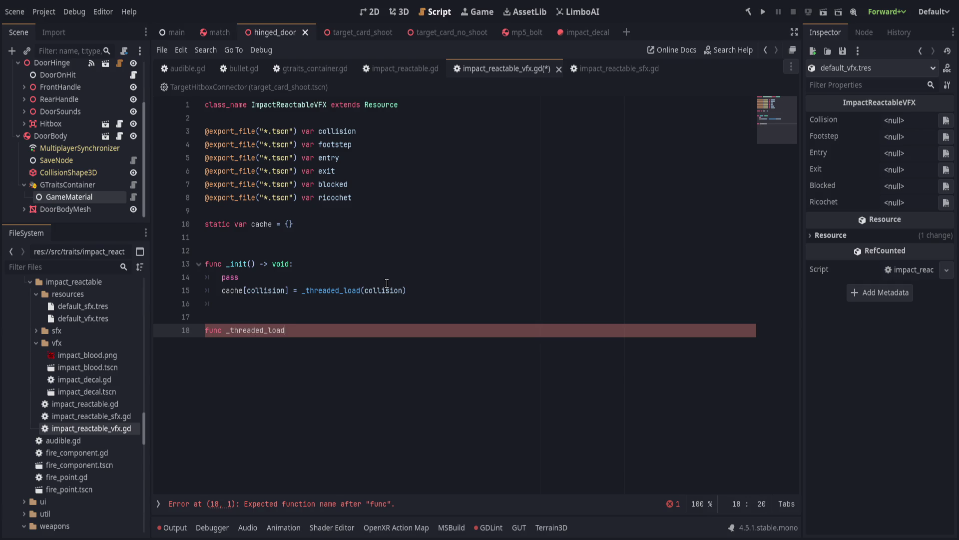
pyautogui.write('uid: StringName')
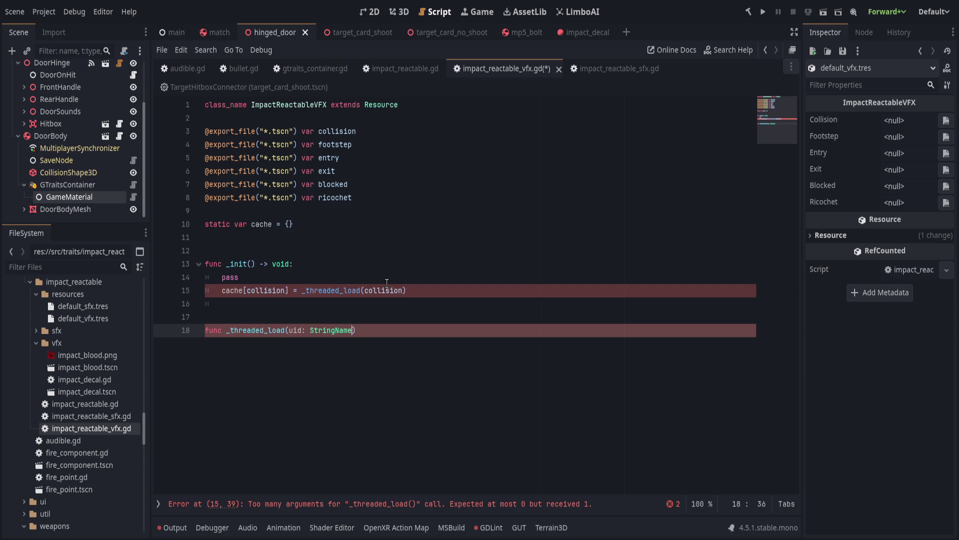
pyautogui.write(') -> void:')
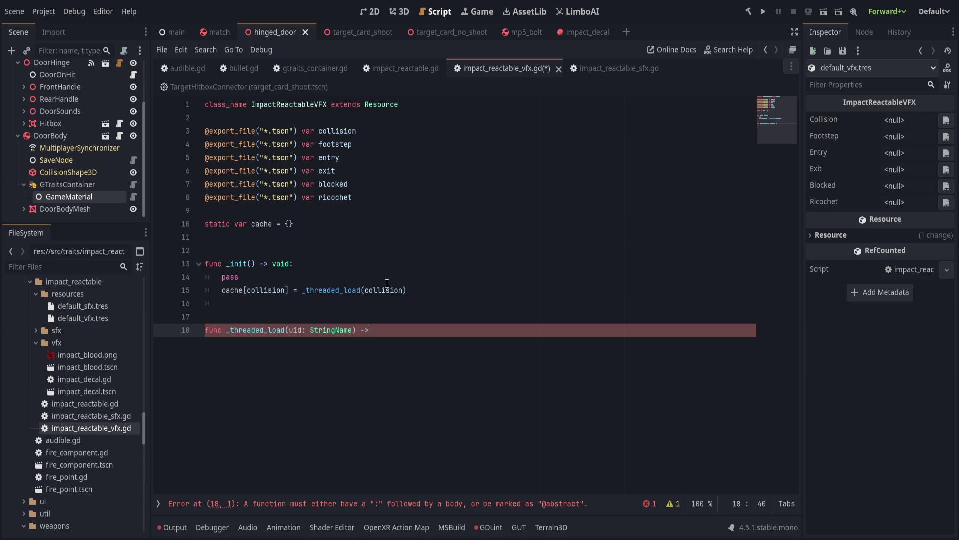
pyautogui.press('Return')
# Change the return type to PackedScene and replace pass with 'return null'.
pyautogui.press('BackSpace')
pyautogui.press('BackSpace')
pyautogui.press('BackSpace')
pyautogui.write('String')
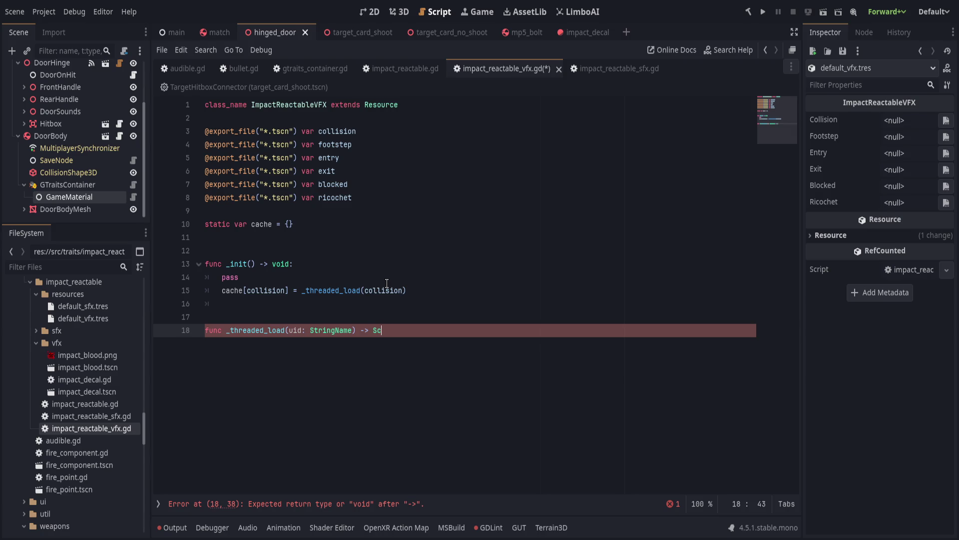
pyautogui.hotkey('ctrl', 'BackSpace')
pyautogui.write('Node3D')
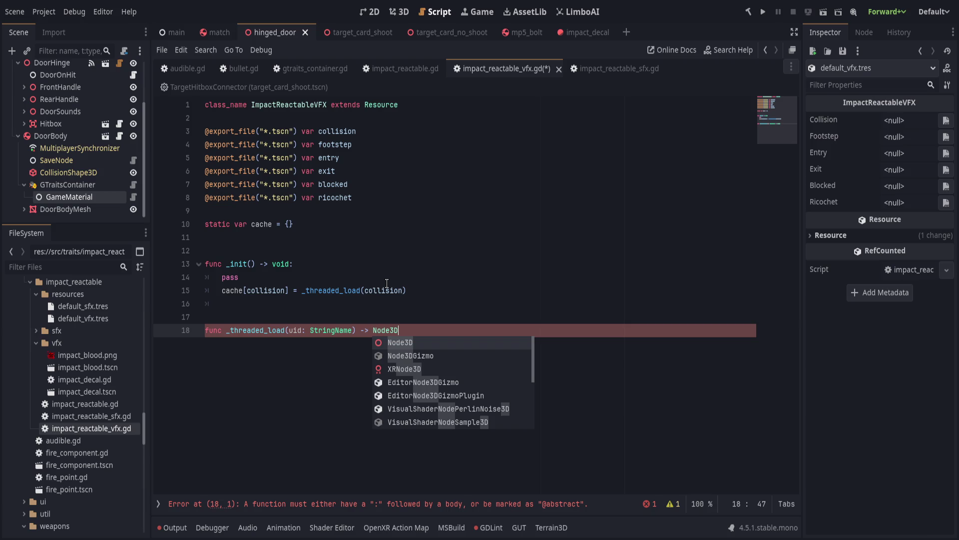
pyautogui.hotkey('ctrl', 'BackSpace')
pyautogui.write('PackedS')
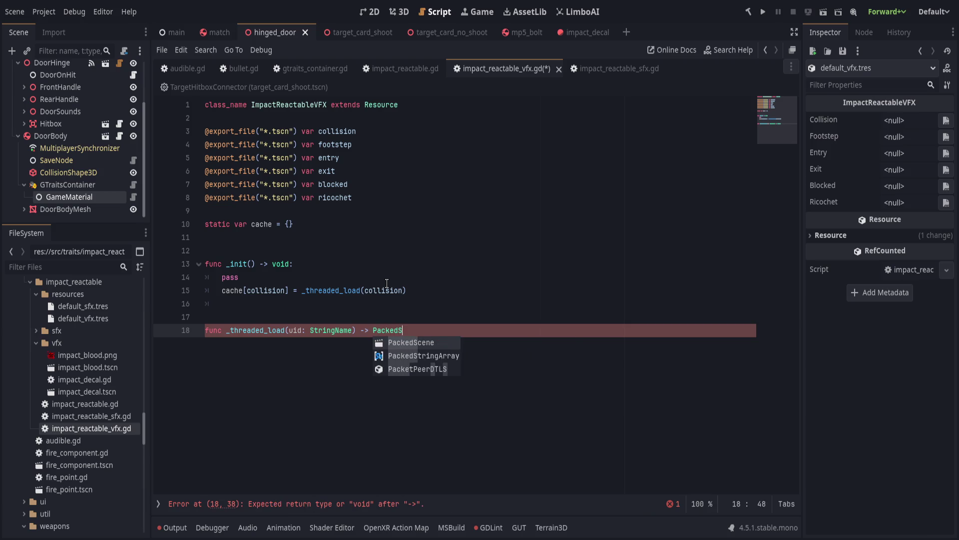
pyautogui.press('Return')
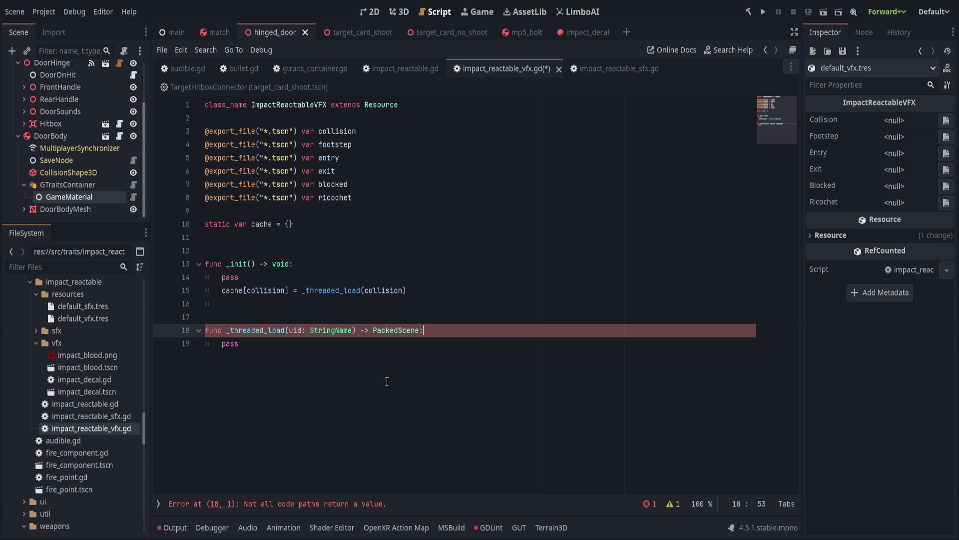
pyautogui.click(403, 341)
pyautogui.press('BackSpace')
pyautogui.press('BackSpace')
pyautogui.press('BackSpace')
pyautogui.write('return null')
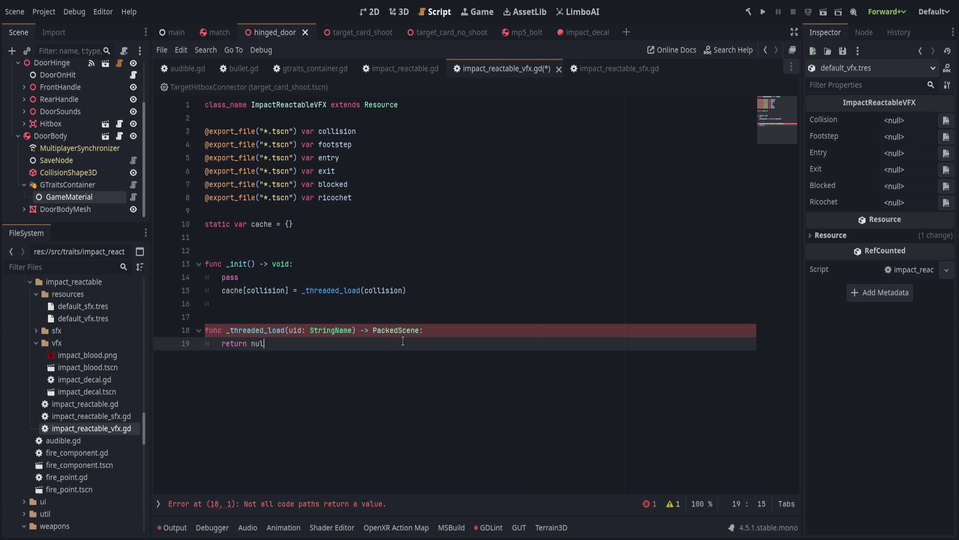
pyautogui.click(475, 330)
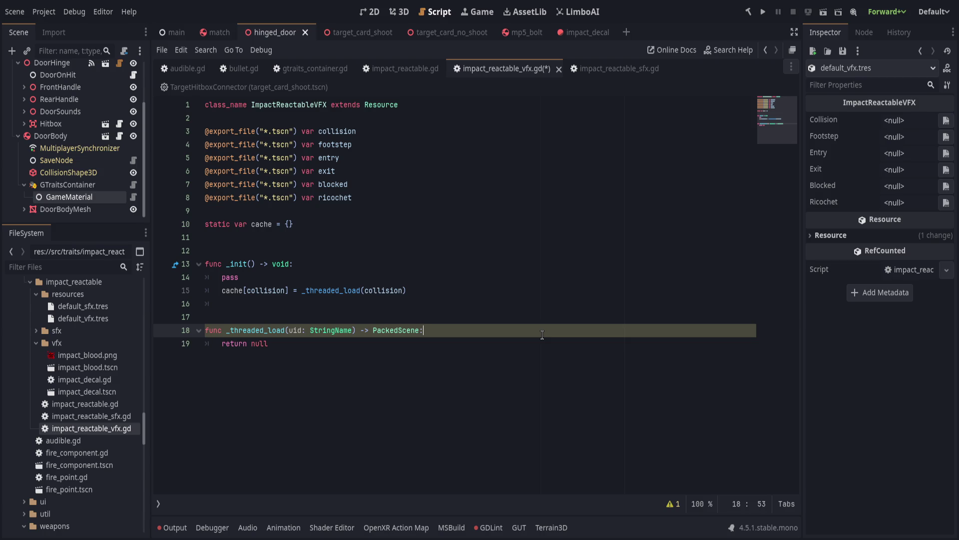
# Add 'ResourceLoader.load_threaded_request(uid, "PackedScene")' as the function's first line.
pyautogui.press('Return')
pyautogui.write('ResrouceLoader.loa')
pyautogui.hotkey('ctrl', 'BackSpace')
pyautogui.hotkey('ctrl', 'BackSpace')
pyautogui.hotkey('ctrl', 'BackSpace')
pyautogui.write('ResourceLoader.')
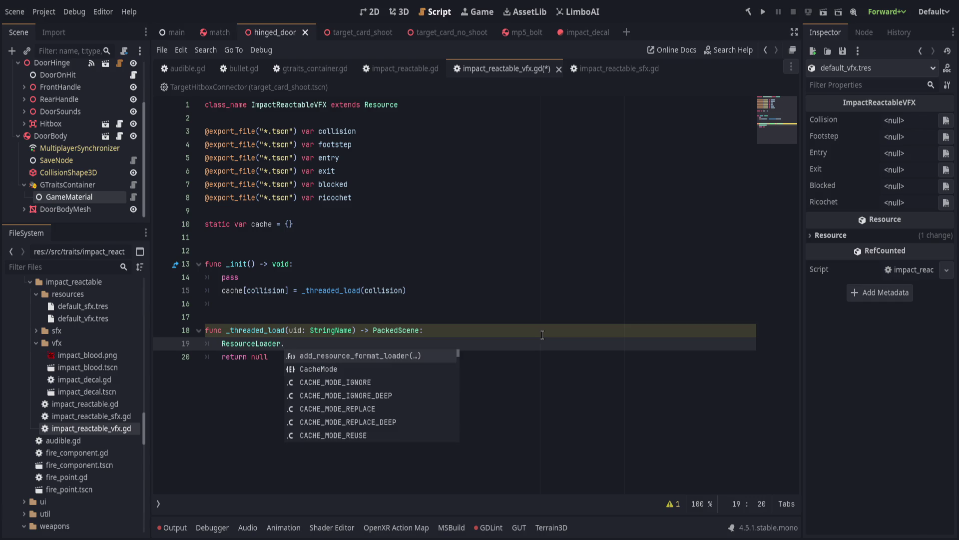
pyautogui.write('load')
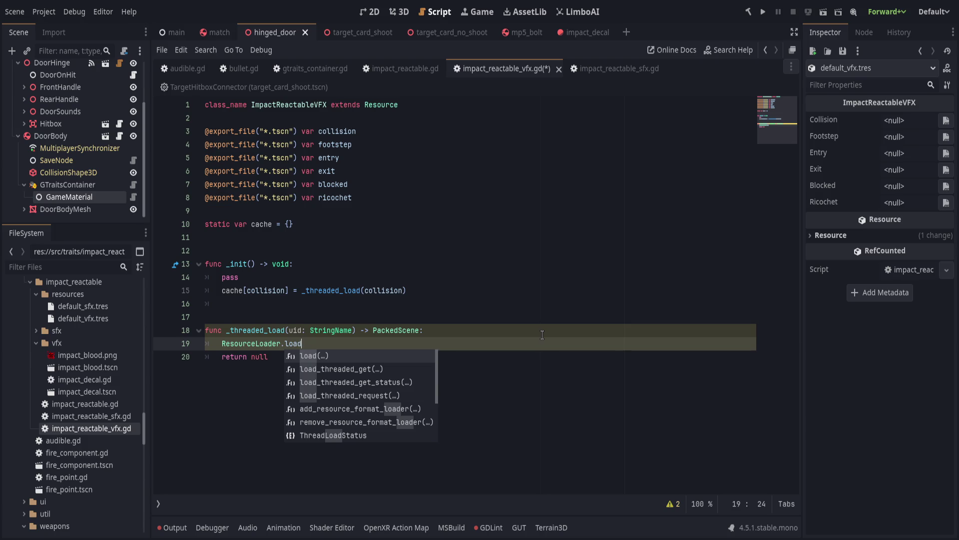
pyautogui.press('Down')
pyautogui.press('Down')
pyautogui.press('Down')
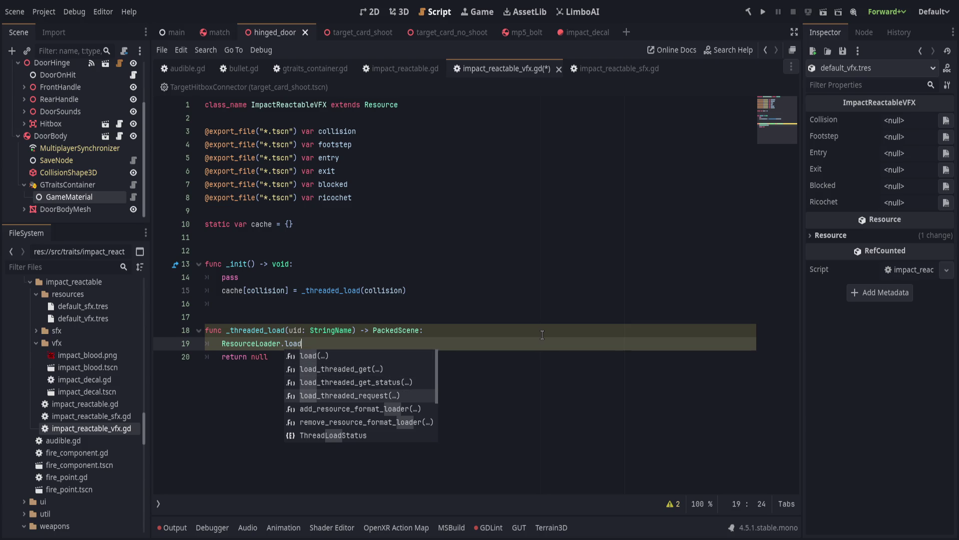
pyautogui.press('Return')
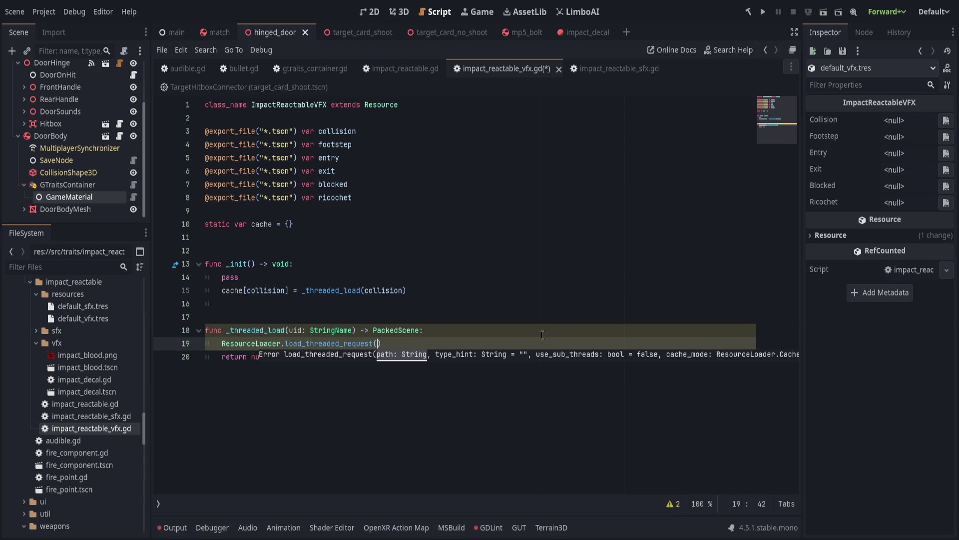
pyautogui.write('uid,')
pyautogui.write(' "')
pyautogui.write('PackedS')
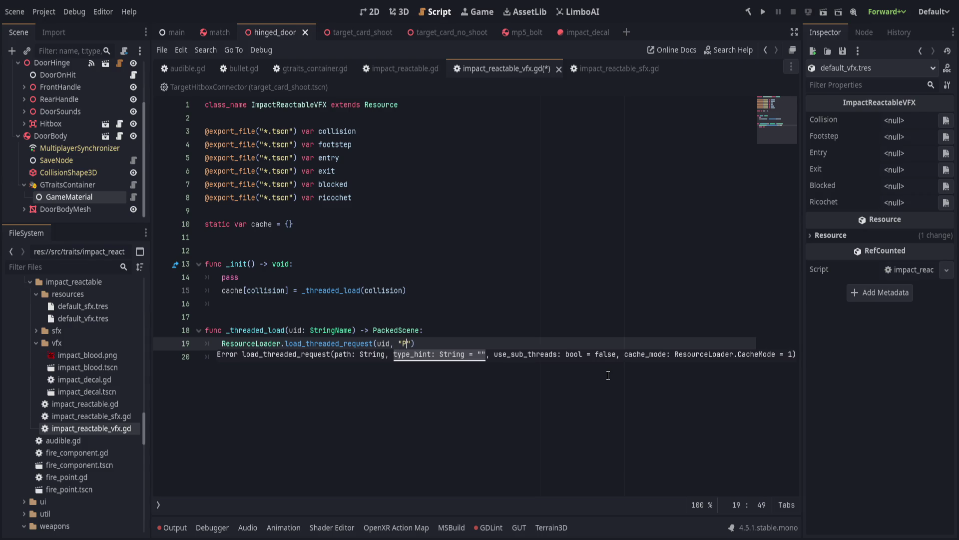
pyautogui.write('cene')
pyautogui.write('"')
pyautogui.write(')')
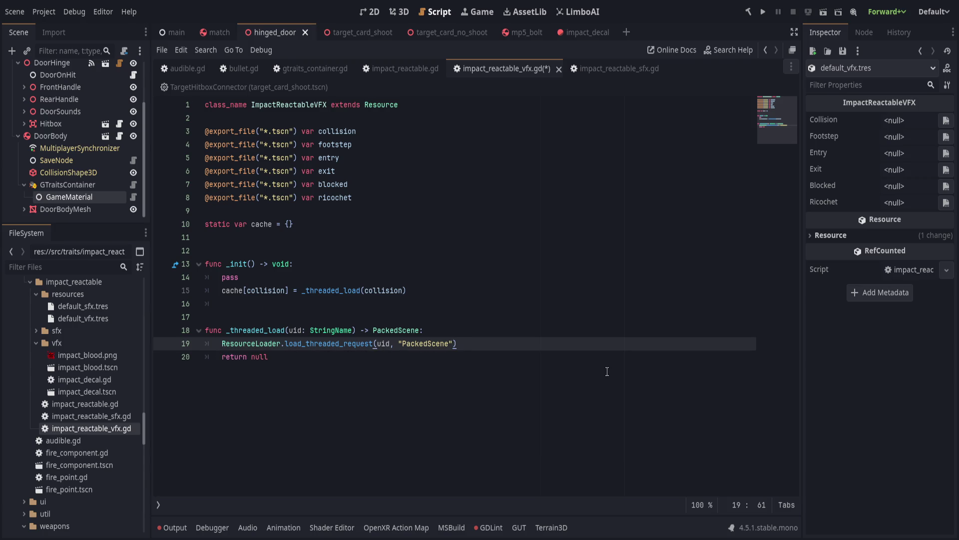
pyautogui.click(373, 345)
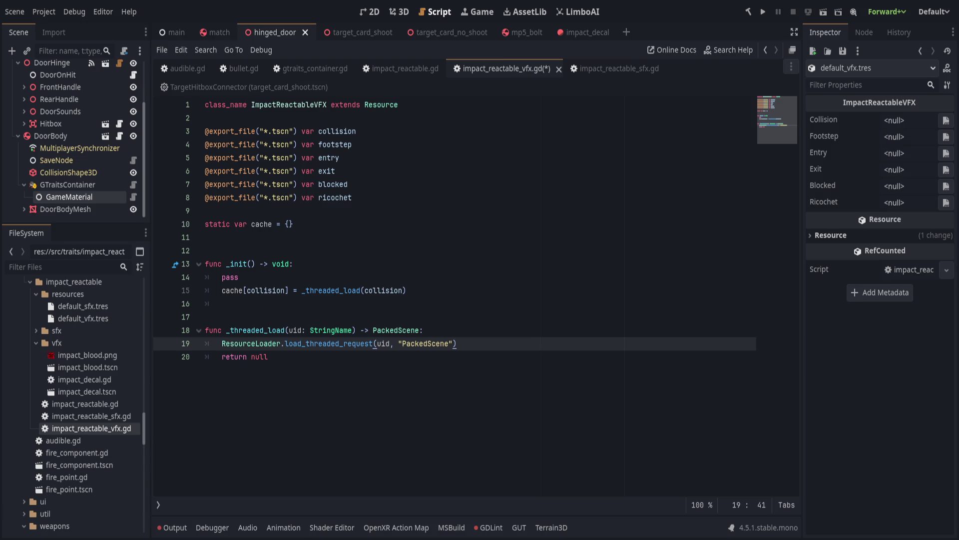
pyautogui.click(501, 413)
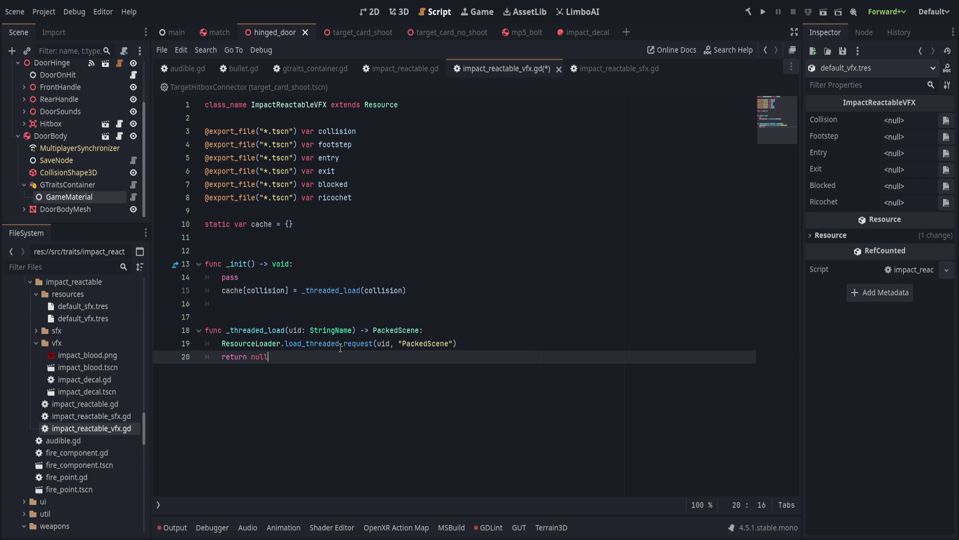
pyautogui.click(520, 341)
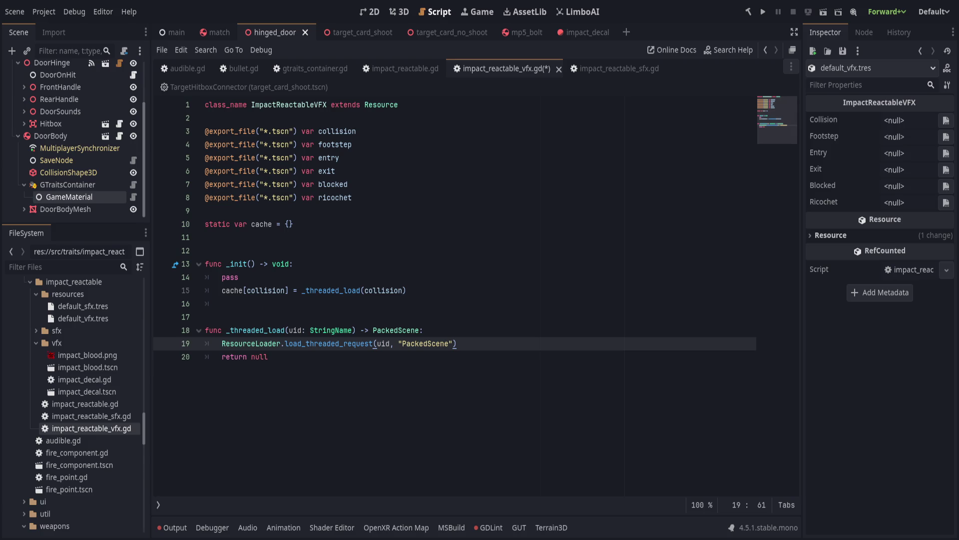
# Add 'ResourceLoader.load_threaded_get(uid)' on a new line after the load request.
pyautogui.press('Return')
pyautogui.write('Resou')
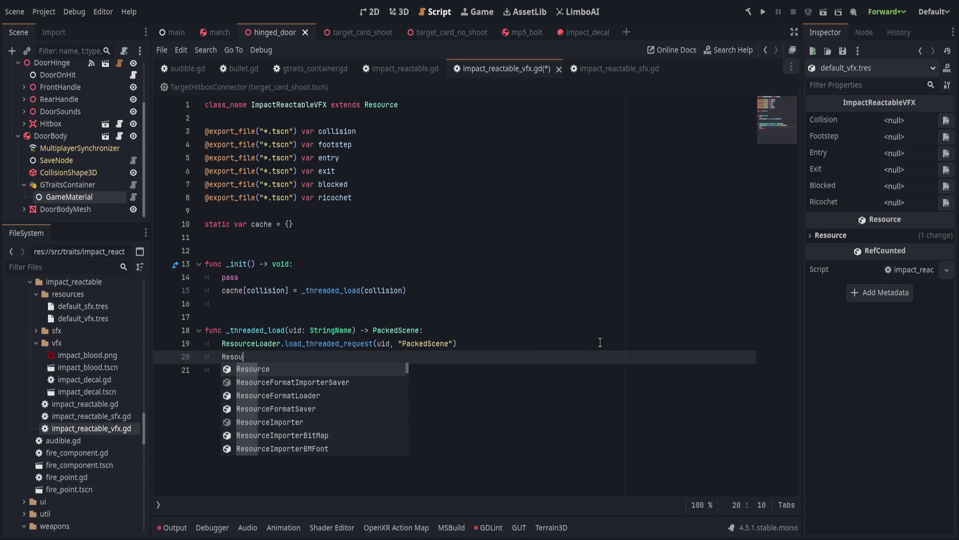
pyautogui.press('Return')
pyautogui.write('Loader.load_')
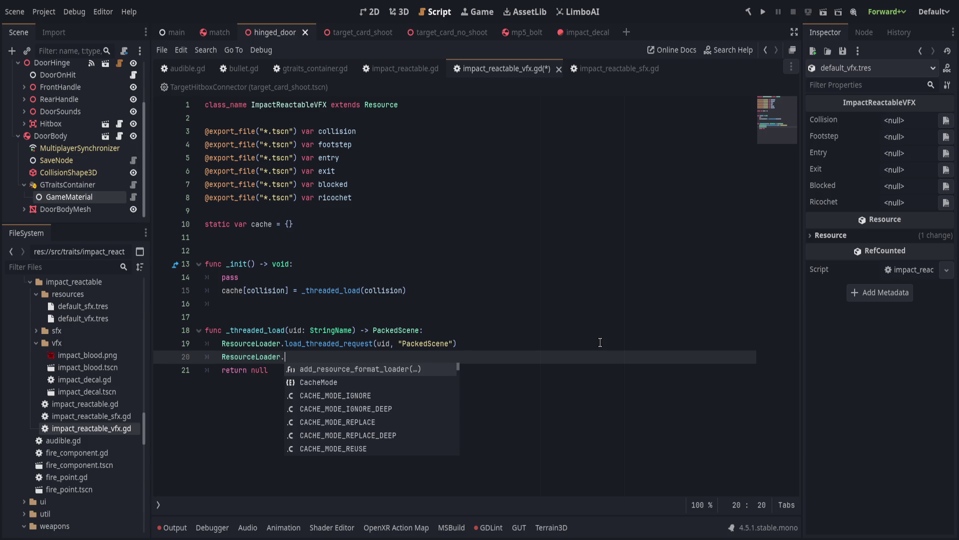
pyautogui.write('thr')
pyautogui.press('Return')
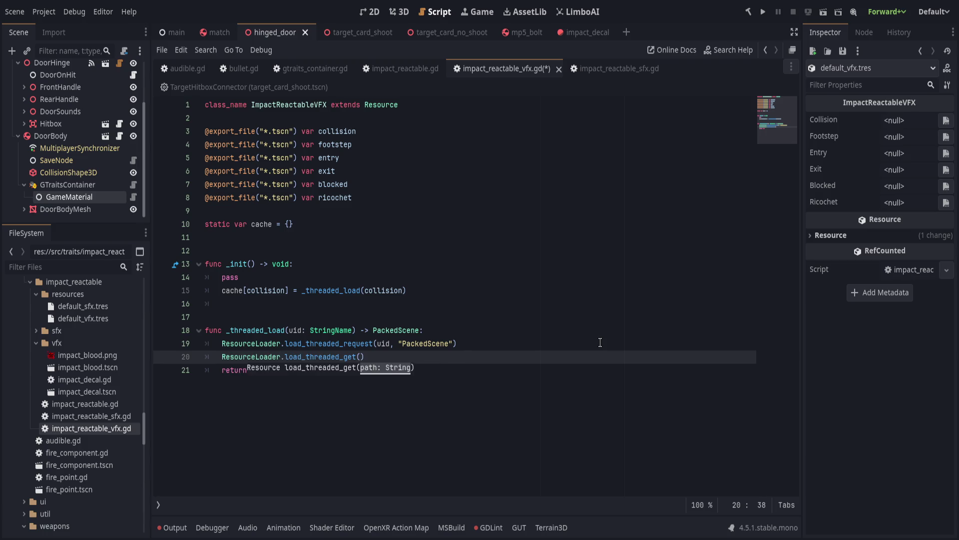
pyautogui.write('uid)')
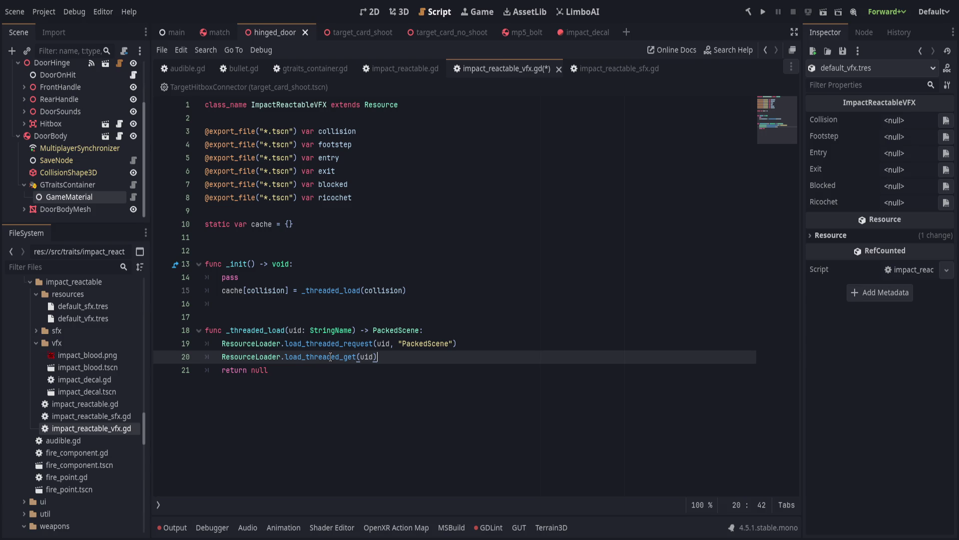
# Declare a new function _check_status(uid: StringName) -> void below the return null line.
pyautogui.click(316, 383)
pyautogui.press('Return')
pyautogui.press('Return')
pyautogui.write('func _')
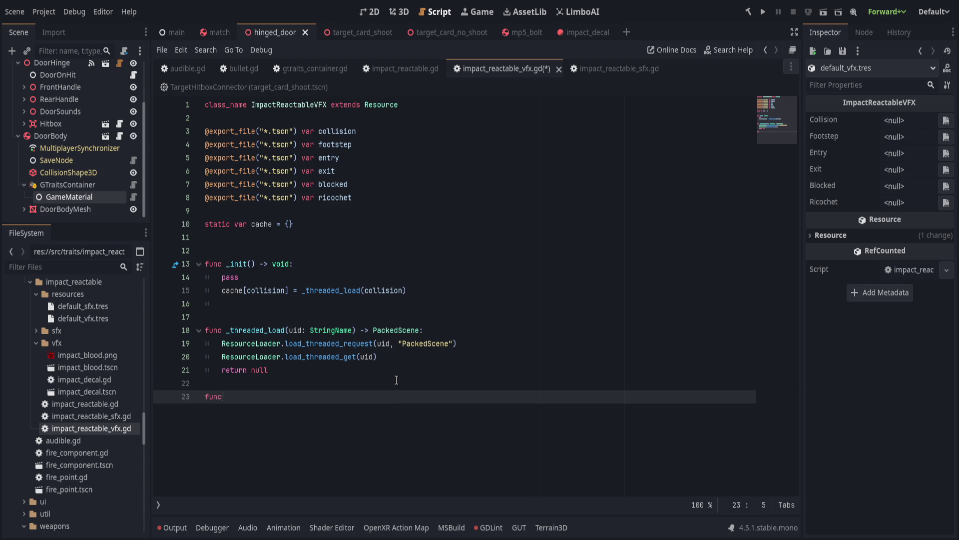
pyautogui.write('check_status')
pyautogui.write('() -> void')
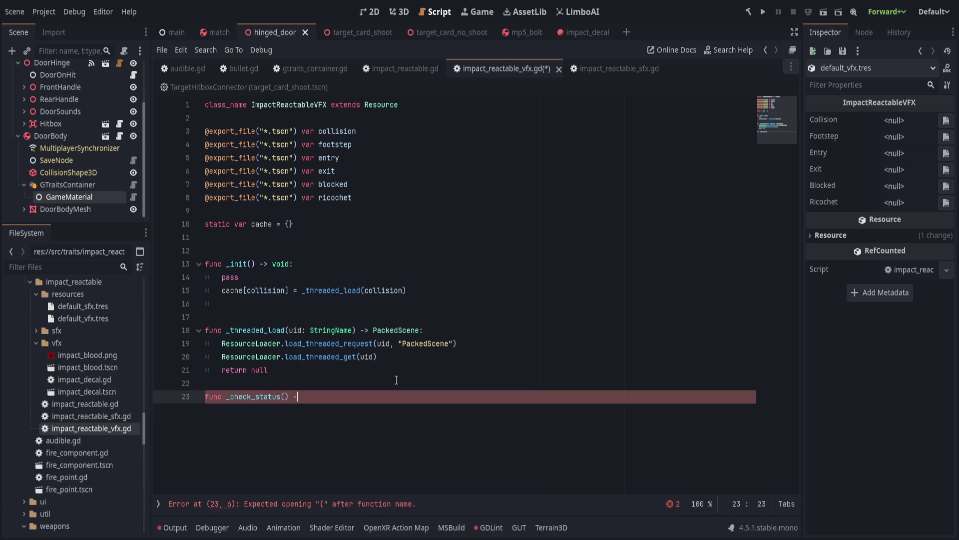
pyautogui.write(':')
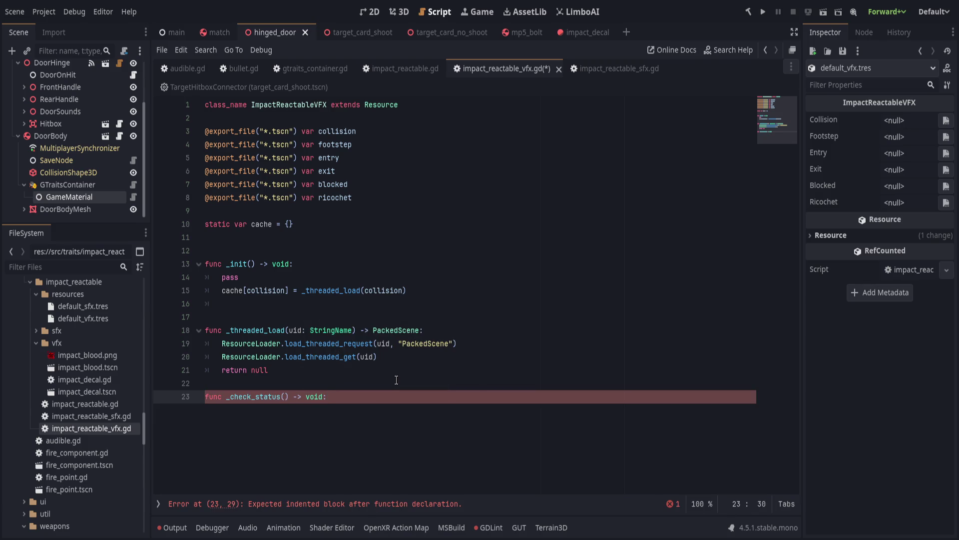
pyautogui.press('Left')
pyautogui.press('Left')
pyautogui.press('Left')
pyautogui.write('uid: StringName')
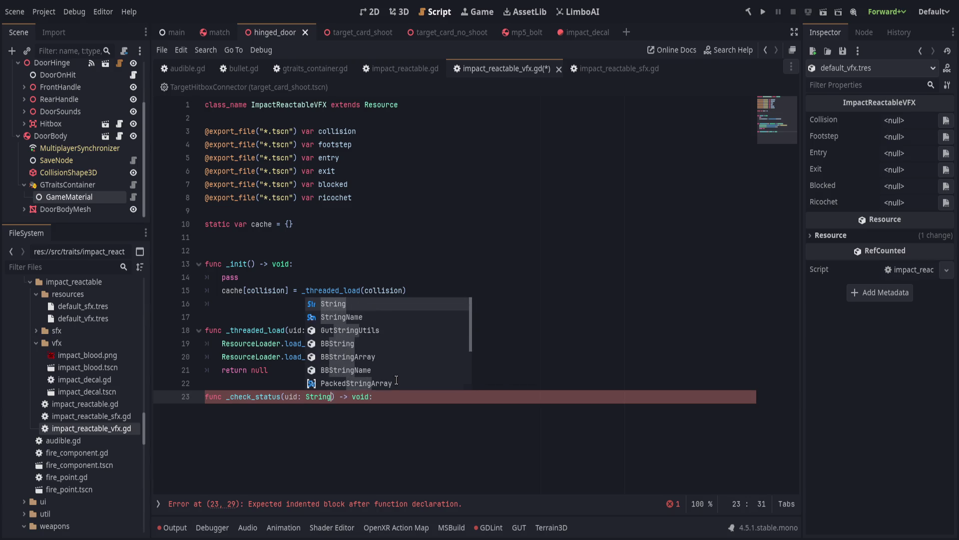
pyautogui.press('End')
pyautogui.press('Return')
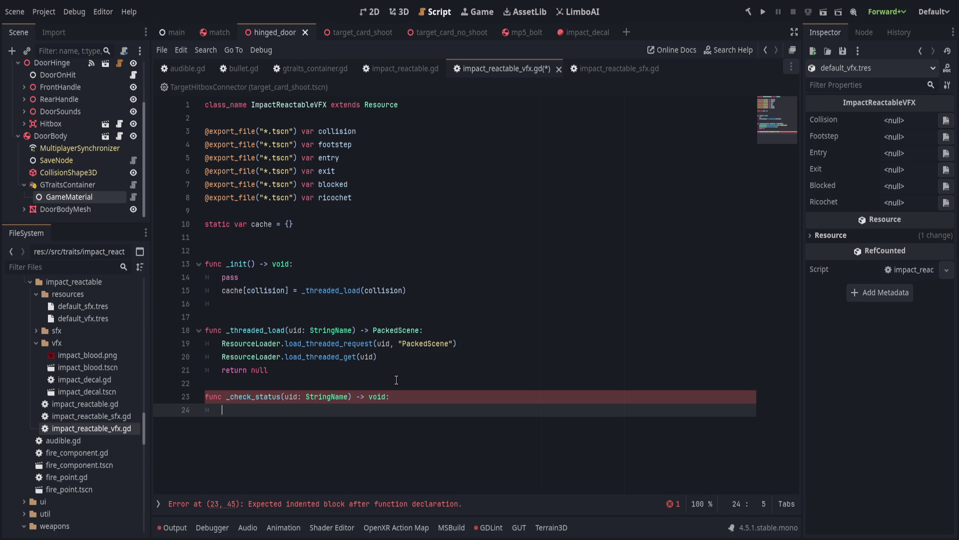
# Add 'var status := ResourceLoader.load_threaded_get_status(uid)' as the function body.
pyautogui.write('var status ')
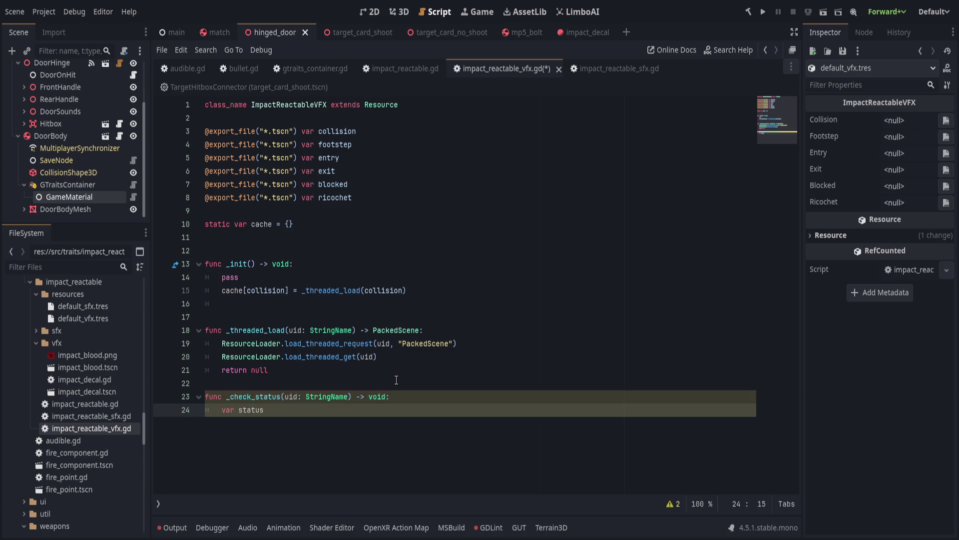
pyautogui.write(':= Resource')
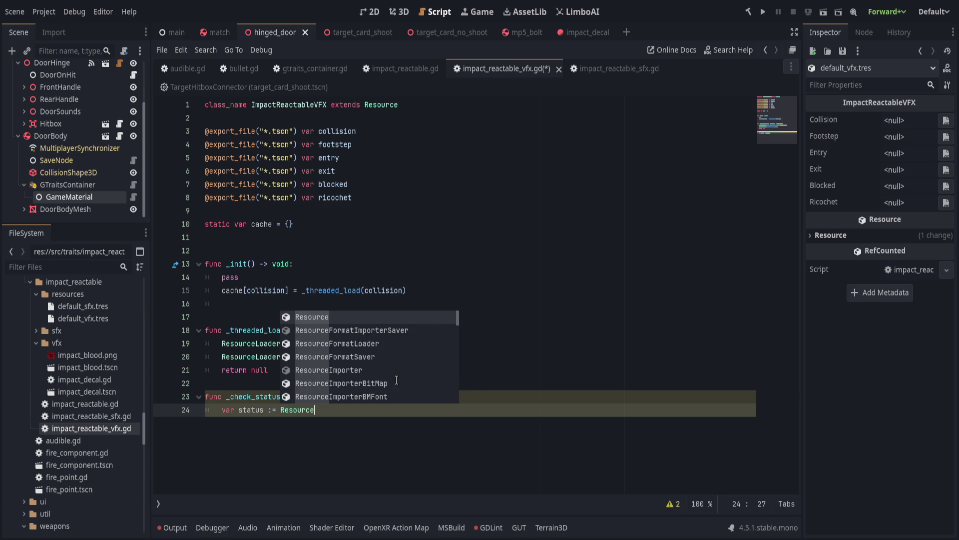
pyautogui.write('Loader')
pyautogui.write('.k')
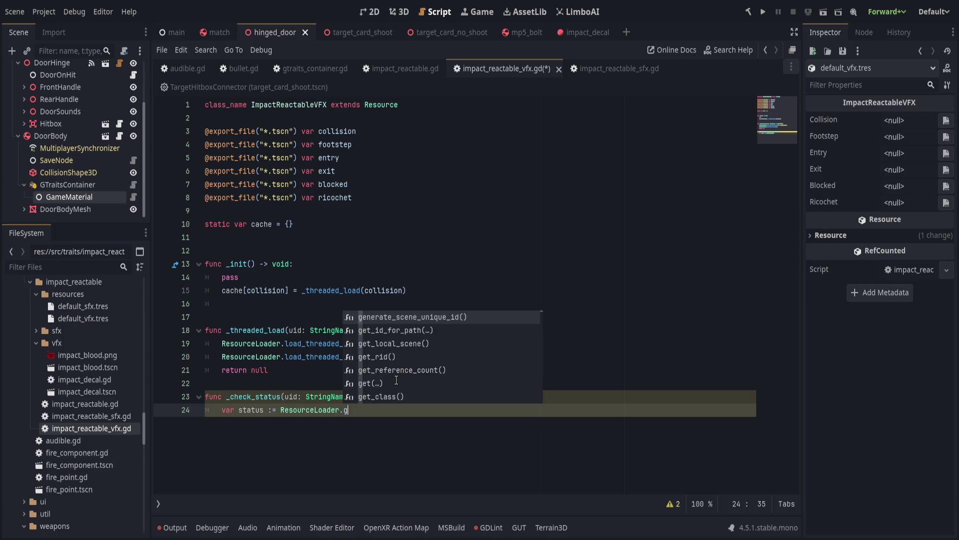
pyautogui.press('BackSpace')
pyautogui.write('load')
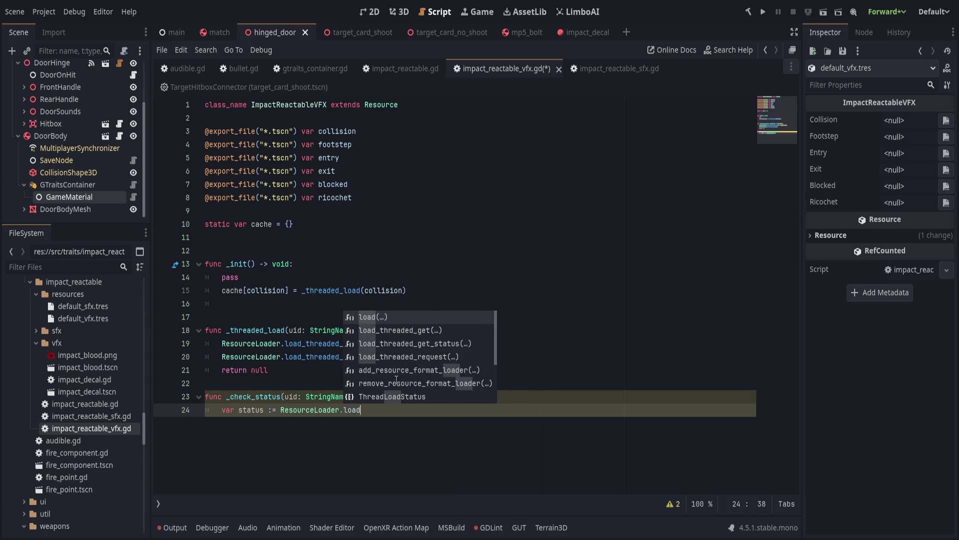
pyautogui.press('Return')
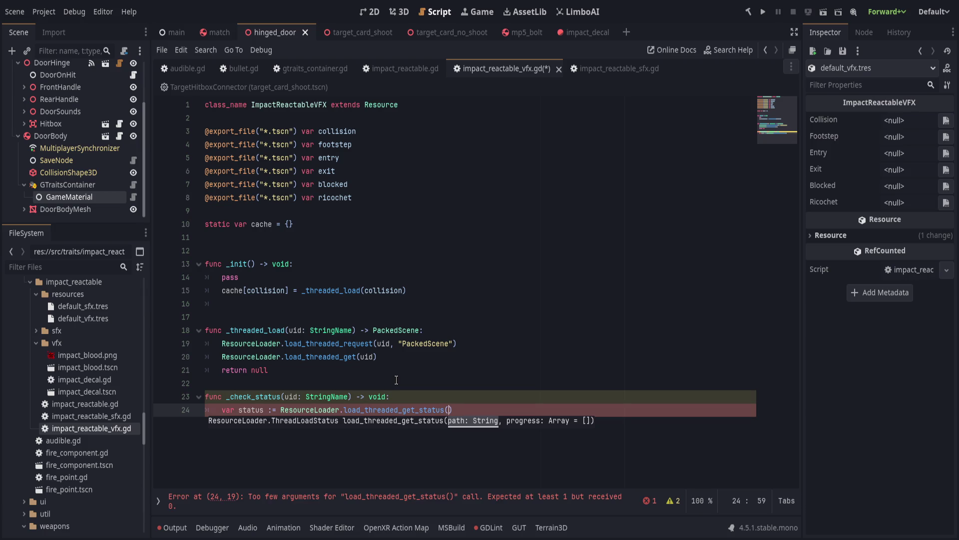
pyautogui.write('uid')
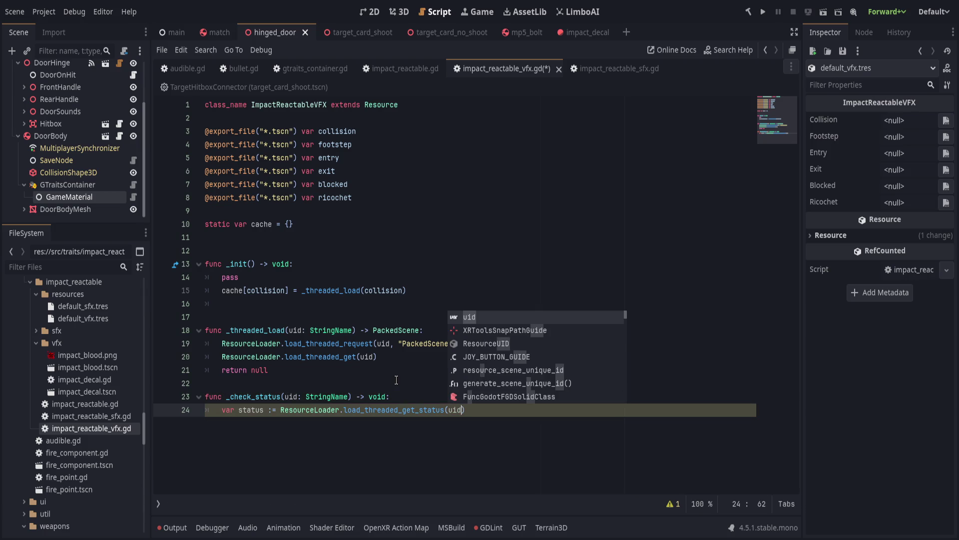
pyautogui.press('Escape')
pyautogui.click(434, 388)
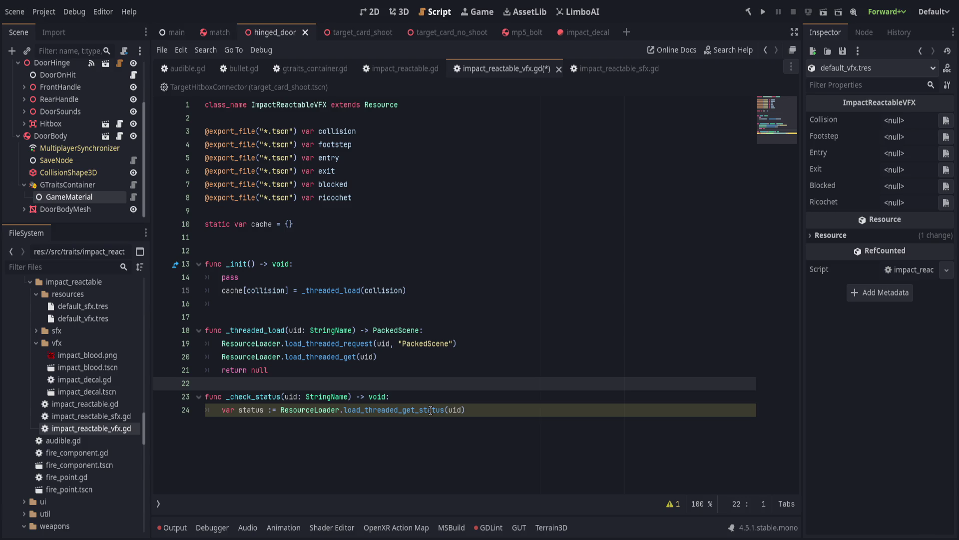
# Add 'if status != ResourceLoader.THREAD_LOAD_IN_PROGRESS:' below the status assignment.
pyautogui.click(501, 425)
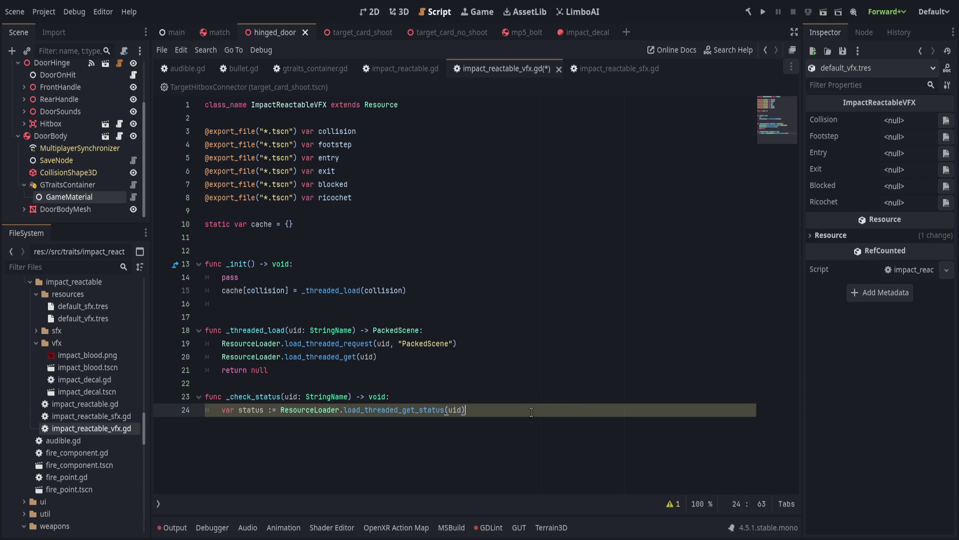
pyautogui.press('Return')
pyautogui.write('if status !')
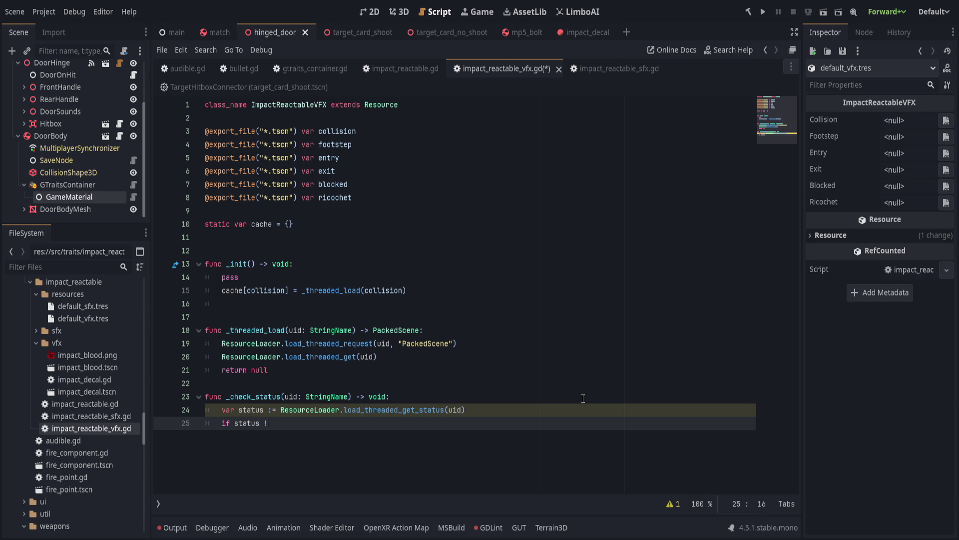
pyautogui.write('Resource')
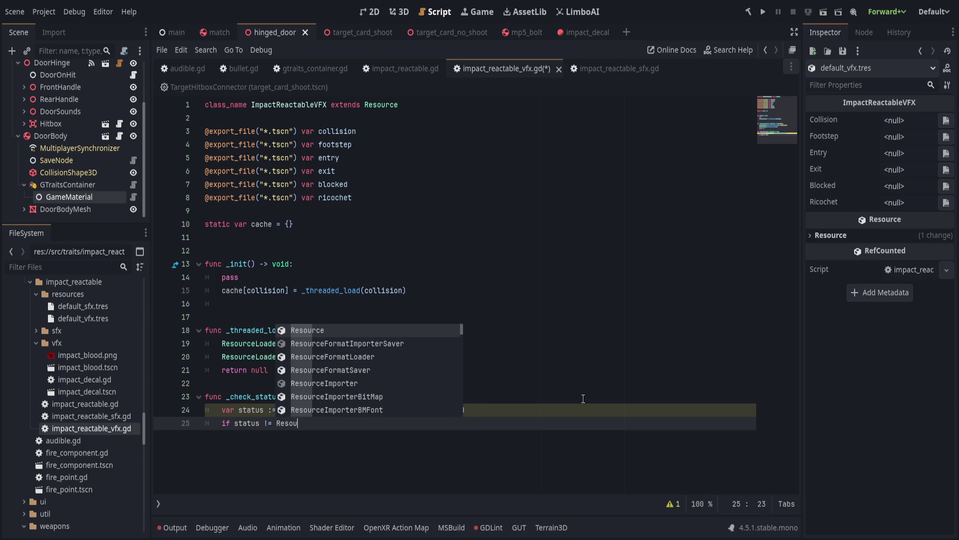
pyautogui.write('Loader.')
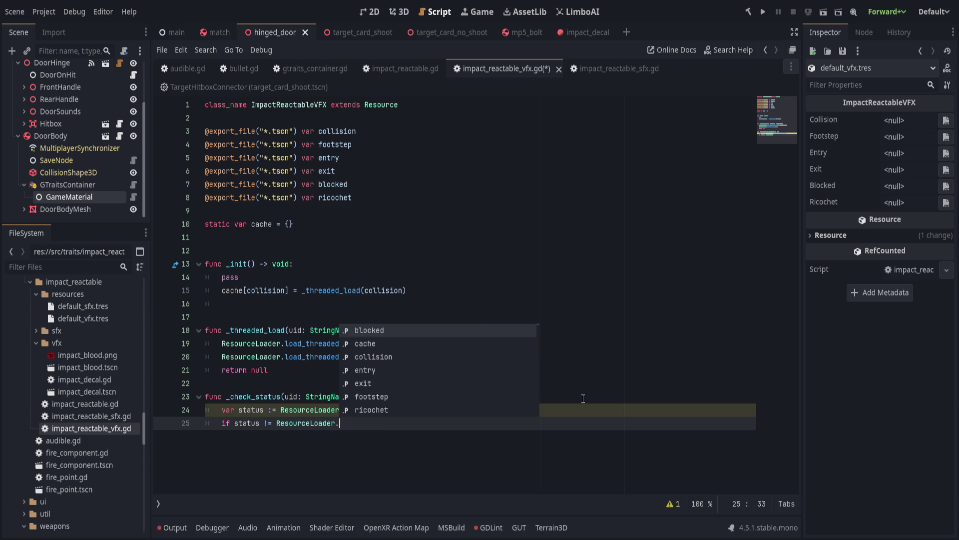
pyautogui.write('thr')
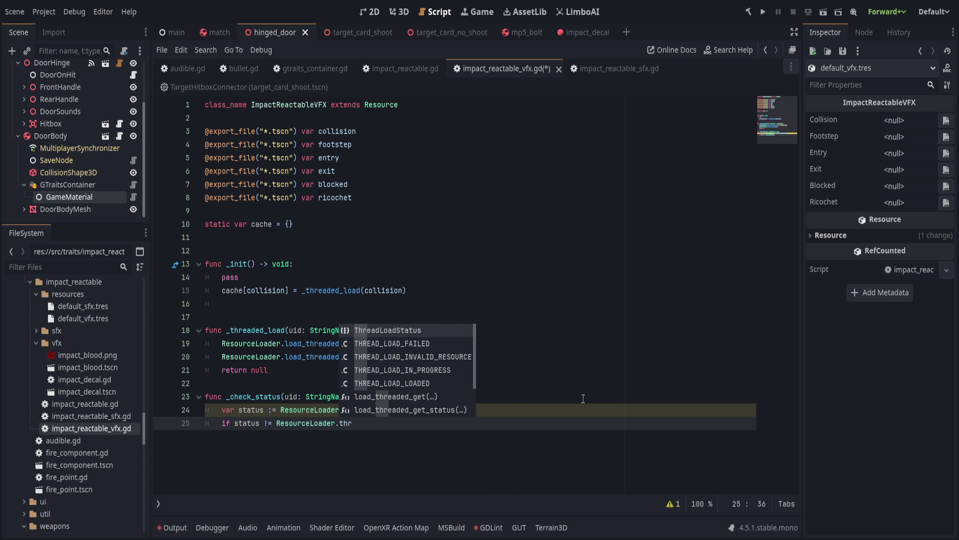
pyautogui.write('eadload')
pyautogui.write('_in')
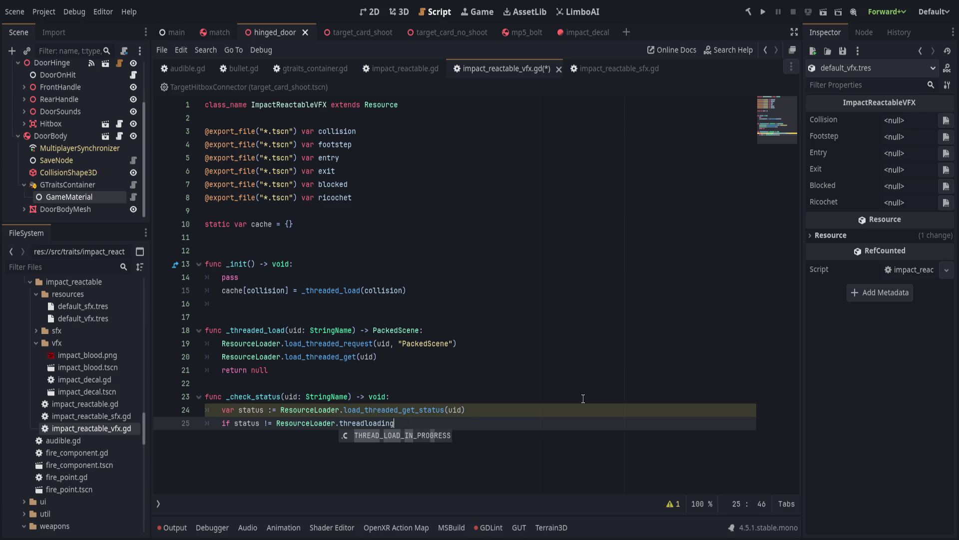
pyautogui.press('Return')
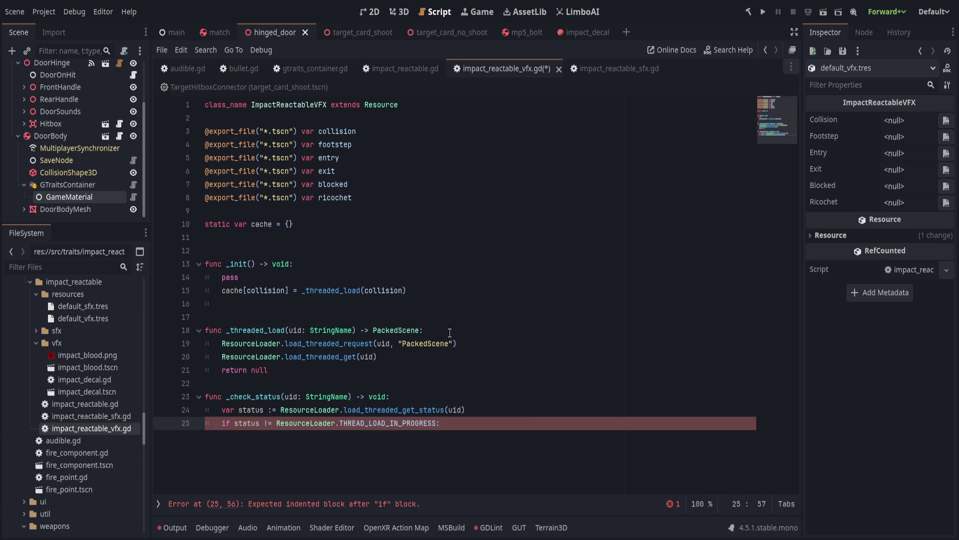
# Change the load_threaded_request call on line 19 to use call_deferred.
pyautogui.click(374, 344)
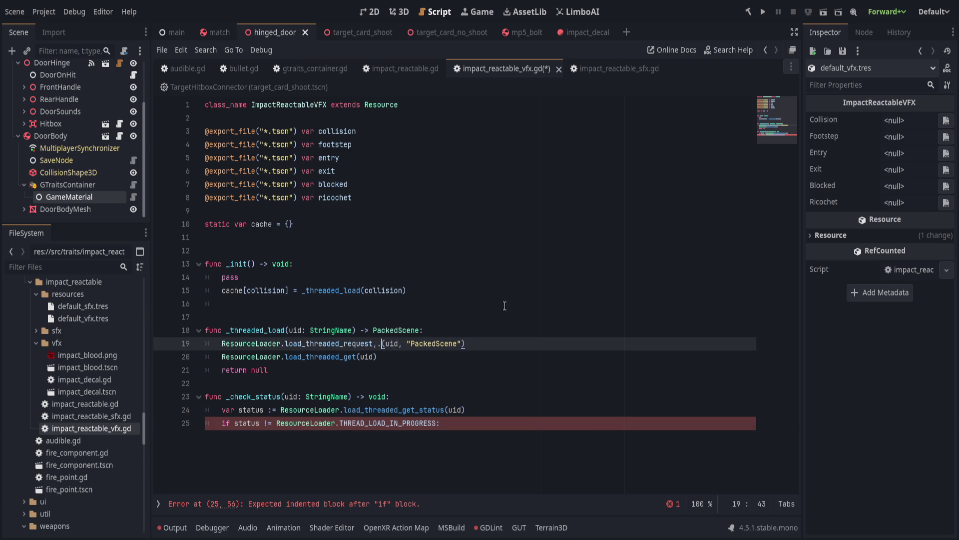
pyautogui.write('.call')
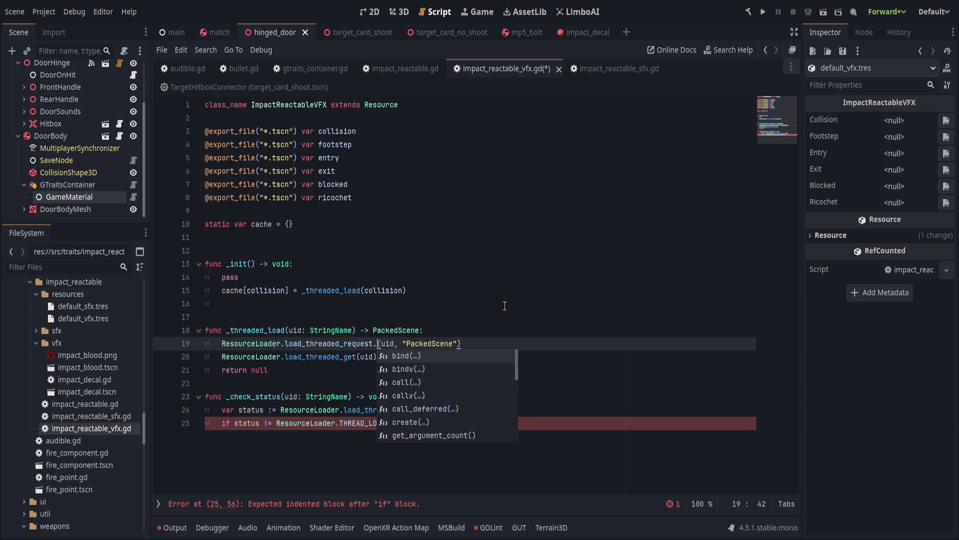
pyautogui.write('_')
pyautogui.press('Return')
pyautogui.press('Down')
pyautogui.press('Up')
pyautogui.press('End')
pyautogui.press('Return')
pyautogui.press('BackSpace')
pyautogui.press('BackSpace')
# Start an 'await ResourceLoader.load' line 21 before return null, browsing the load suggestions.
pyautogui.press('Down')
pyautogui.press('Return')
pyautogui.write('awati')
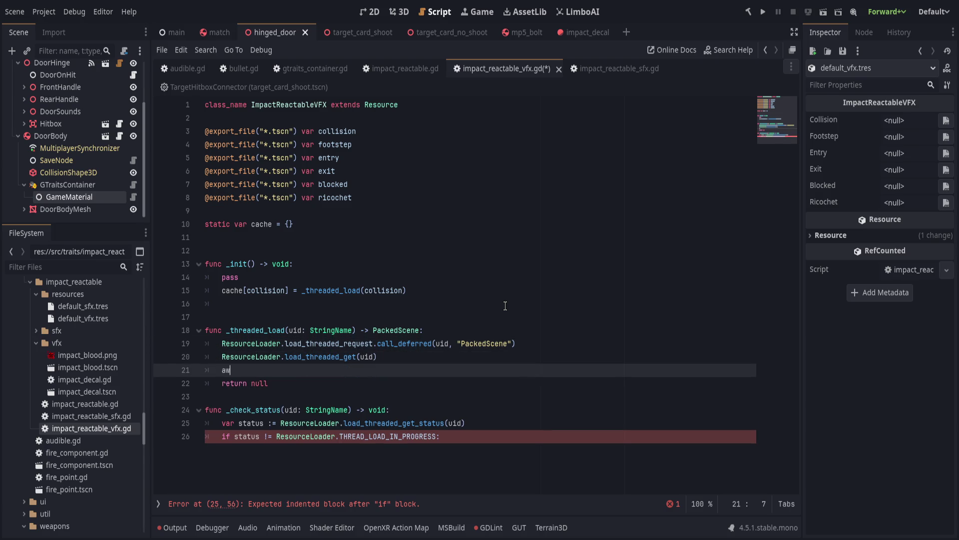
pyautogui.press('BackSpace')
pyautogui.press('BackSpace')
pyautogui.write('it')
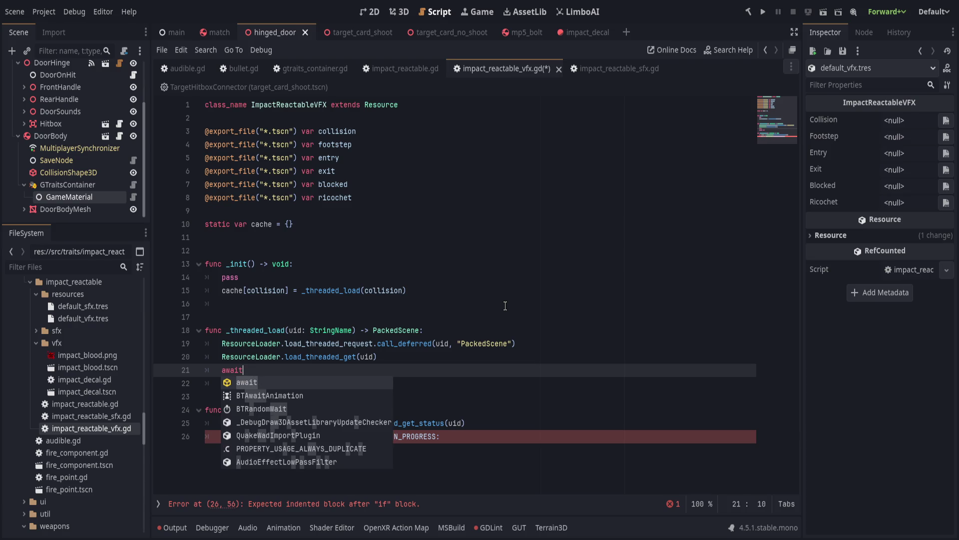
pyautogui.write(' Resour')
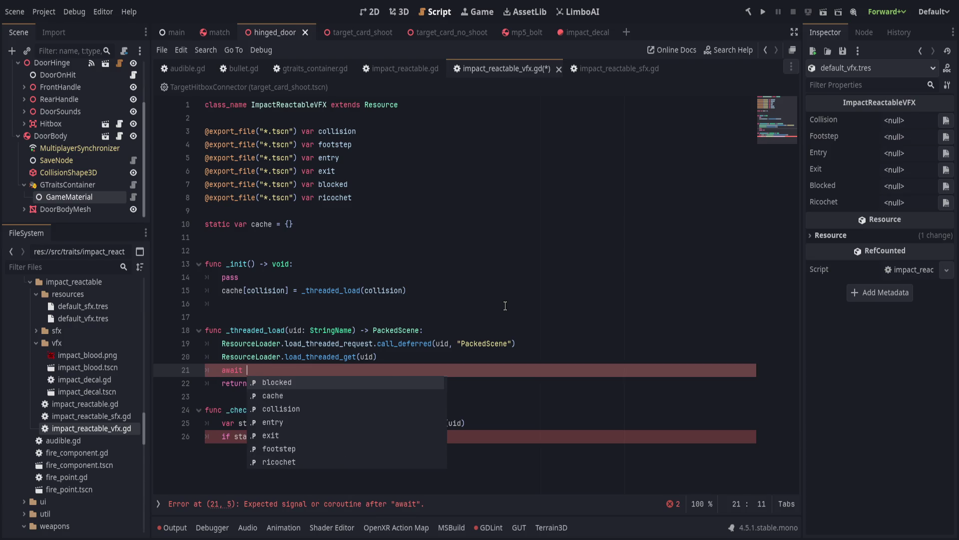
pyautogui.write('ceLoader.')
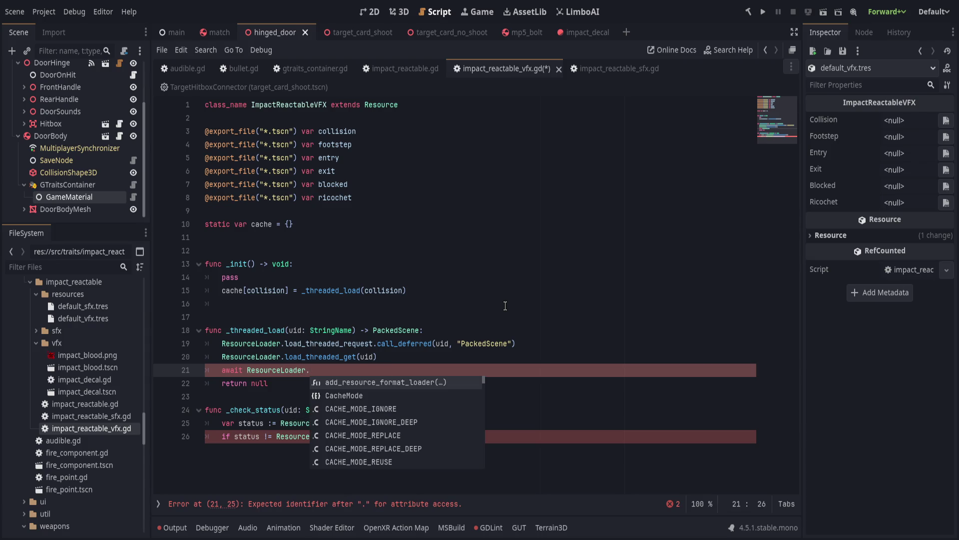
pyautogui.write('l')
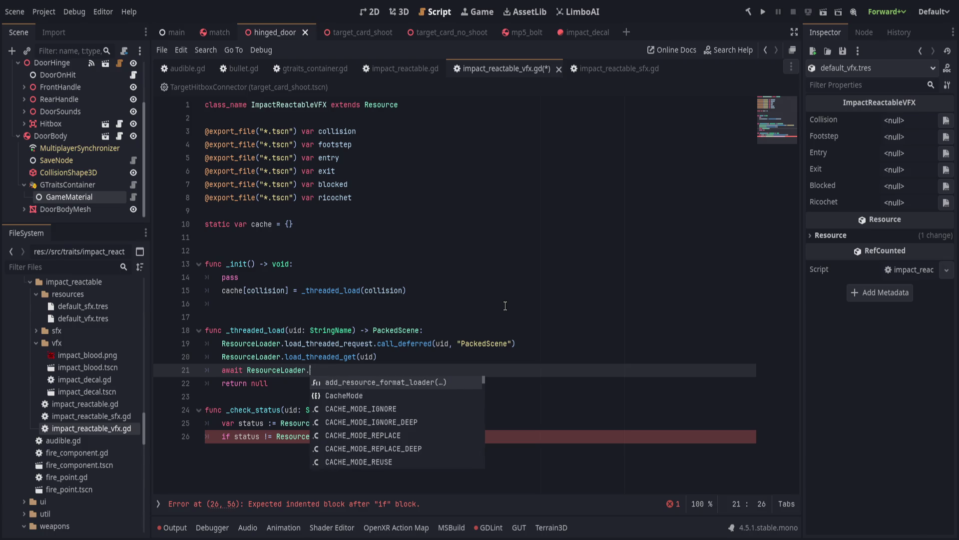
pyautogui.write('oad')
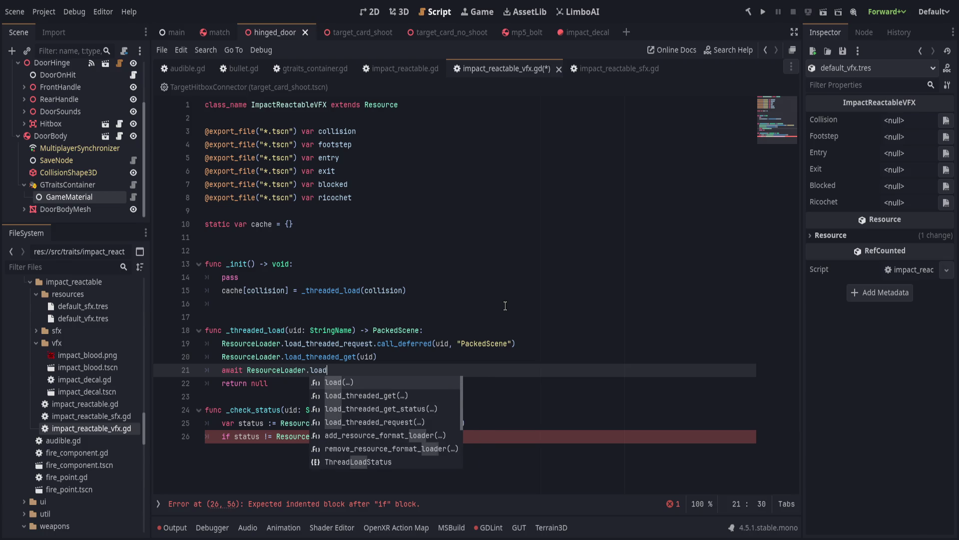
pyautogui.press('Down')
pyautogui.press('Down')
pyautogui.press('Down')
pyautogui.press('Up')
pyautogui.press('Up')
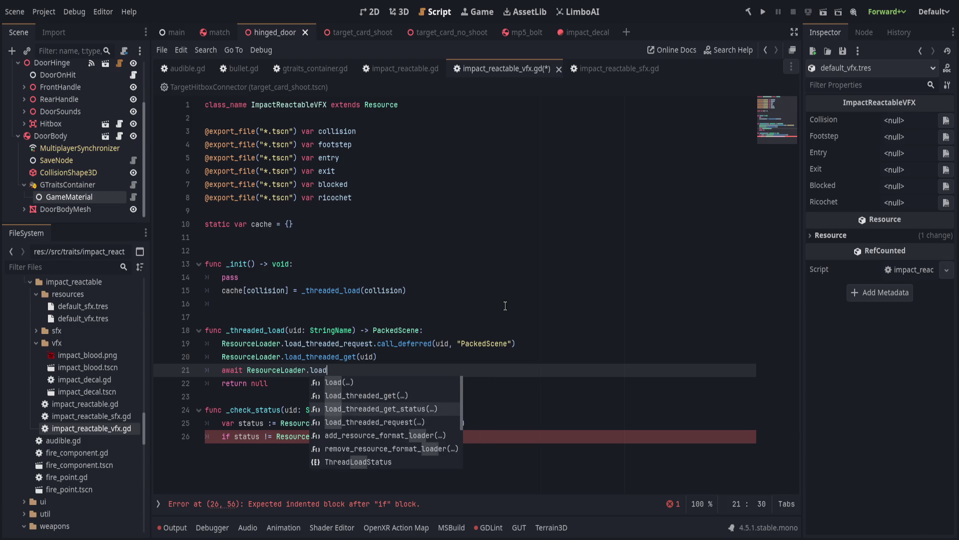
pyautogui.press('Down')
pyautogui.press('Down')
pyautogui.press('Down')
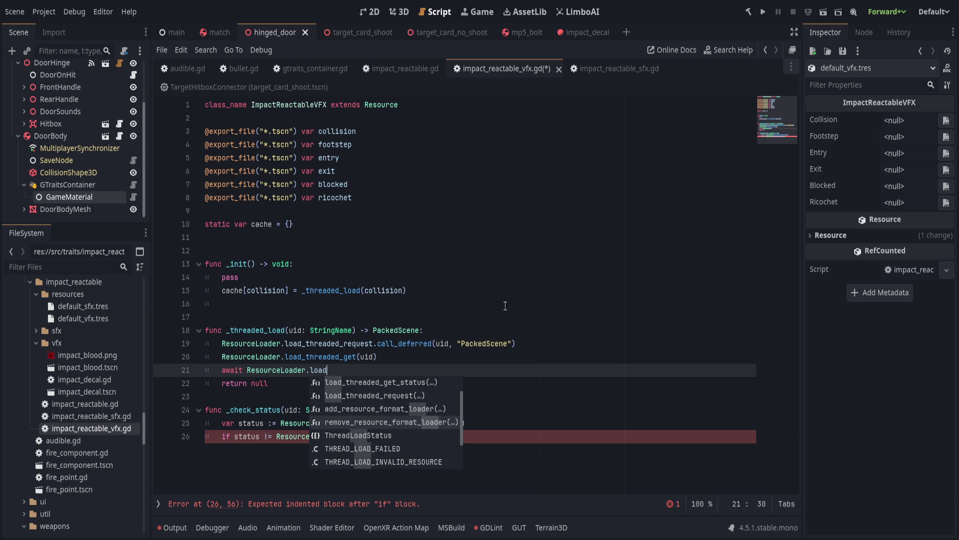
pyautogui.press('Down')
pyautogui.press('Down')
pyautogui.press('Down')
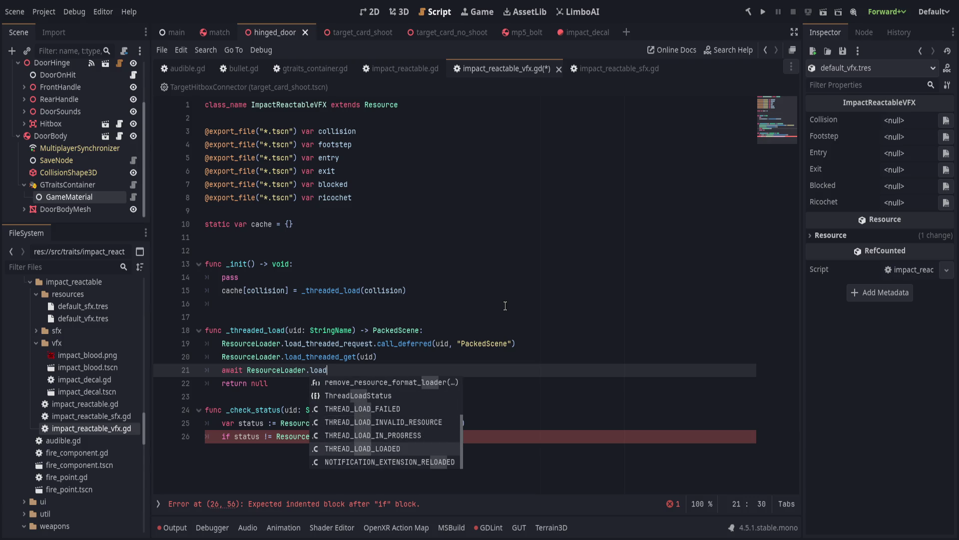
pyautogui.click(505, 306)
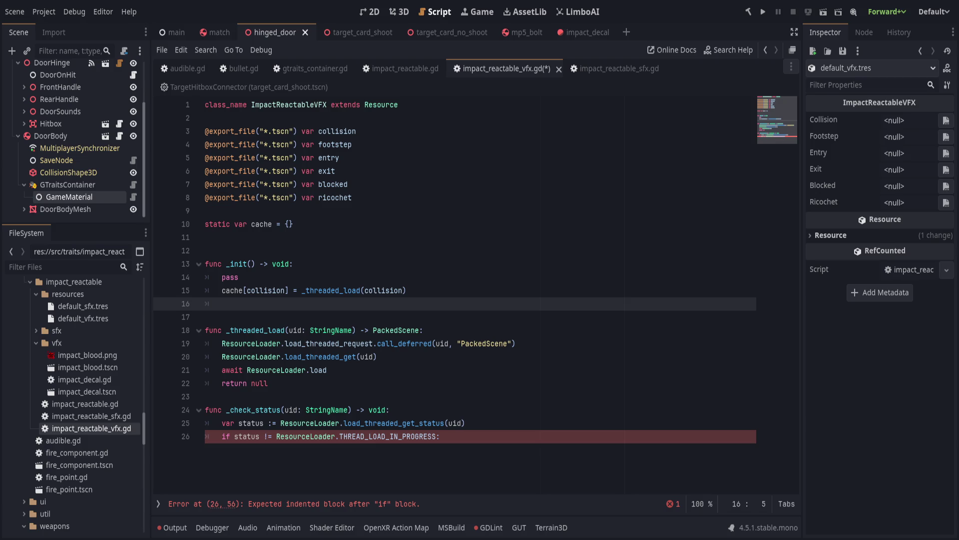
pyautogui.write('To')
pyautogui.press('BackSpace')
pyautogui.press('BackSpace')
pyautogui.write('to_signa')
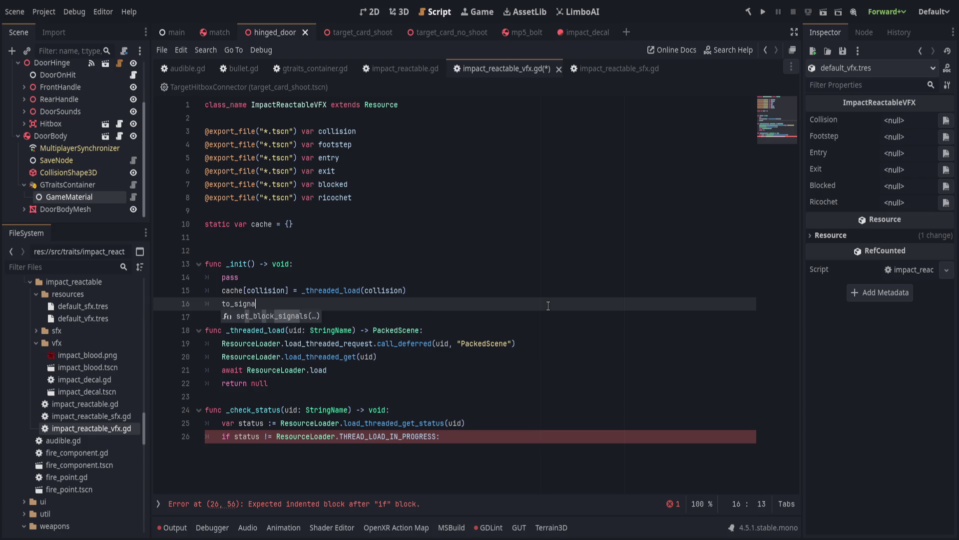
pyautogui.hotkey('ctrl', 'BackSpace')
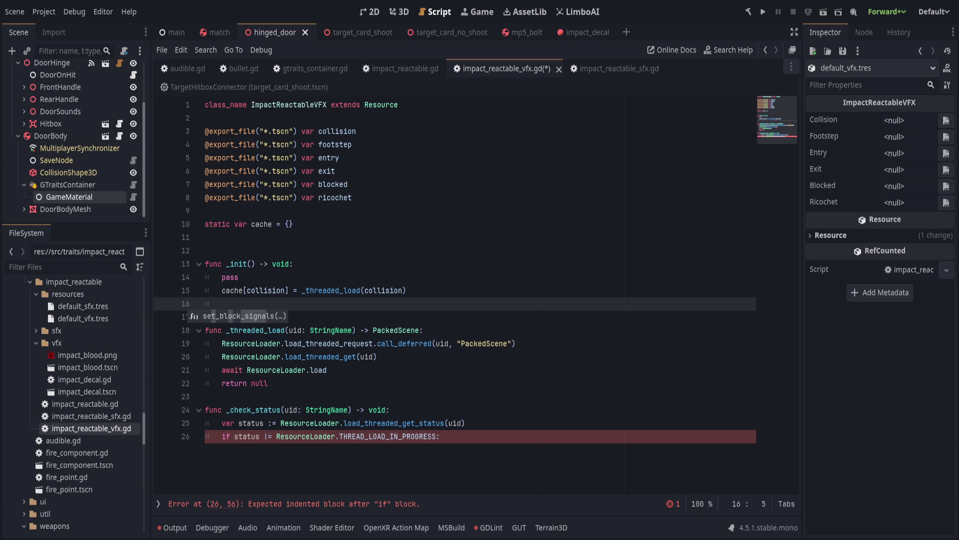
# Insert a blank indented line after the status lookup in _check_status, discarding a trial ResourceLoader call.
pyautogui.click(536, 423)
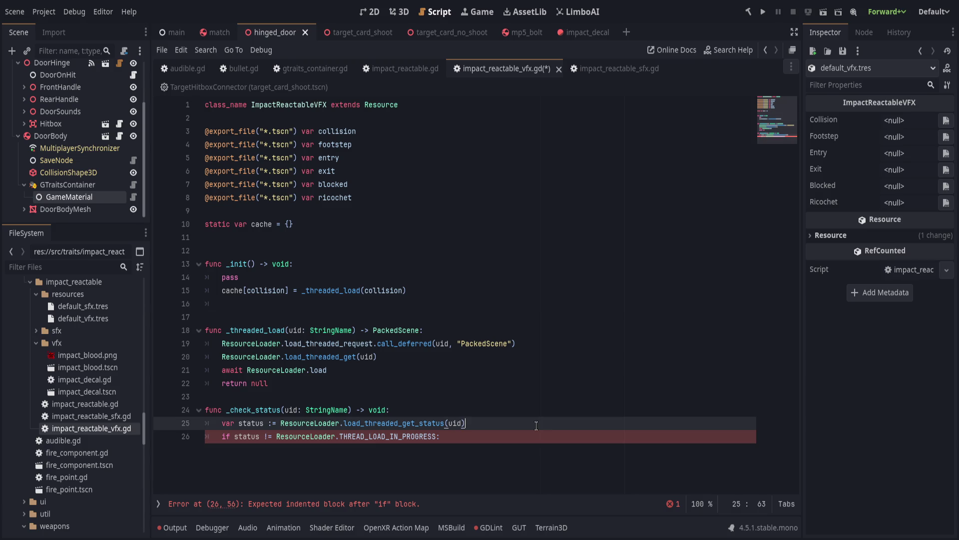
pyautogui.press('Return')
pyautogui.write('ResourceLoader.load')
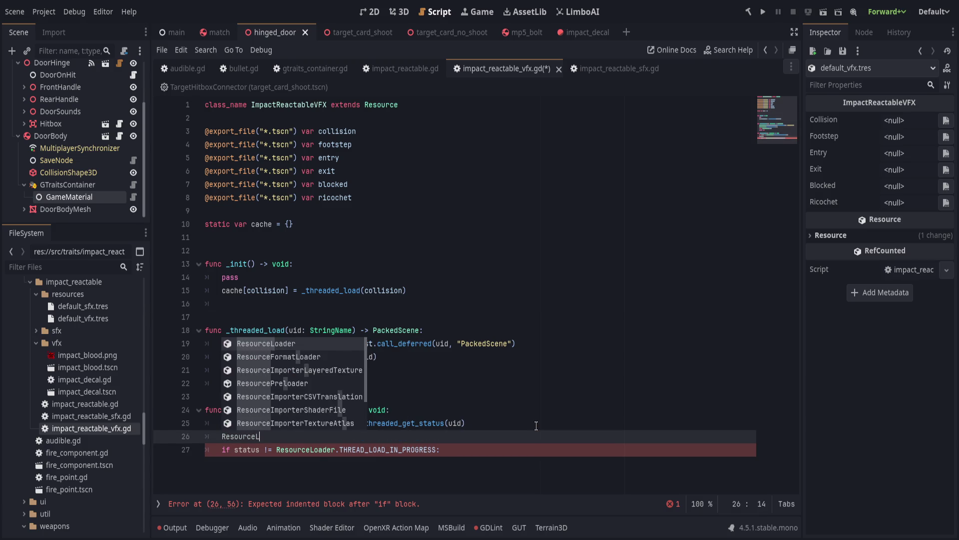
pyautogui.write('_in')
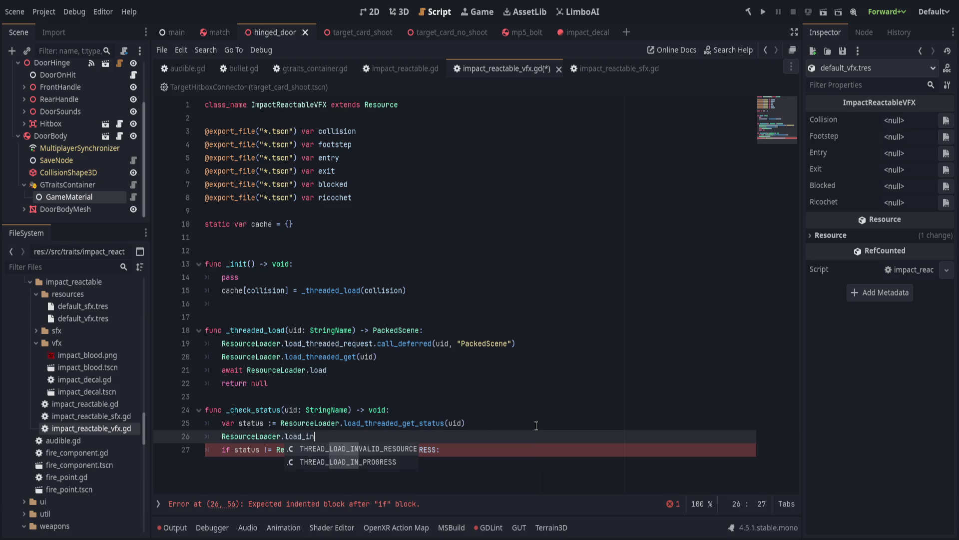
pyautogui.hotkey('ctrl', 'BackSpace')
pyautogui.hotkey('ctrl', 'BackSpace')
pyautogui.hotkey('ctrl', 'BackSpace')
pyautogui.press('Escape')
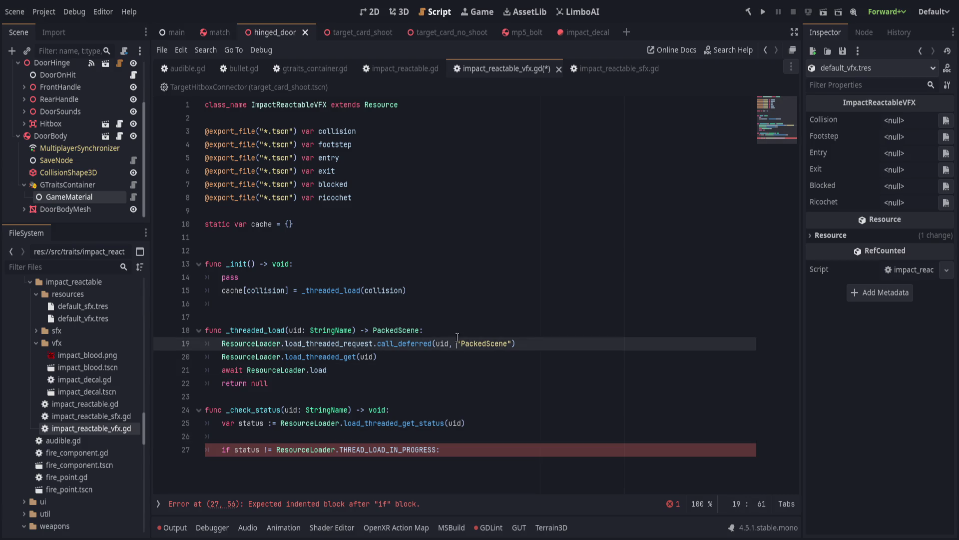
# Select the _check_status function name for renaming.
pyautogui.click(386, 330)
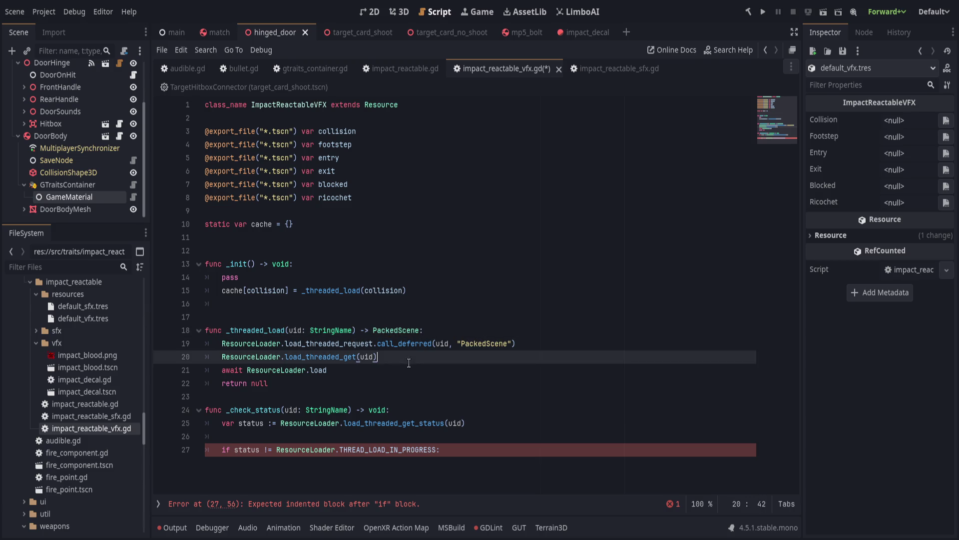
pyautogui.click(405, 383)
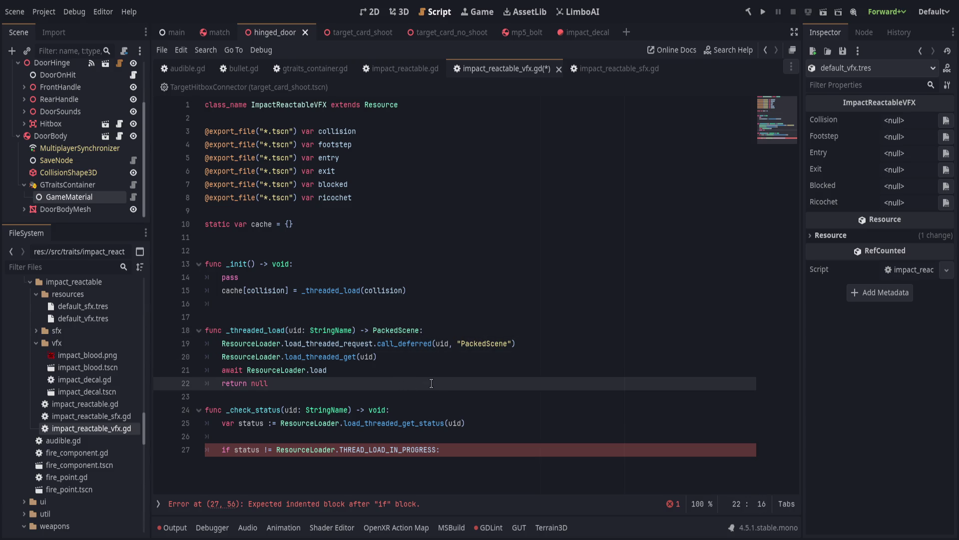
pyautogui.doubleClick(249, 409)
# Rename the function to _wait_load and change its return type from void to Signal.
pyautogui.write('_')
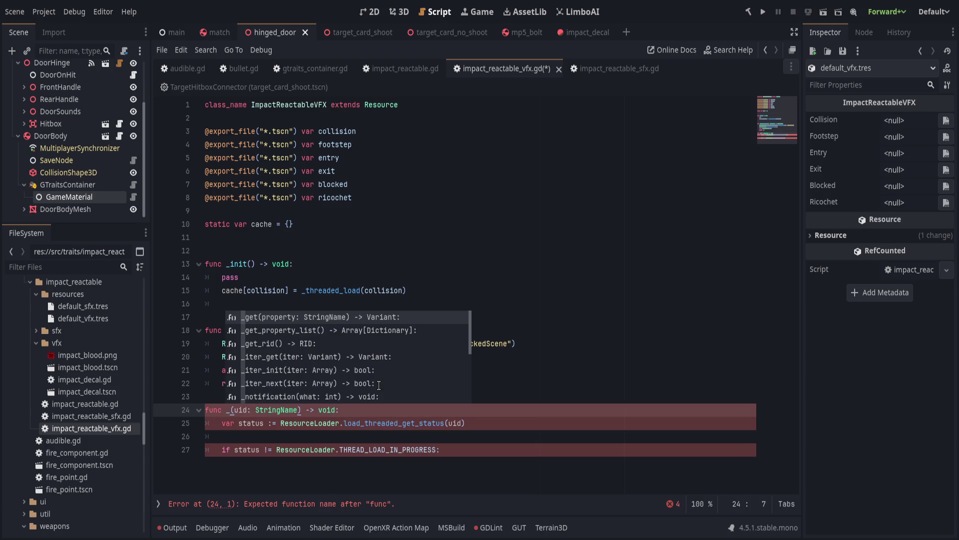
pyautogui.write('wait_load')
pyautogui.press('End')
pyautogui.press('Left')
pyautogui.hotkey('ctrl', 'BackSpace')
pyautogui.write('Signal')
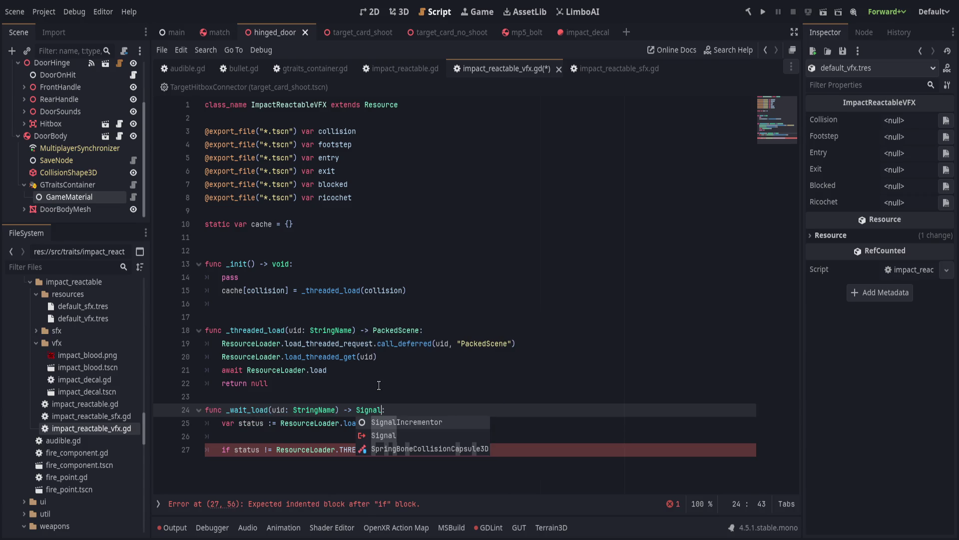
pyautogui.press('End')
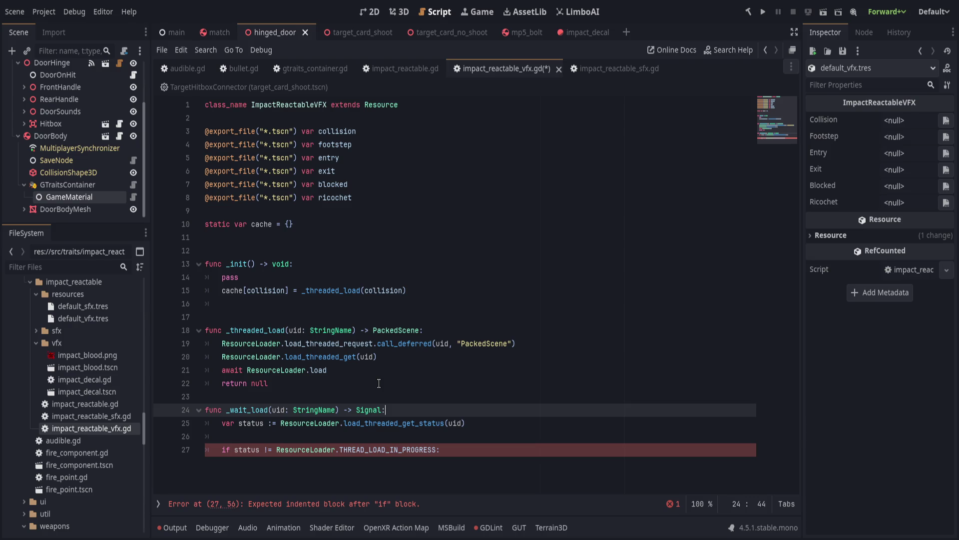
# Move through the _wait_load body to the empty line below the status lookup.
pyautogui.click(458, 436)
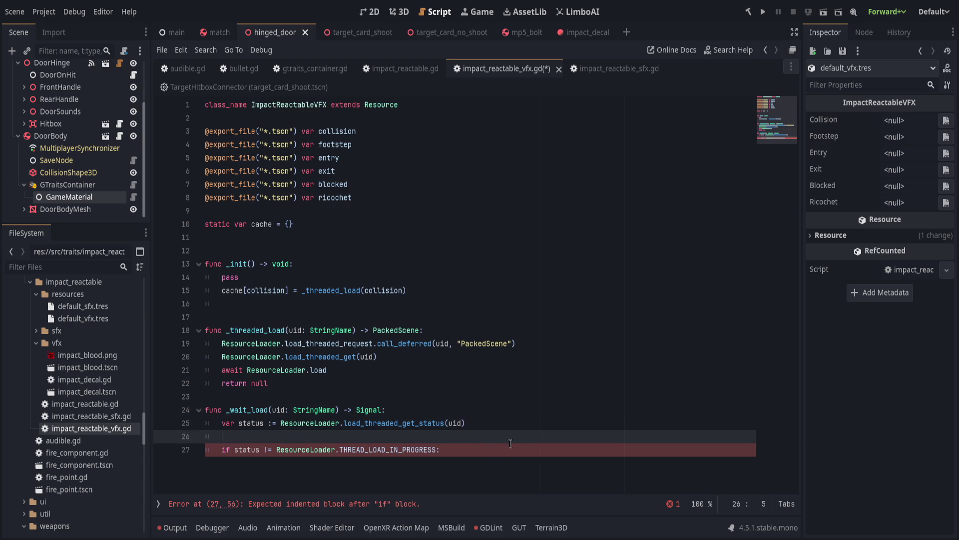
pyautogui.click(507, 447)
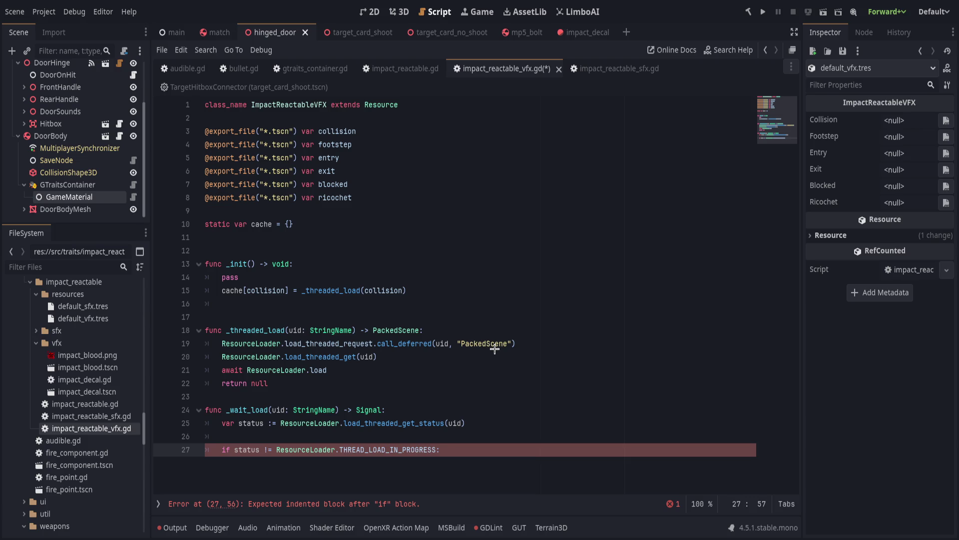
pyautogui.click(525, 431)
pyautogui.click(552, 422)
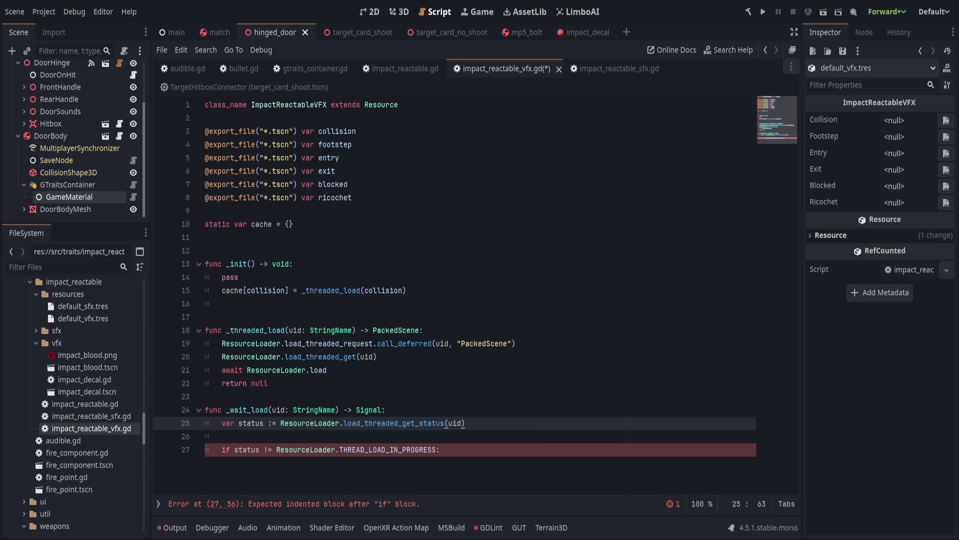
pyautogui.press('Up')
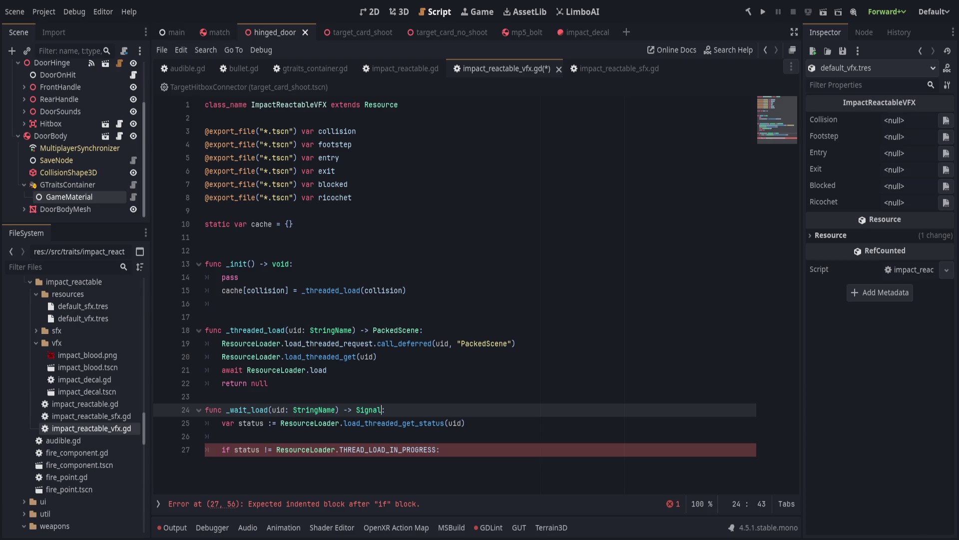
pyautogui.click(440, 423)
pyautogui.click(477, 406)
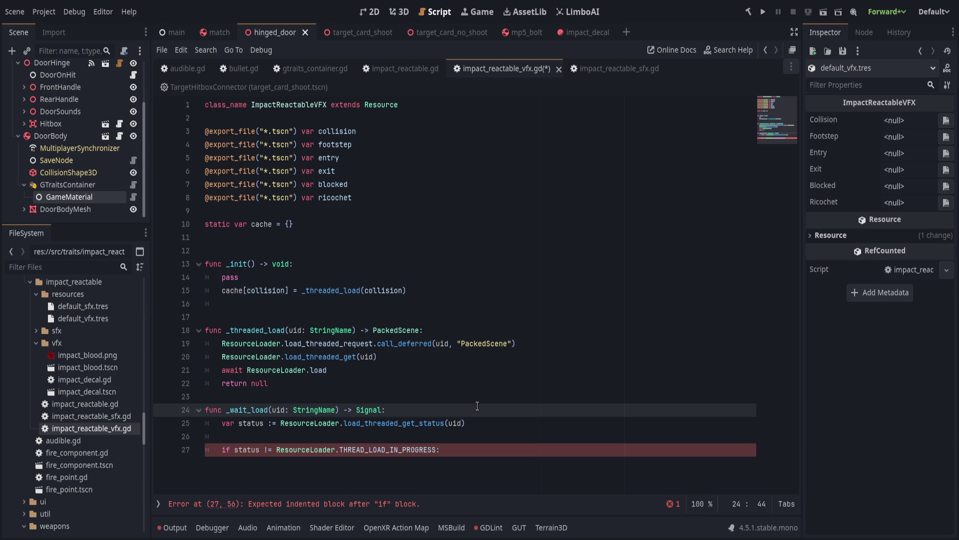
pyautogui.press('Down')
pyautogui.press('Down')
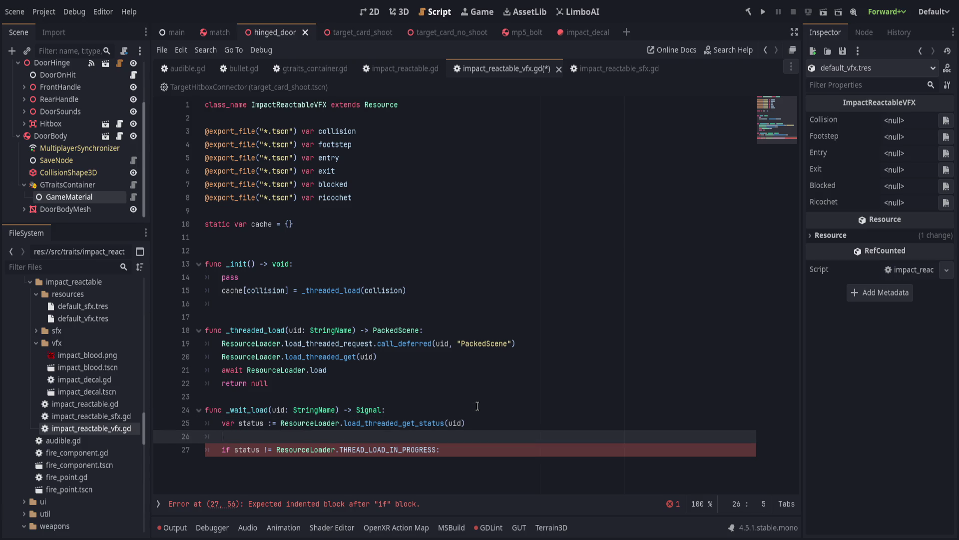
# Replace the if check with 'while status != ResourceLoader.THREAD_LOAD_IN_PROGRESS'.
pyautogui.write('whi')
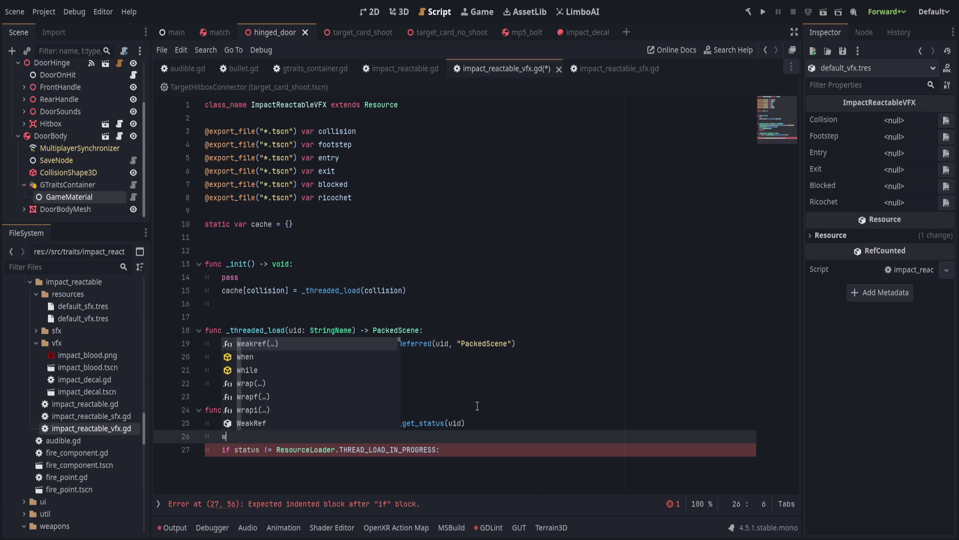
pyautogui.press('Return')
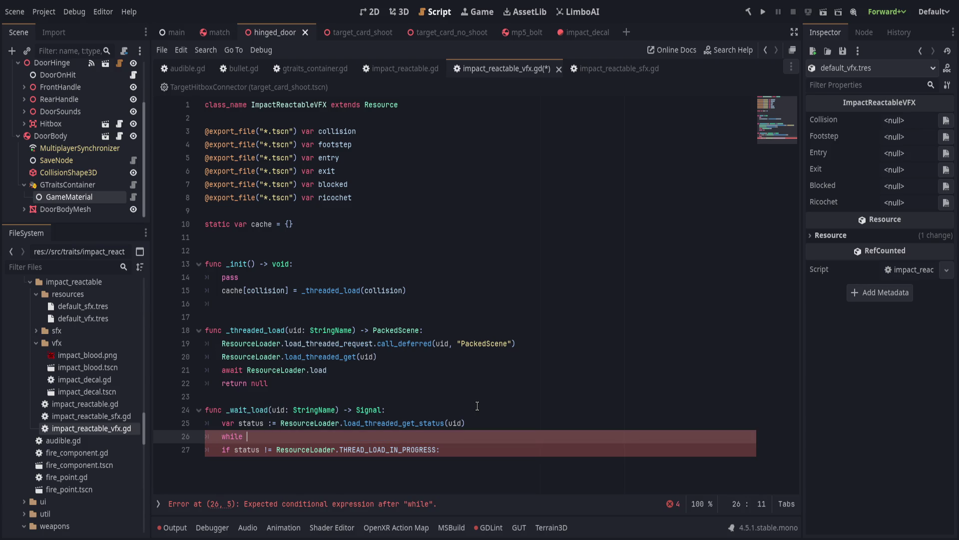
pyautogui.write('status !')
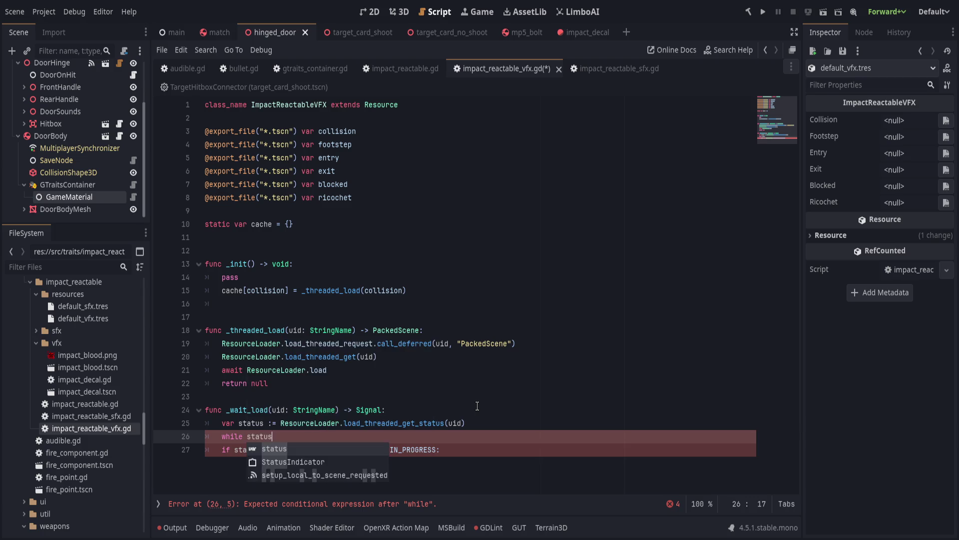
pyautogui.write('= Resource')
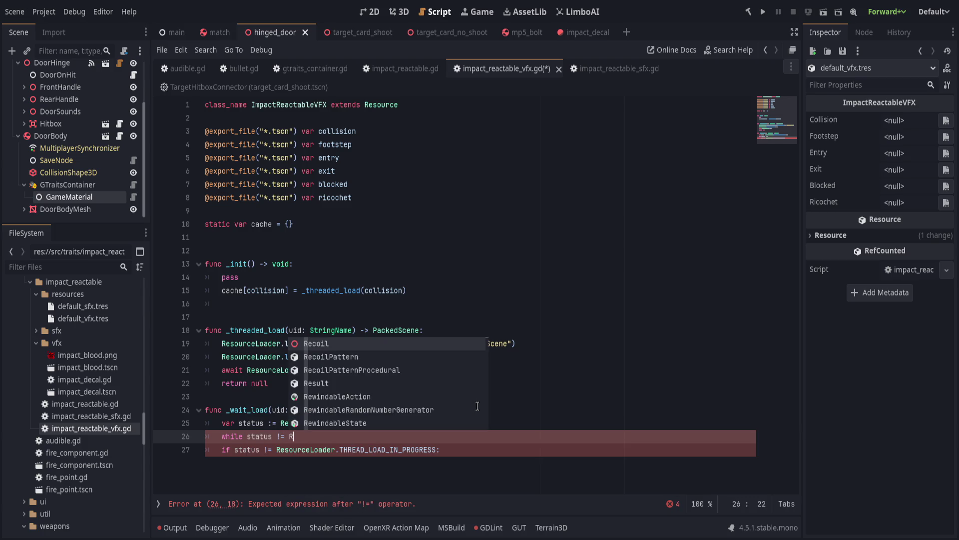
pyautogui.write('Loader.')
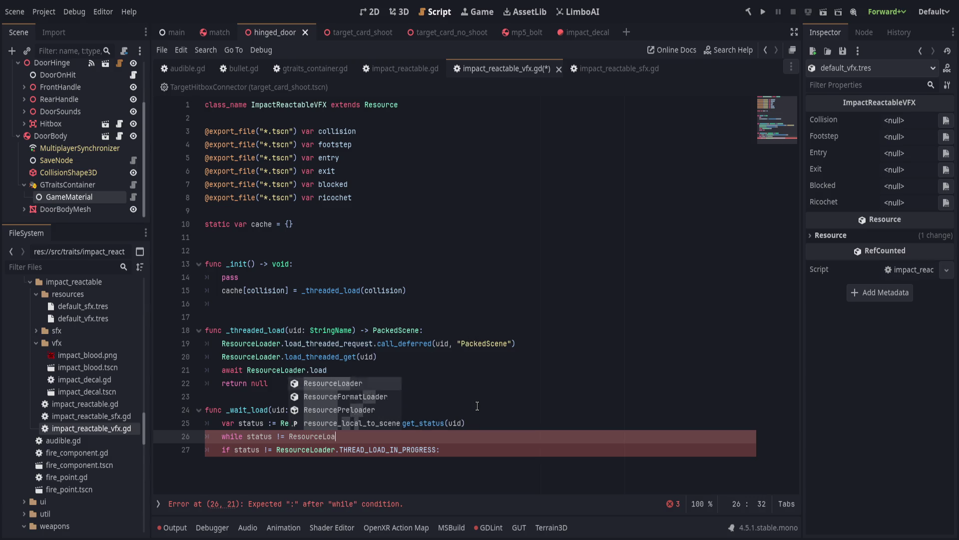
pyautogui.write('TH')
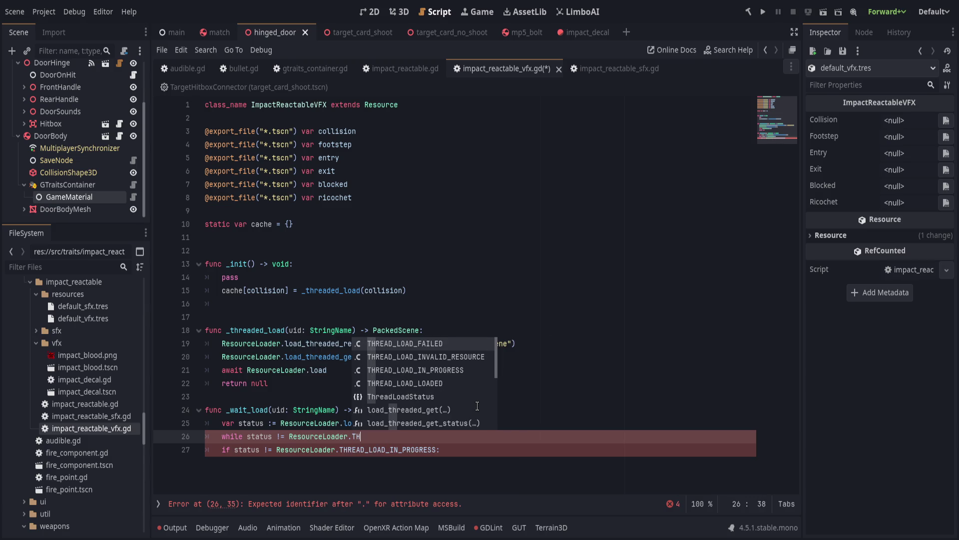
pyautogui.press('Escape')
pyautogui.doubleClick(317, 436)
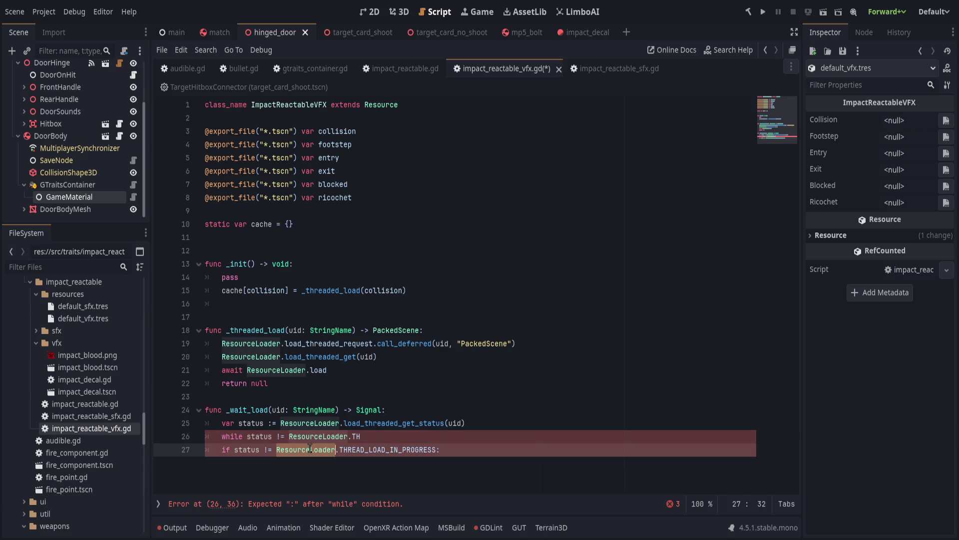
pyautogui.press('End')
pyautogui.hotkey('ctrl', 'space')
pyautogui.press('Return')
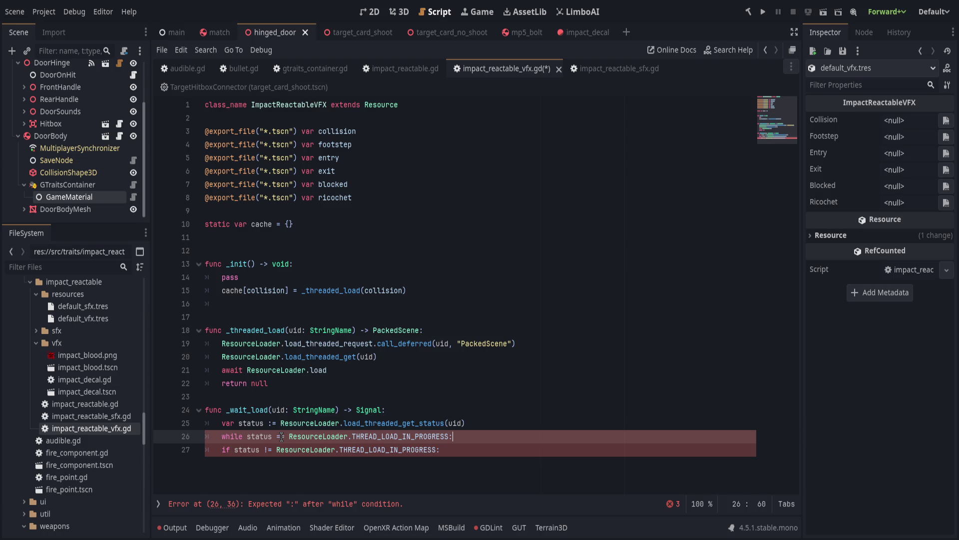
pyautogui.hotkey('shift', 'Down')
pyautogui.press('Delete')
pyautogui.press('Return')
# Write Engine.get_main_loop() inside the loop after trying MainLoop suggestions.
pyautogui.write('f')
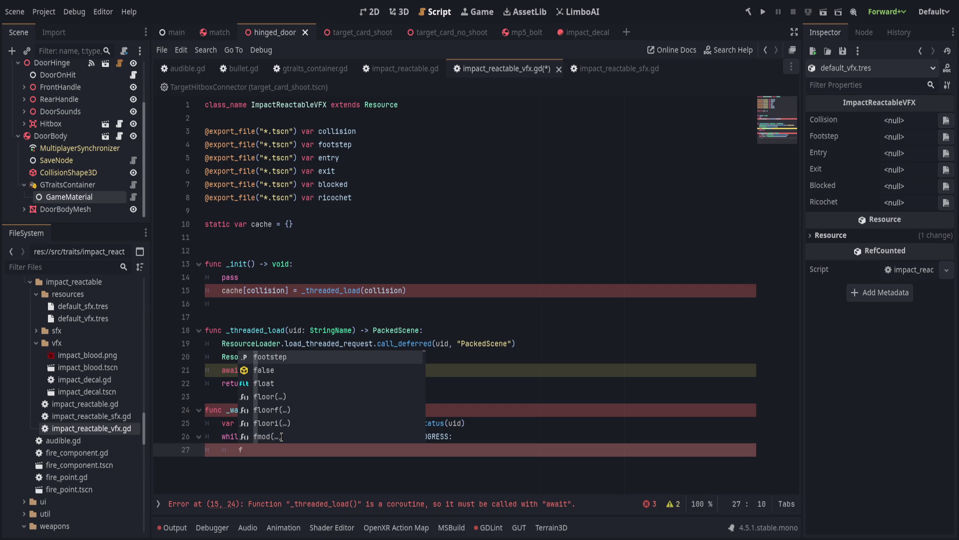
pyautogui.write('o')
pyautogui.press('BackSpace')
pyautogui.press('BackSpace')
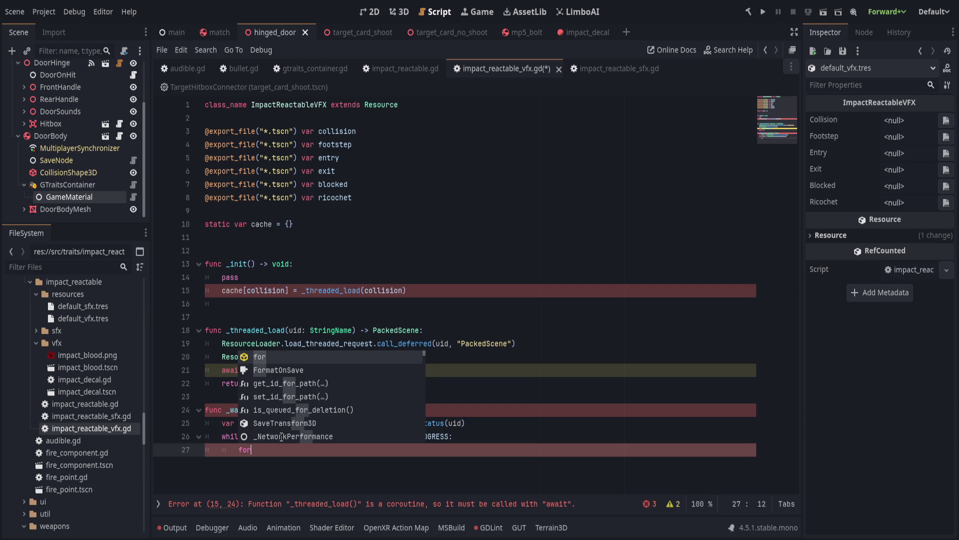
pyautogui.write('G')
pyautogui.press('BackSpace')
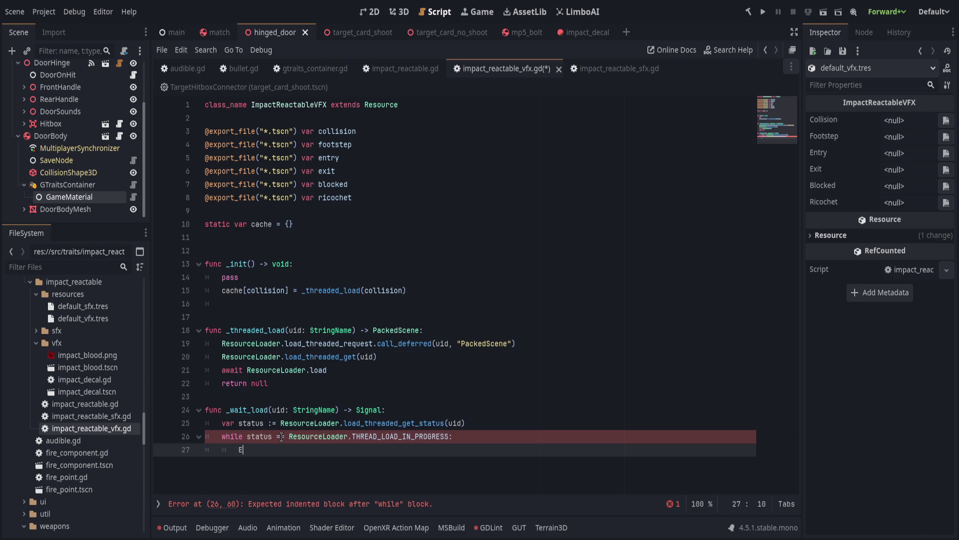
pyautogui.write('Engine')
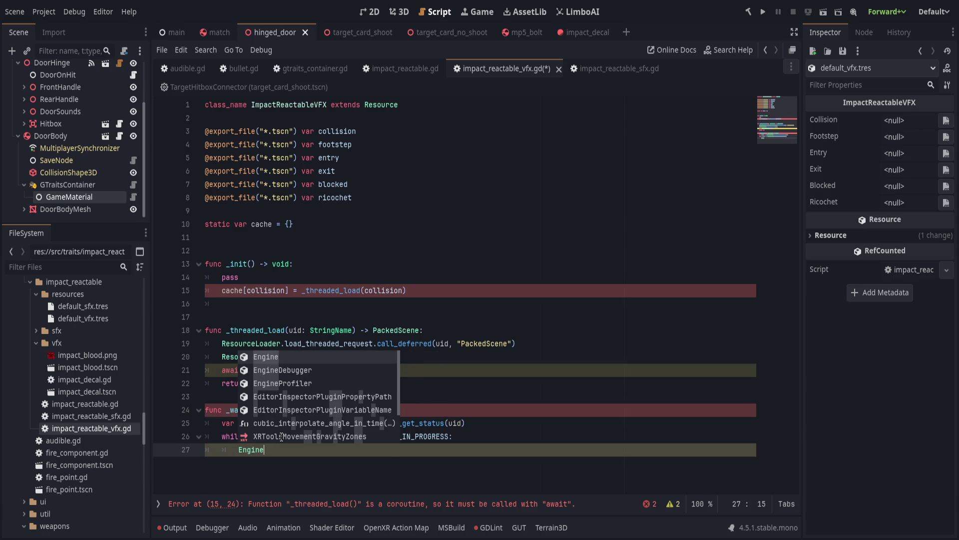
pyautogui.write('M')
pyautogui.hotkey('ctrl', 'BackSpace')
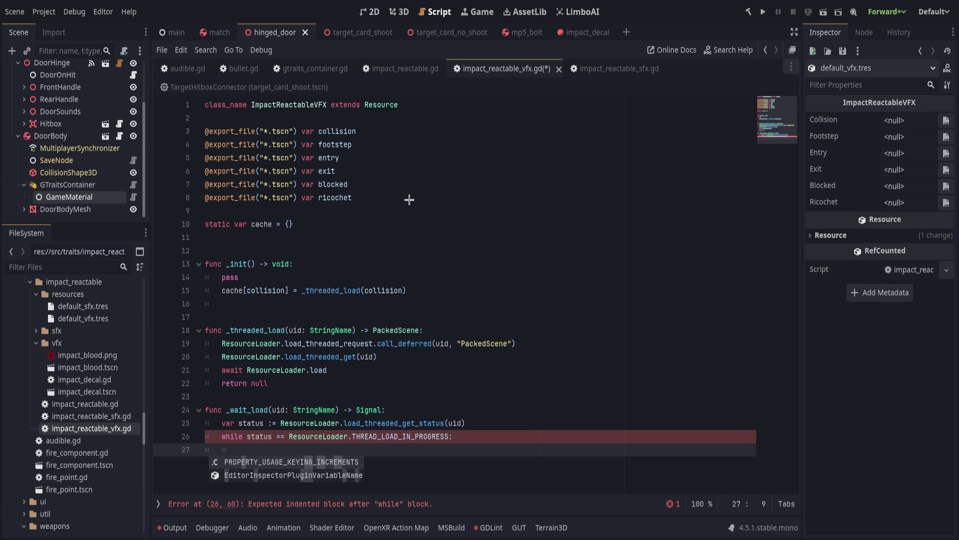
pyautogui.write('Mai')
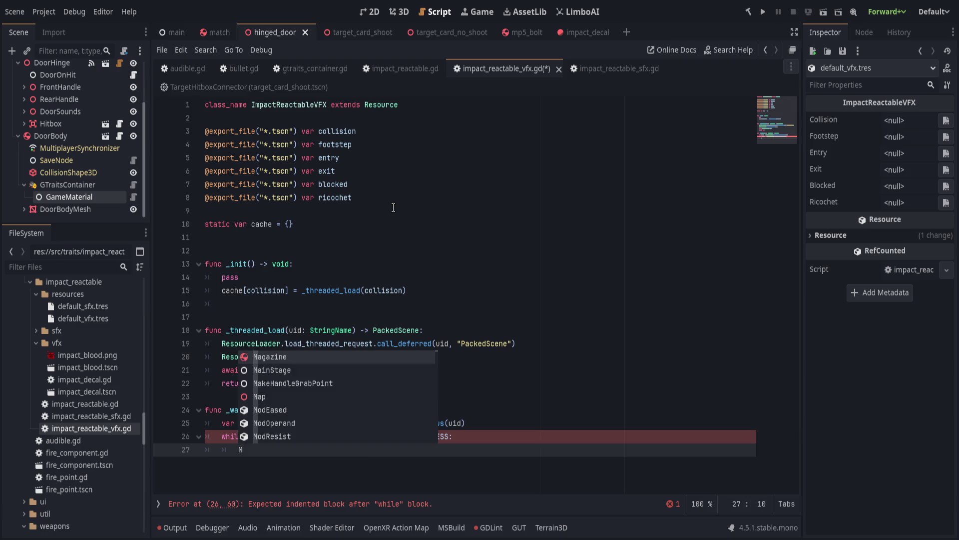
pyautogui.write('nL')
pyautogui.press('Return')
pyautogui.write('.get')
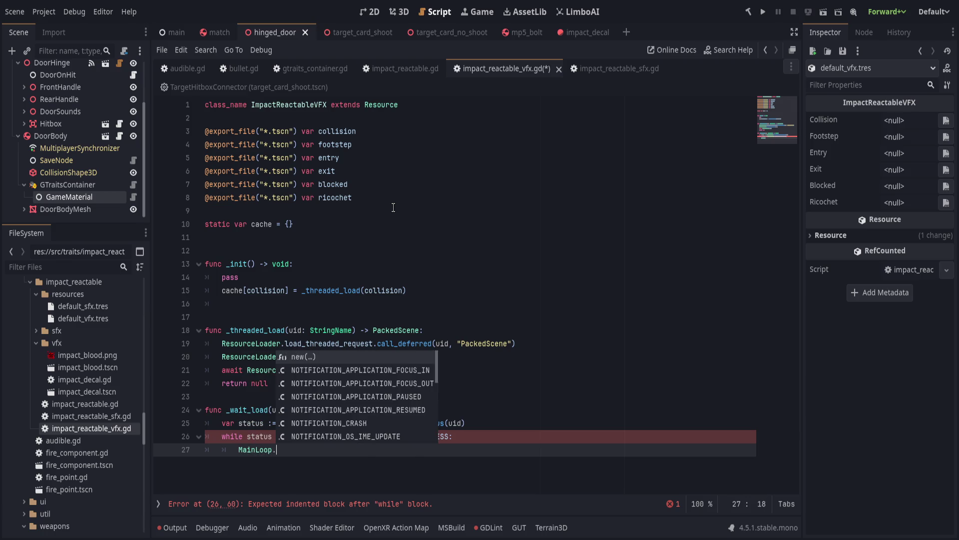
pyautogui.hotkey('ctrl', 'BackSpace')
pyautogui.hotkey('ctrl', 'BackSpace')
pyautogui.write('E')
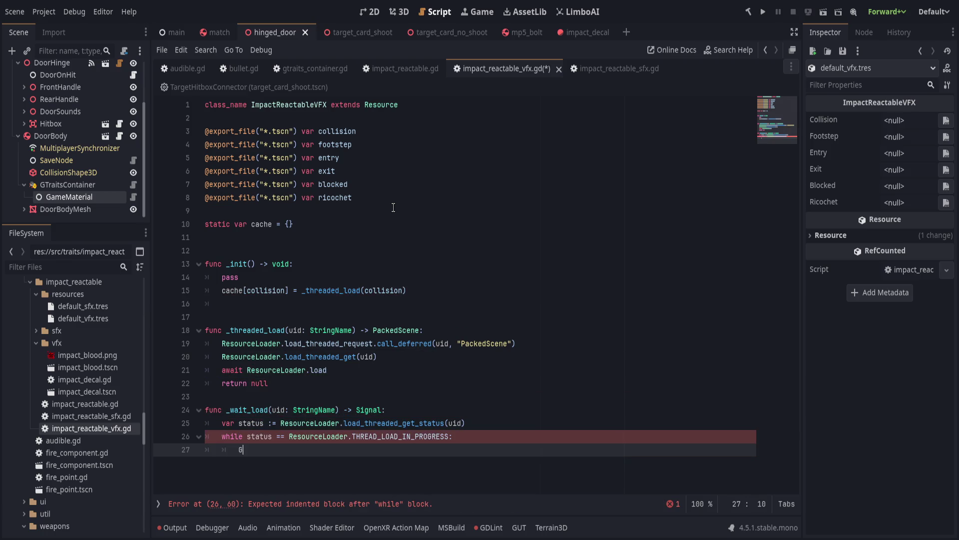
pyautogui.write('ngine.g')
pyautogui.write('et_main')
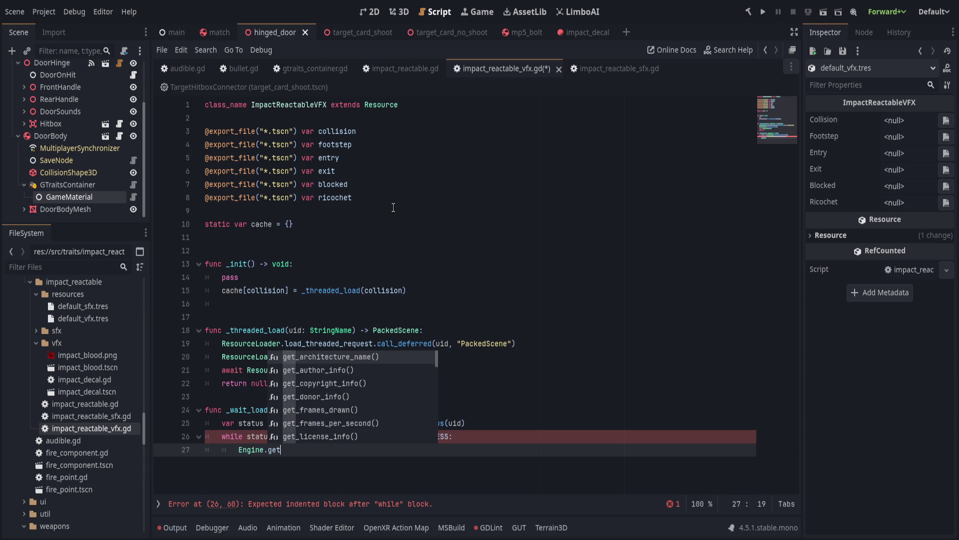
pyautogui.press('Return')
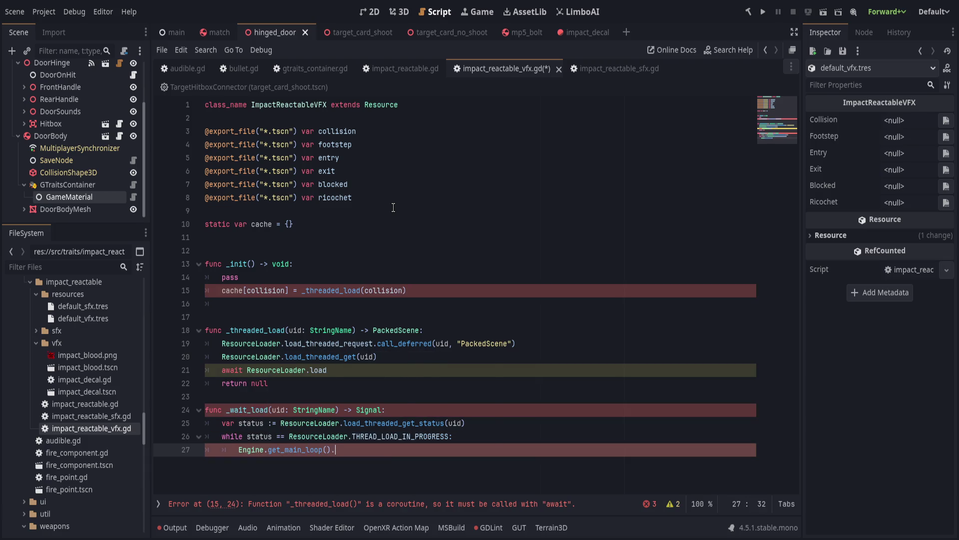
# Try create and get_tree() variants, settle on Engine.get_main_loop(), and open the MainLoop reference.
pyautogui.write('.create')
pyautogui.press('BackSpace')
pyautogui.press('BackSpace')
pyautogui.press('BackSpace')
pyautogui.write('get_tre')
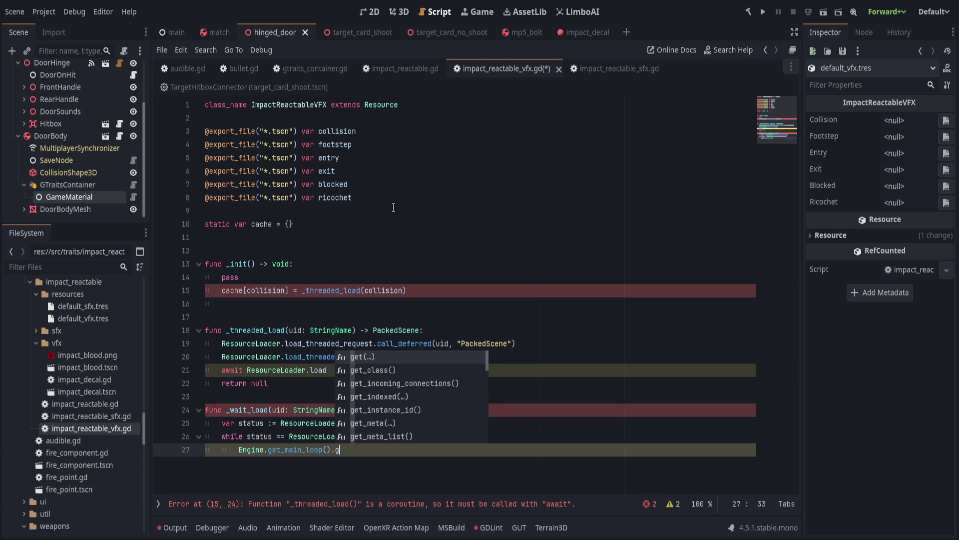
pyautogui.write('e().')
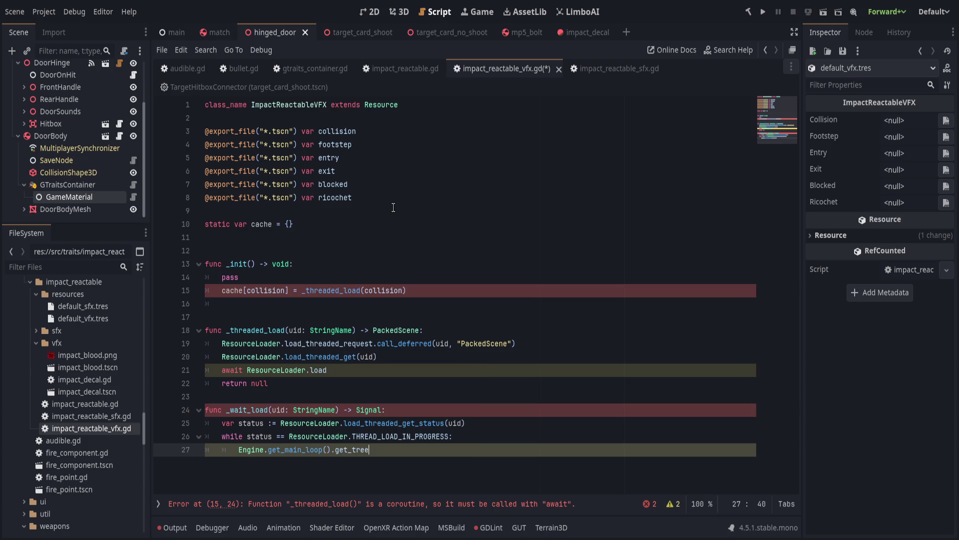
pyautogui.hotkey('ctrl', 'BackSpace')
pyautogui.hotkey('ctrl', 'BackSpace')
pyautogui.hotkey('ctrl', 'BackSpace')
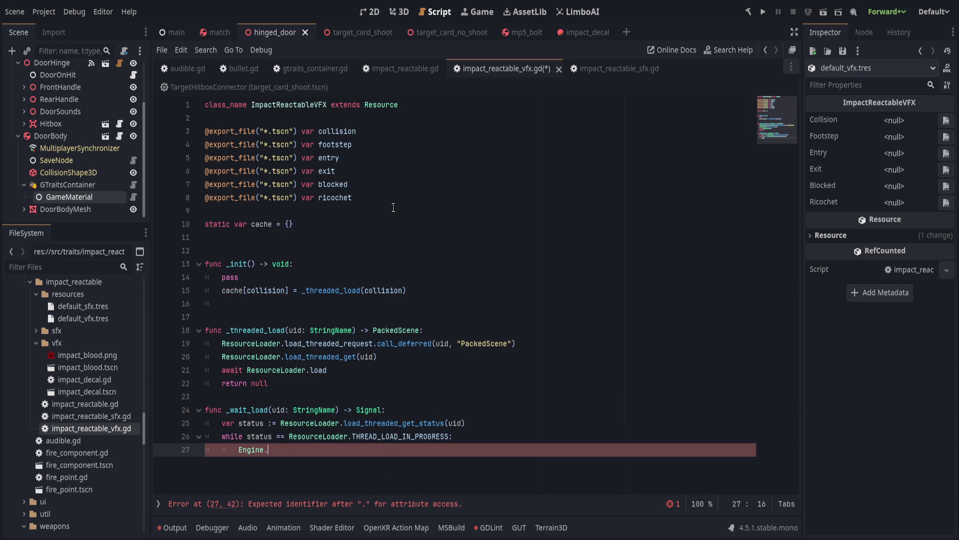
pyautogui.write('get_main')
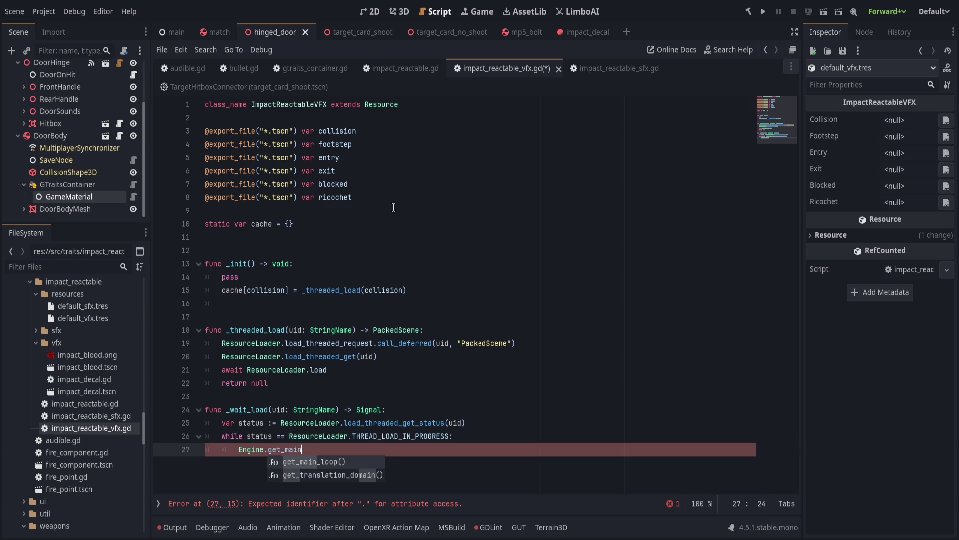
pyautogui.press('BackSpace')
pyautogui.write('tre')
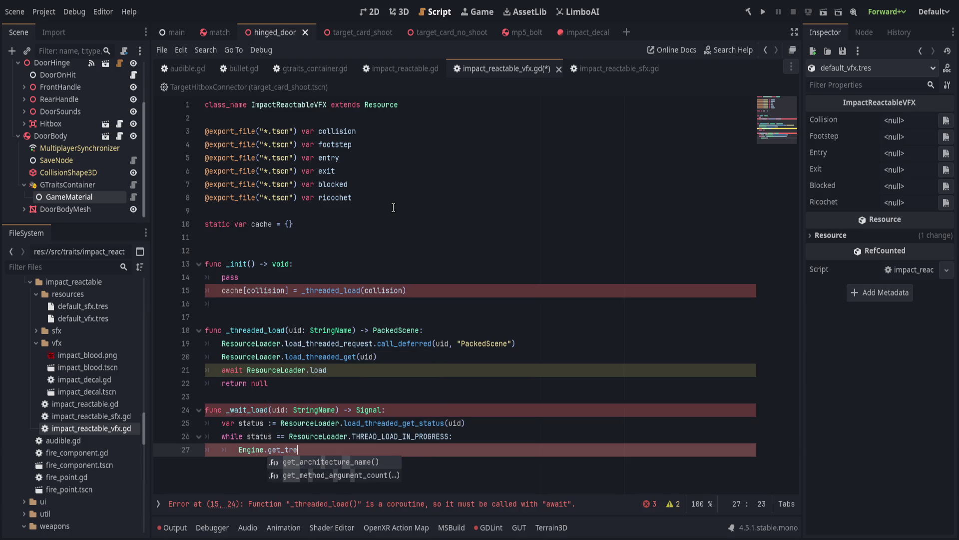
pyautogui.press('BackSpace')
pyautogui.press('BackSpace')
pyautogui.press('BackSpace')
pyautogui.write('main')
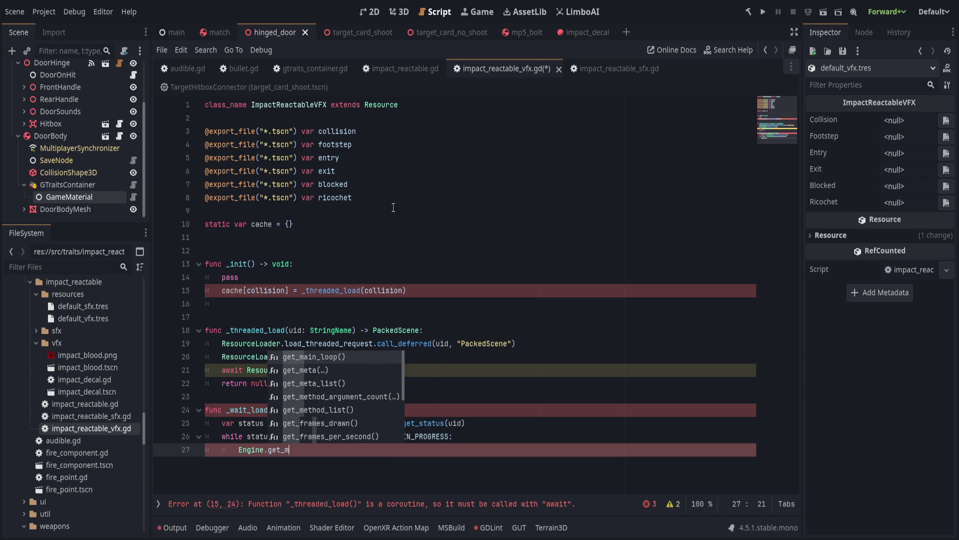
pyautogui.press('Return')
pyautogui.click(398, 340)
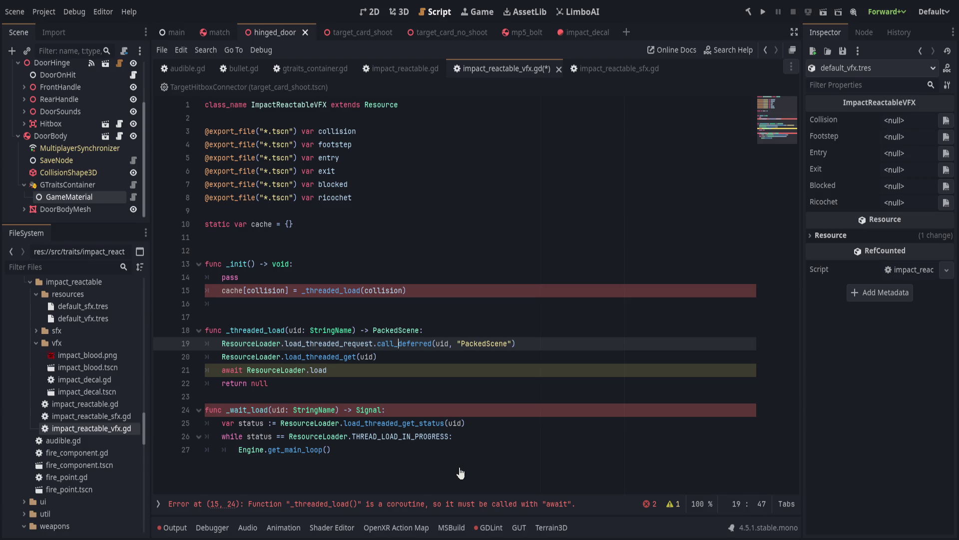
pyautogui.click(343, 392)
# Scroll through the MainLoop class reference.
pyautogui.scroll(-5, 257, 362)
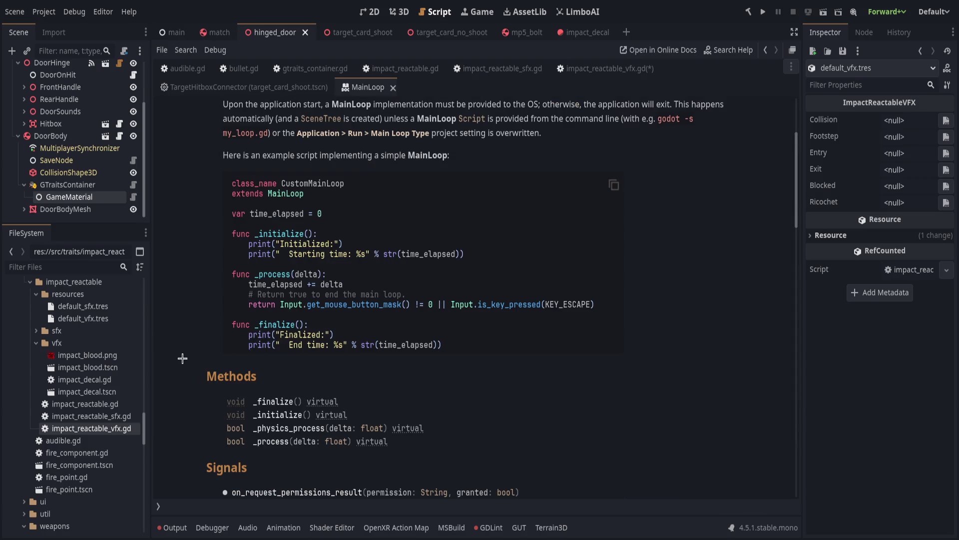
pyautogui.scroll(-5, 191, 345)
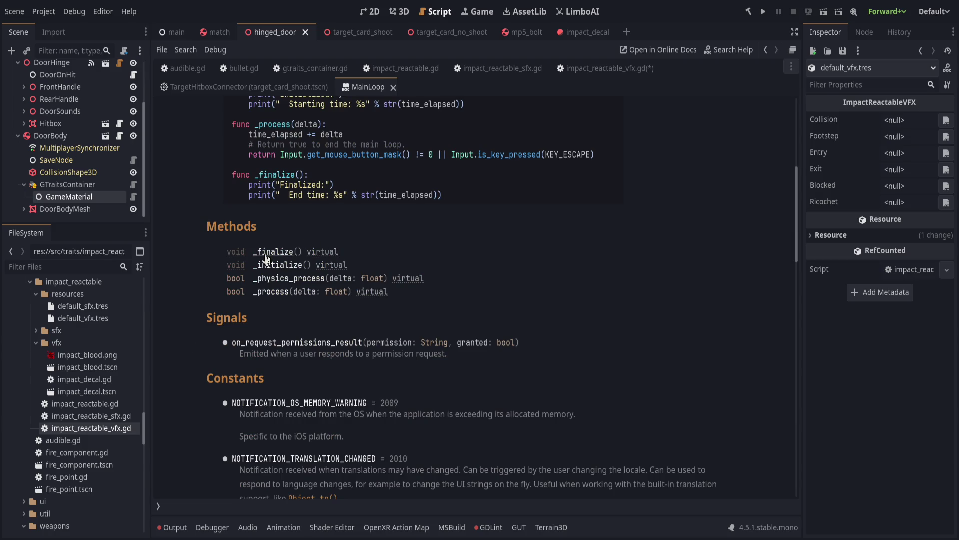
pyautogui.scroll(-10, 192, 305)
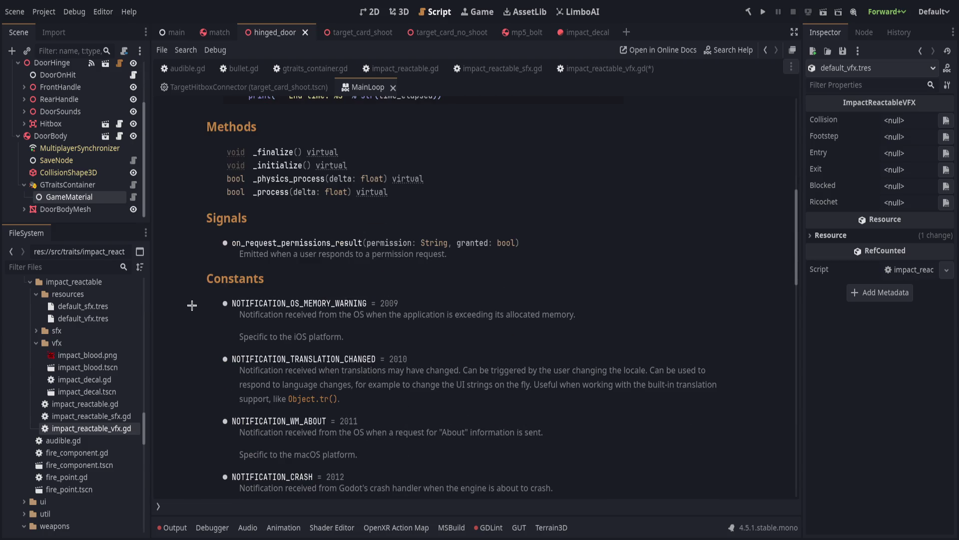
pyautogui.scroll(-20, 191, 306)
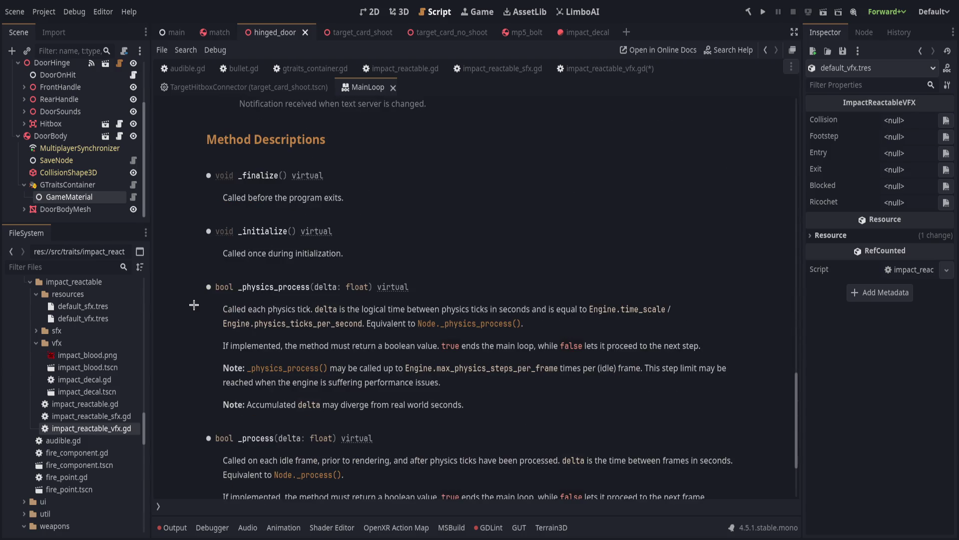
pyautogui.scroll(20, 195, 310)
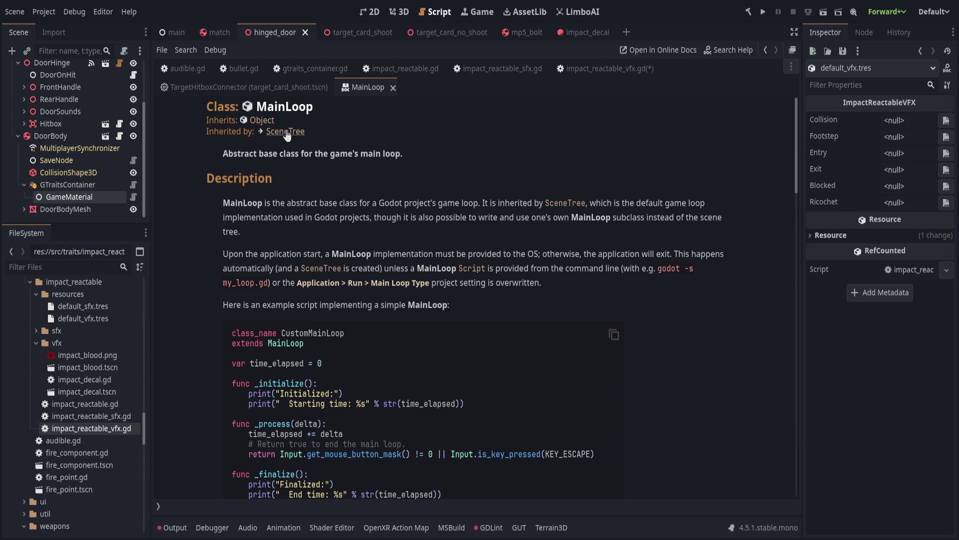
# Read the SceneTree class reference, then switch to TargetHitboxConnector and impact_reactable_vfx.gd.
pyautogui.click(285, 132)
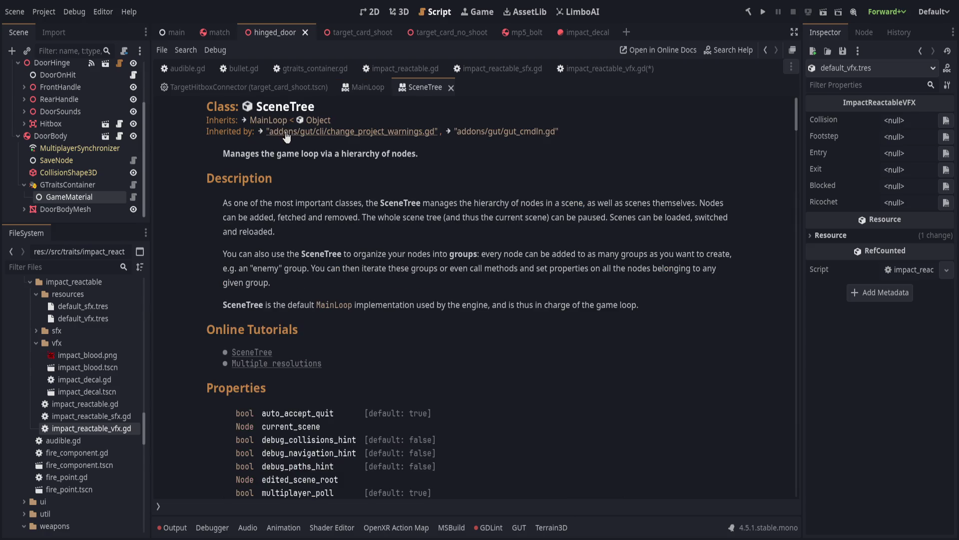
pyautogui.scroll(-3, 377, 280)
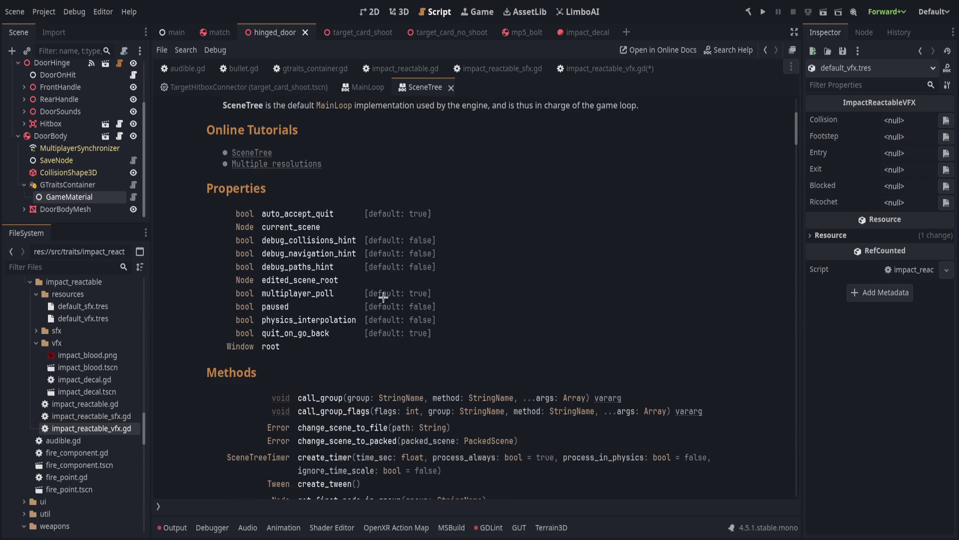
pyautogui.scroll(-4, 403, 298)
pyautogui.scroll(1, 405, 298)
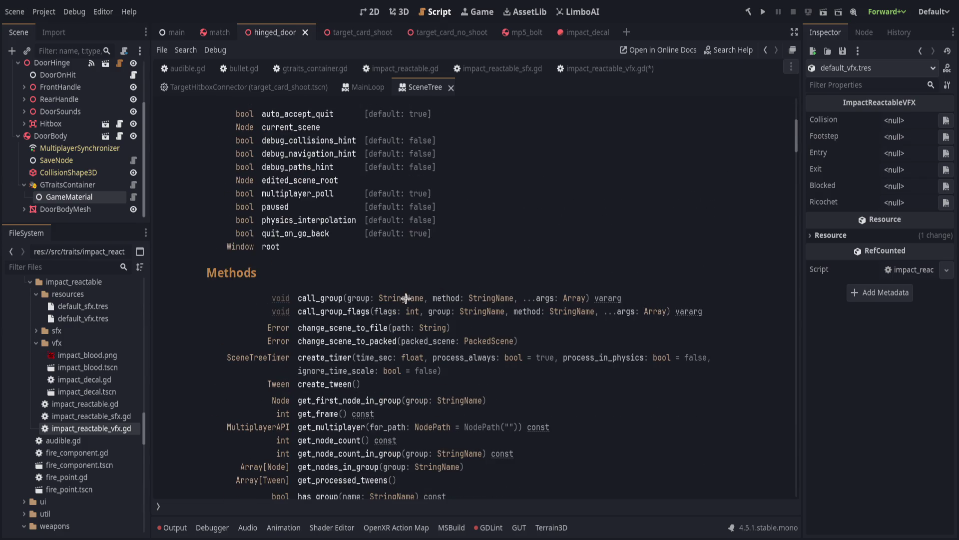
pyautogui.scroll(-3, 407, 300)
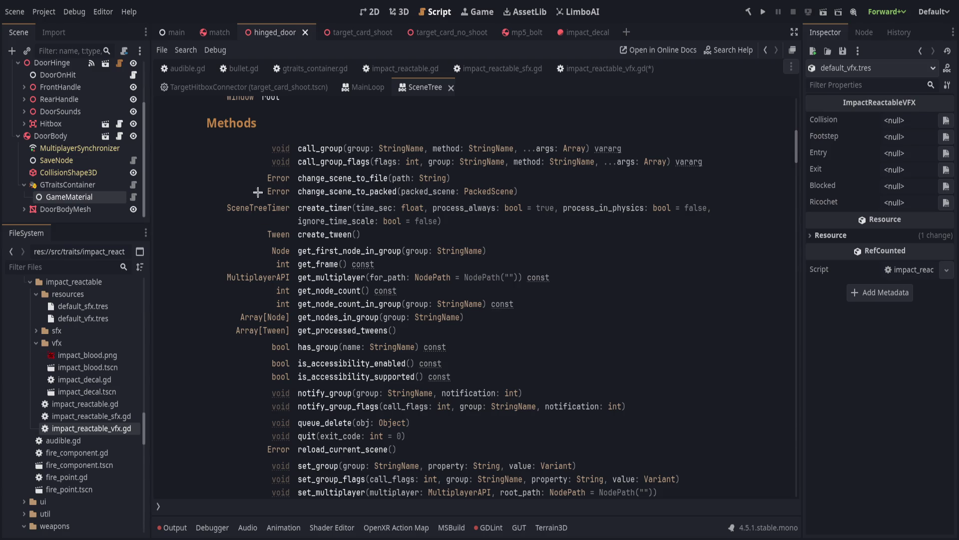
pyautogui.click(267, 82)
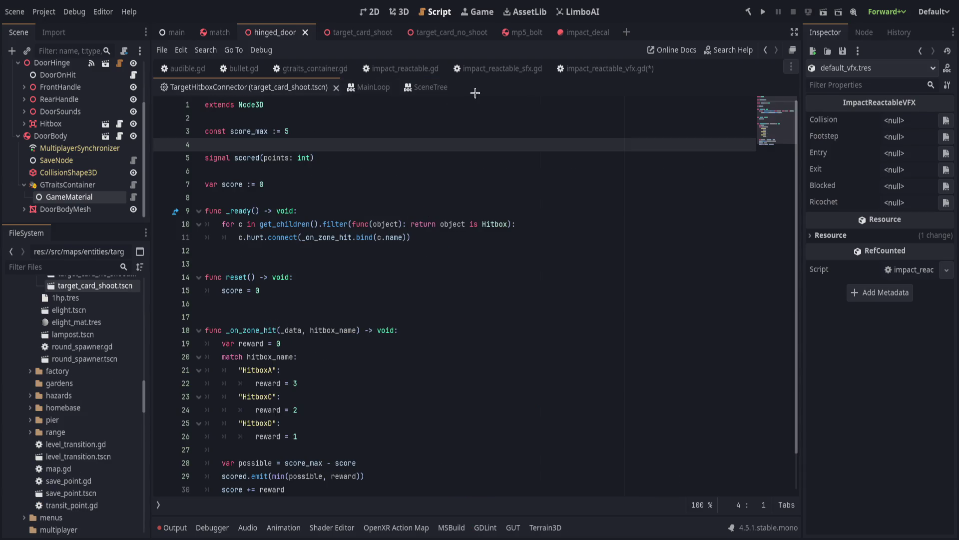
pyautogui.click(609, 68)
# Make line 27 read 'var tree = Engine.get_main_loop() as SceneTree'.
pyautogui.click(349, 371)
pyautogui.click(410, 454)
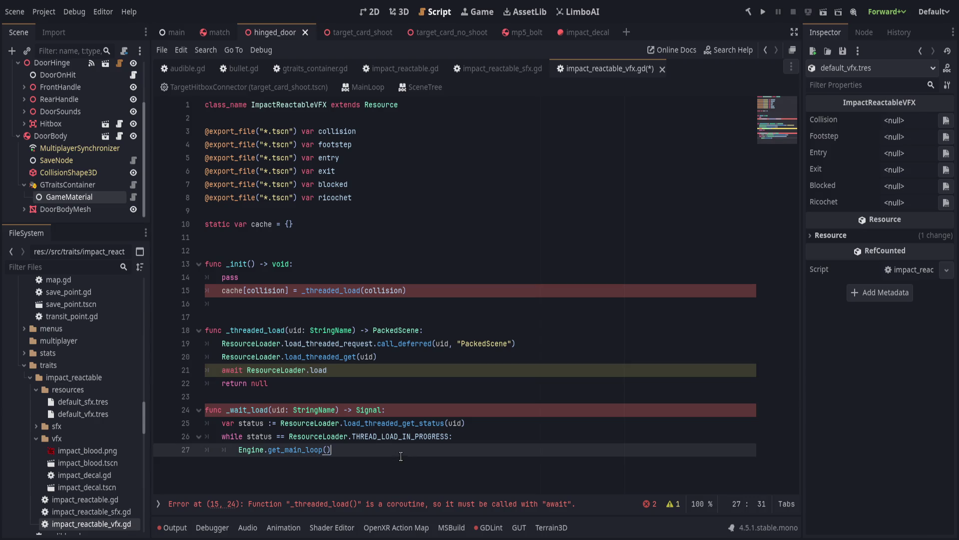
pyautogui.write('.create(')
pyautogui.hotkey('ctrl', 'BackSpace')
pyautogui.hotkey('ctrl', 'BackSpace')
pyautogui.write('create_timer(')
pyautogui.hotkey('ctrl', 'BackSpace')
pyautogui.hotkey('ctrl', 'BackSpace')
pyautogui.hotkey('ctrl', 'BackSpace')
pyautogui.write('as SceneTr')
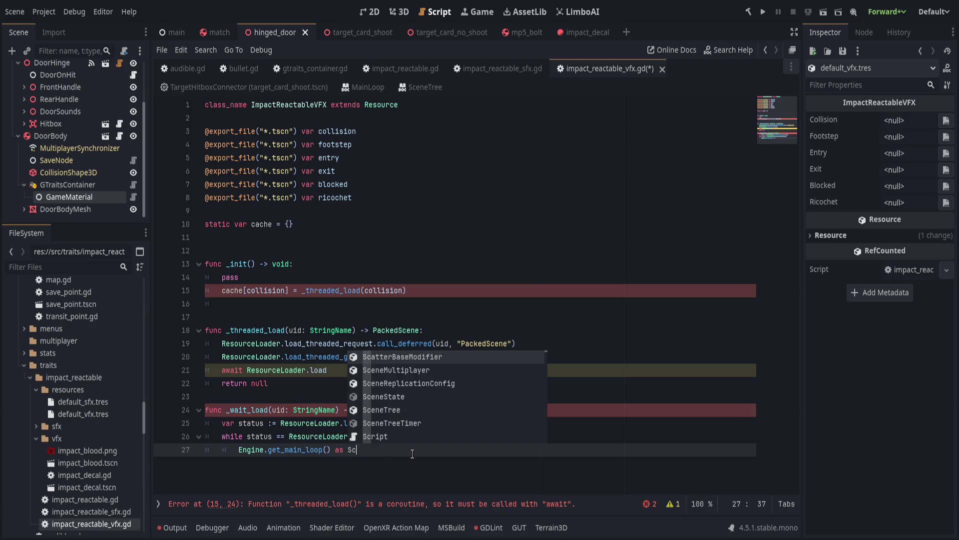
pyautogui.press('Return')
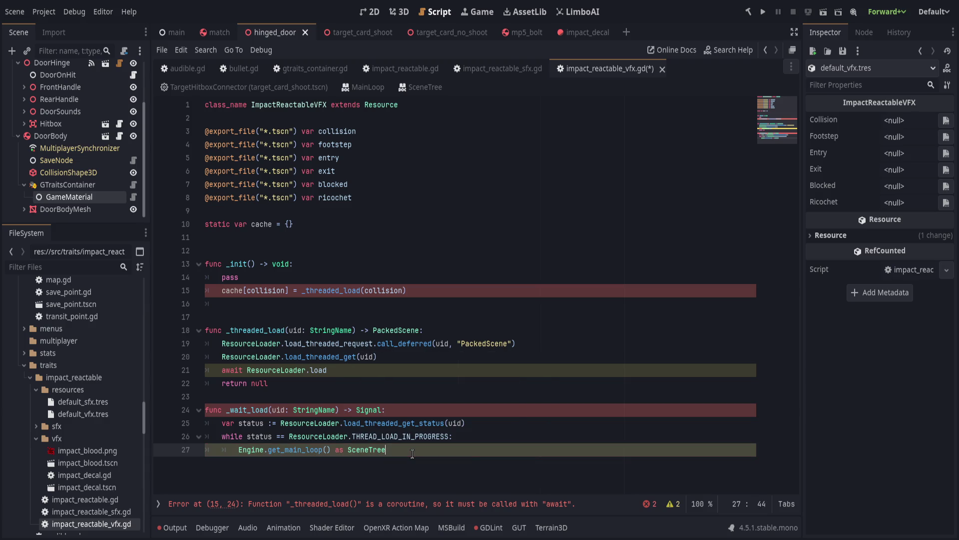
pyautogui.press('Home')
pyautogui.write('var tree =')
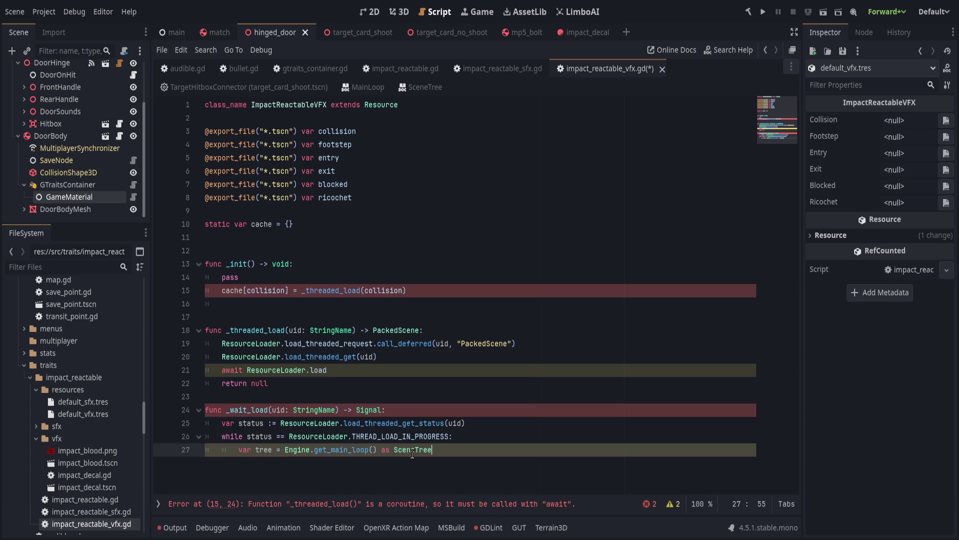
# Add 'tree.create_timer(0.5).timeout' on the next line inside the loop.
pyautogui.press('End')
pyautogui.press('Return')
pyautogui.write('tree.cr')
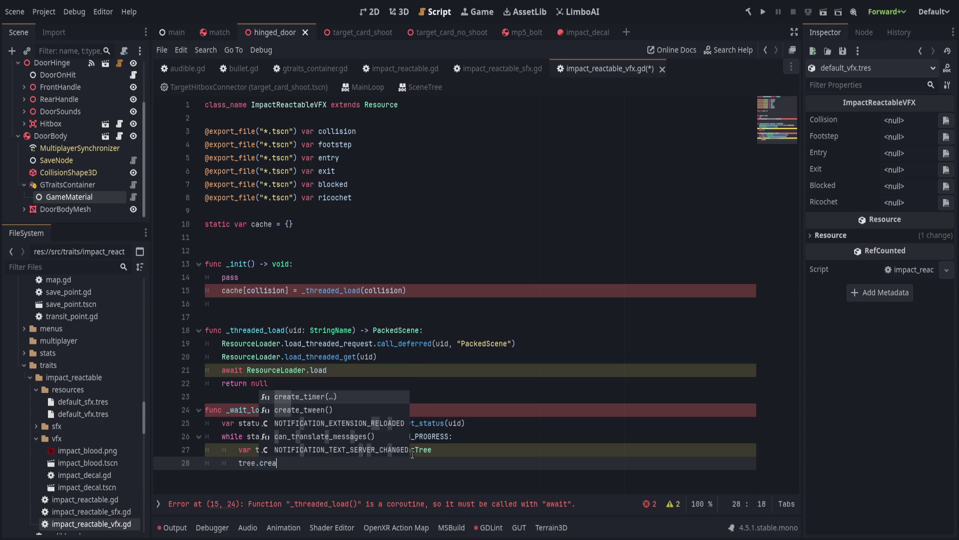
pyautogui.press('Return')
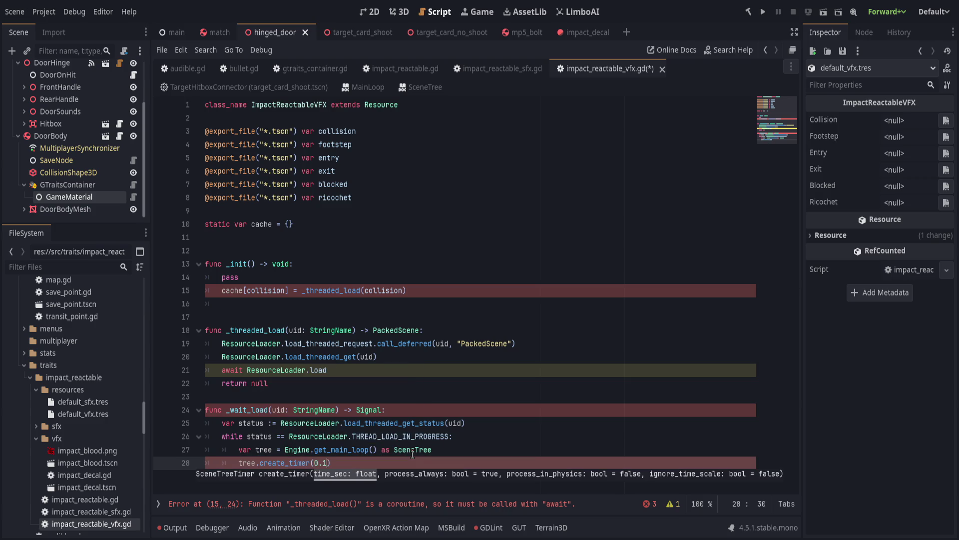
pyautogui.write('0.5)')
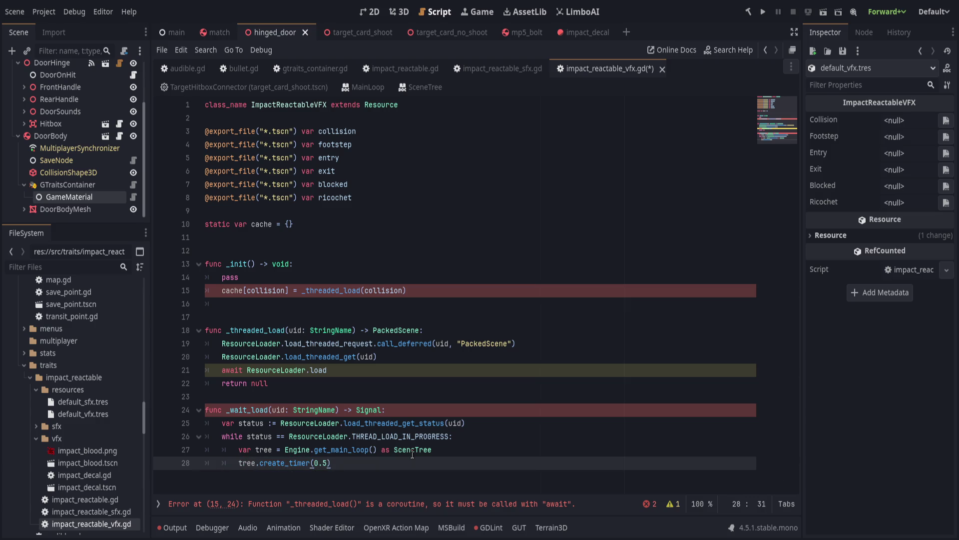
pyautogui.write(',')
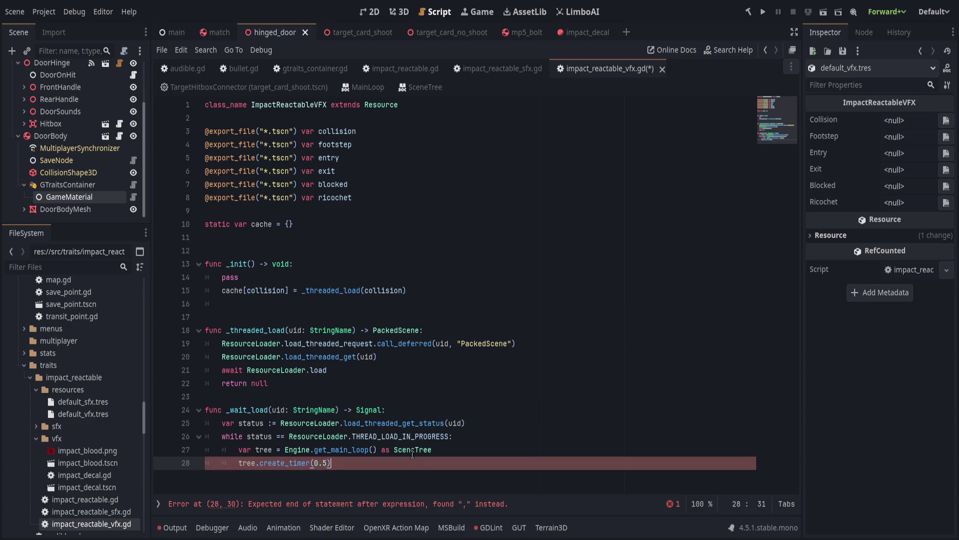
pyautogui.press('BackSpace')
pyautogui.write('.timeout')
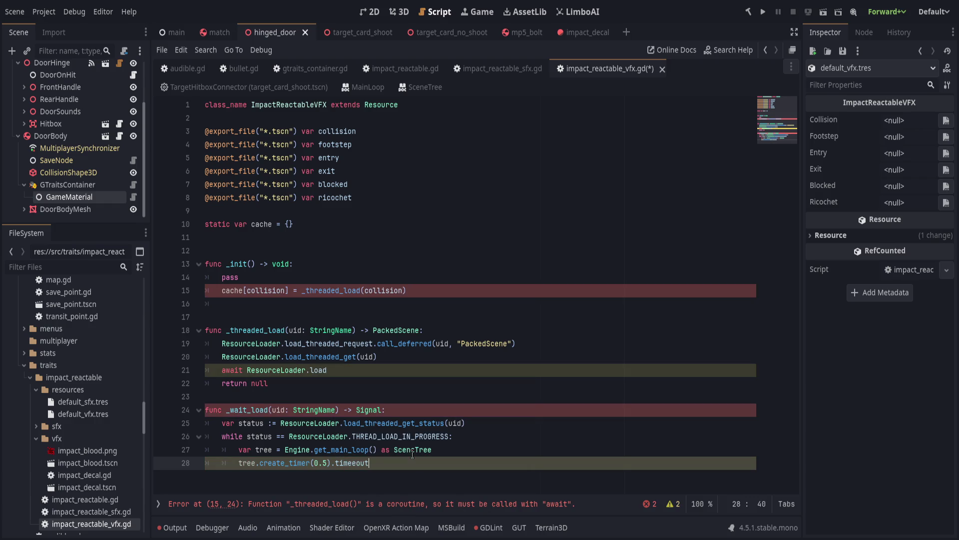
pyautogui.press('Home')
pyautogui.write('r')
pyautogui.press('BackSpace')
pyautogui.press('Escape')
pyautogui.press('End')
pyautogui.hotkey('ctrl', 'BackSpace')
pyautogui.write('tim')
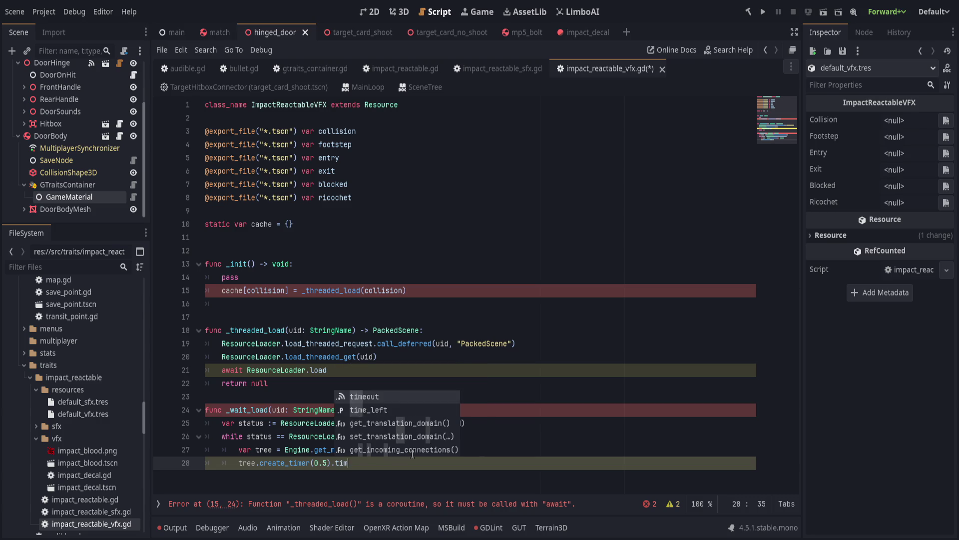
pyautogui.press('Return')
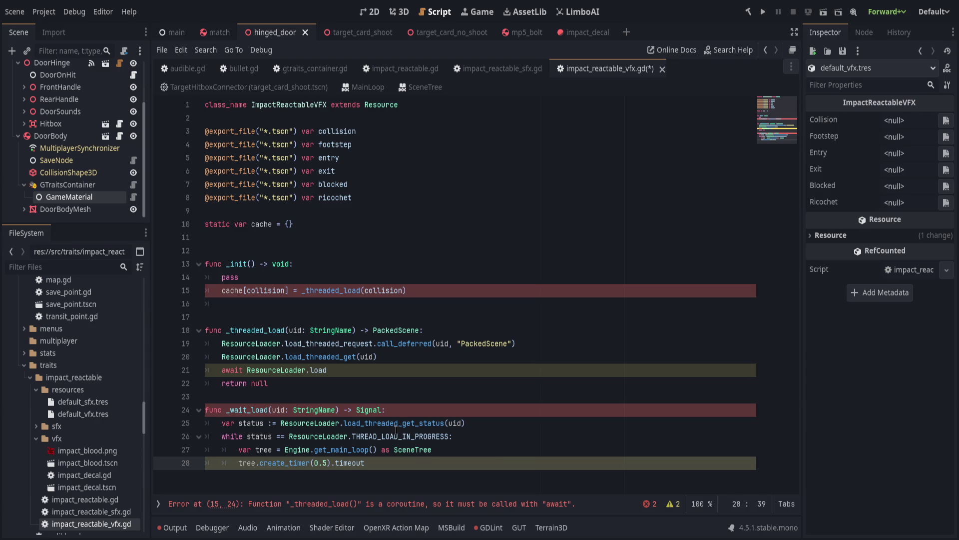
# Move the var tree line above the while loop and dedent the timer line to function level.
pyautogui.click(502, 452)
pyautogui.hotkey('alt', 'Up')
pyautogui.hotkey('shift', 'Tab')
pyautogui.press('Down')
pyautogui.press('Down')
pyautogui.hotkey('alt', 'Up')
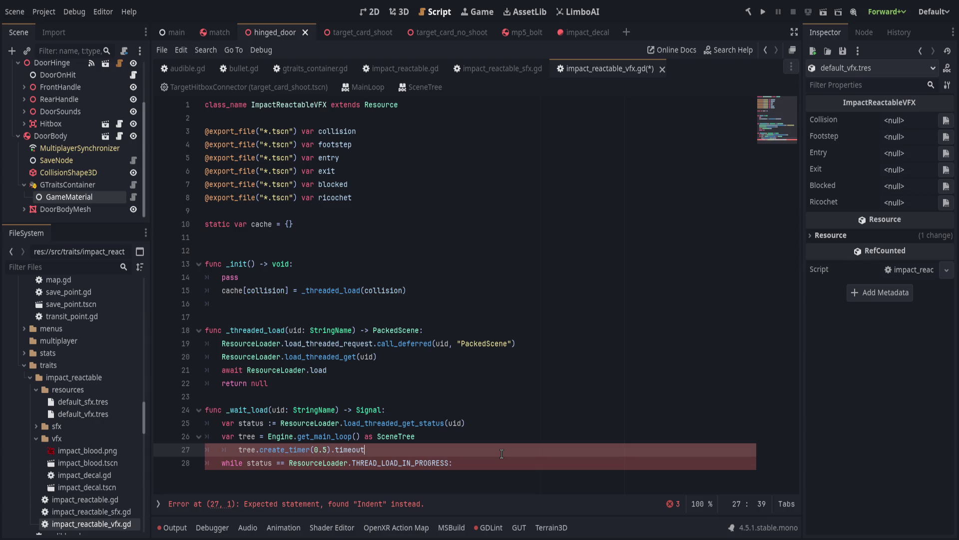
pyautogui.hotkey('shift', 'Tab')
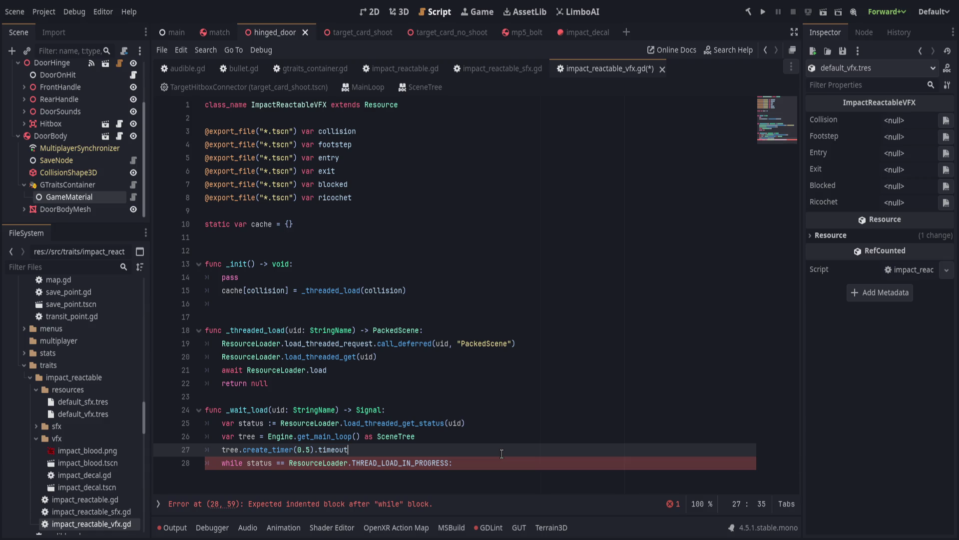
# Change the timer line to 'var timer = tree.create_timer(0.5)', dropping .timeout.
pyautogui.click(221, 449)
pyautogui.write('var ti')
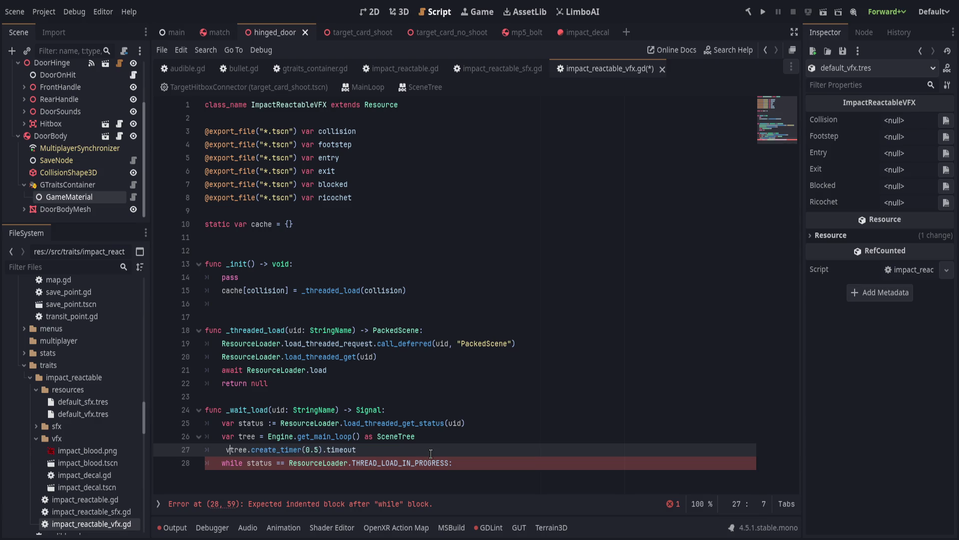
pyautogui.write('mer =')
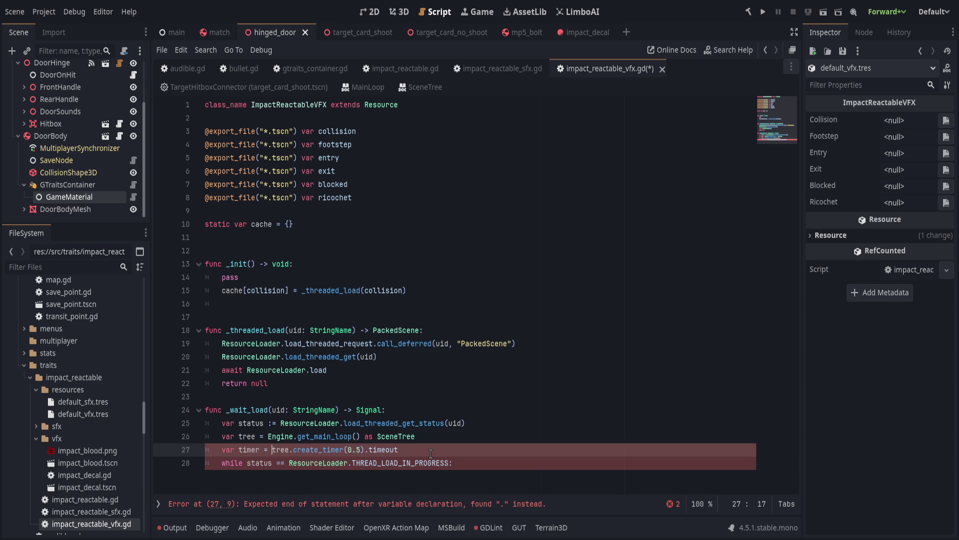
pyautogui.press('End')
pyautogui.press('BackSpace')
pyautogui.press('BackSpace')
pyautogui.press('BackSpace')
# Try timer.time_left and is_stop conditions on the while line, then remove them.
pyautogui.click(560, 468)
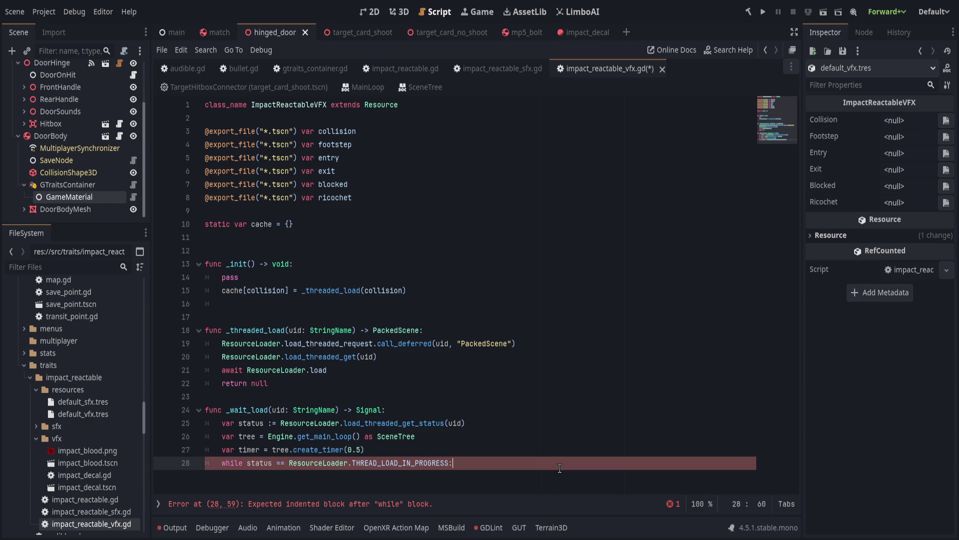
pyautogui.write('and timer.t')
pyautogui.write('ime')
pyautogui.press('Down')
pyautogui.press('Return')
pyautogui.write('>=')
pyautogui.press('BackSpace')
pyautogui.press('BackSpace')
pyautogui.press('BackSpace')
pyautogui.write('is_stop')
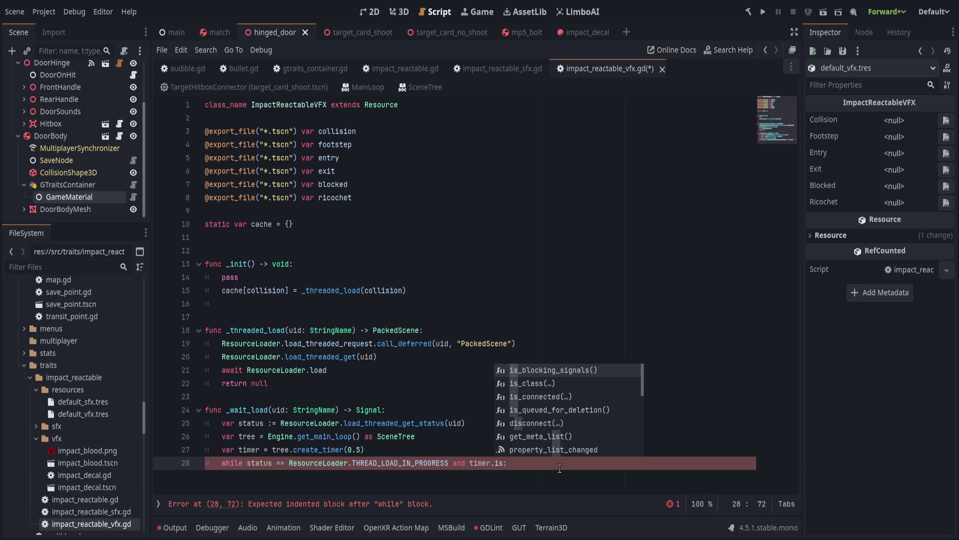
pyautogui.press('BackSpace')
pyautogui.press('BackSpace')
pyautogui.press('BackSpace')
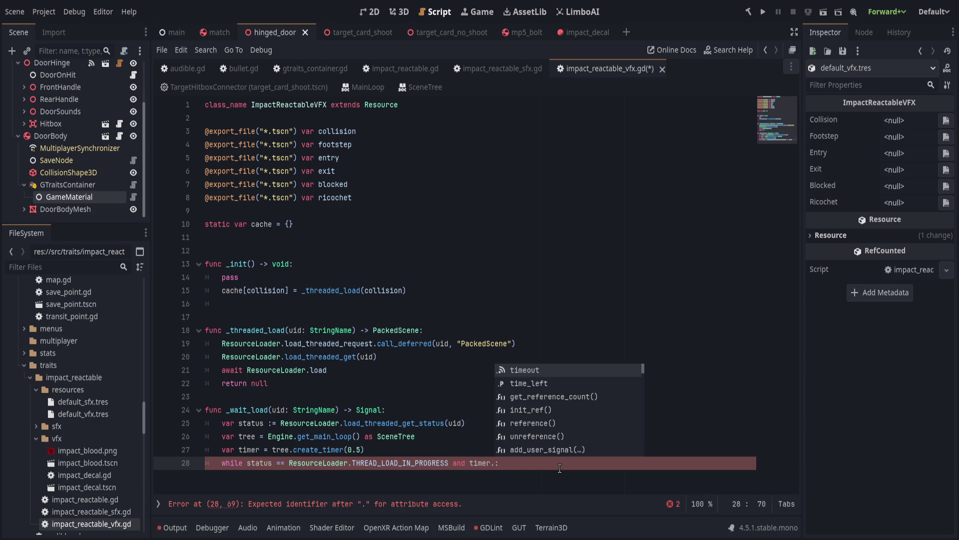
pyautogui.scroll(-5, 557, 430)
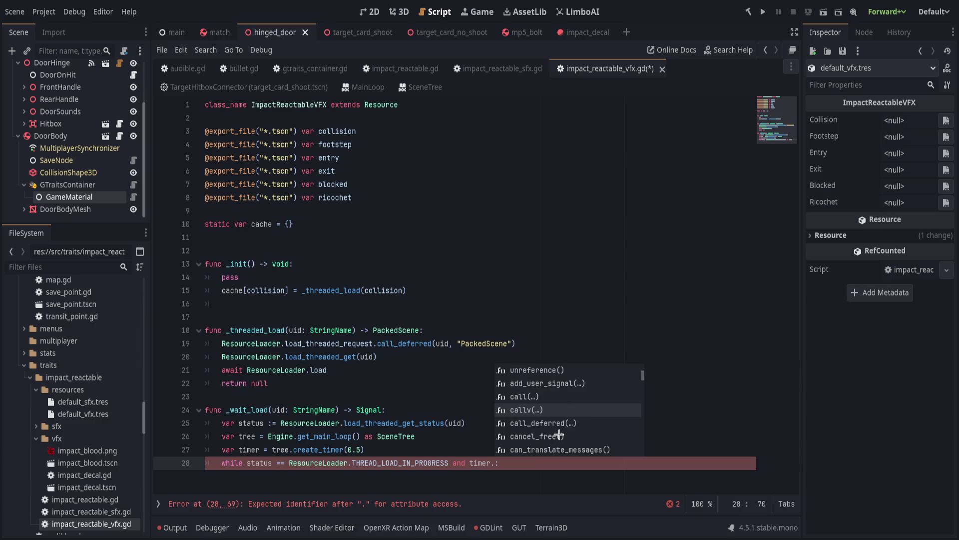
pyautogui.scroll(-3, 563, 432)
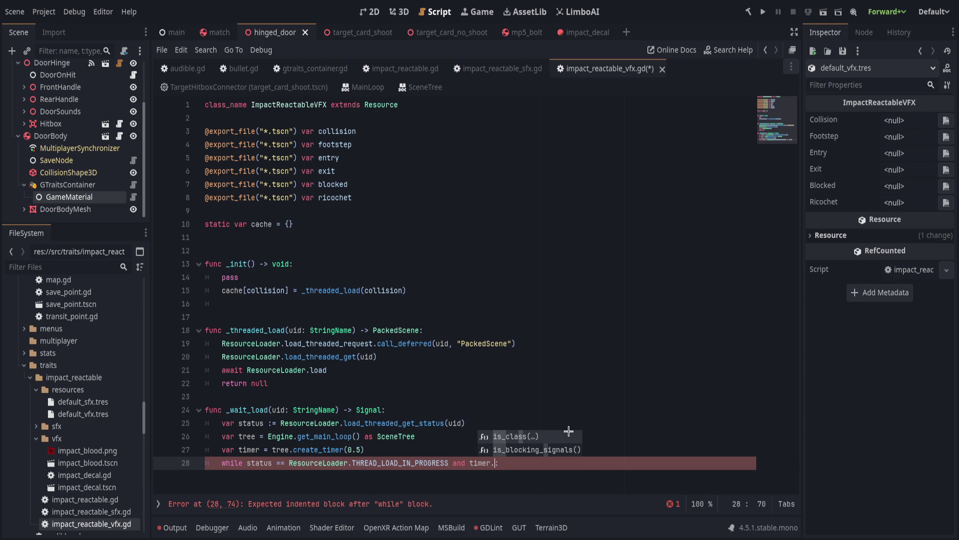
pyautogui.press('BackSpace')
# Cast the timer line 'as Timer', then add and remove a !timer.is_stopped() loop condition.
pyautogui.press('Up')
pyautogui.write('as Timer')
pyautogui.press('Down')
pyautogui.press('End')
pyautogui.press('Left')
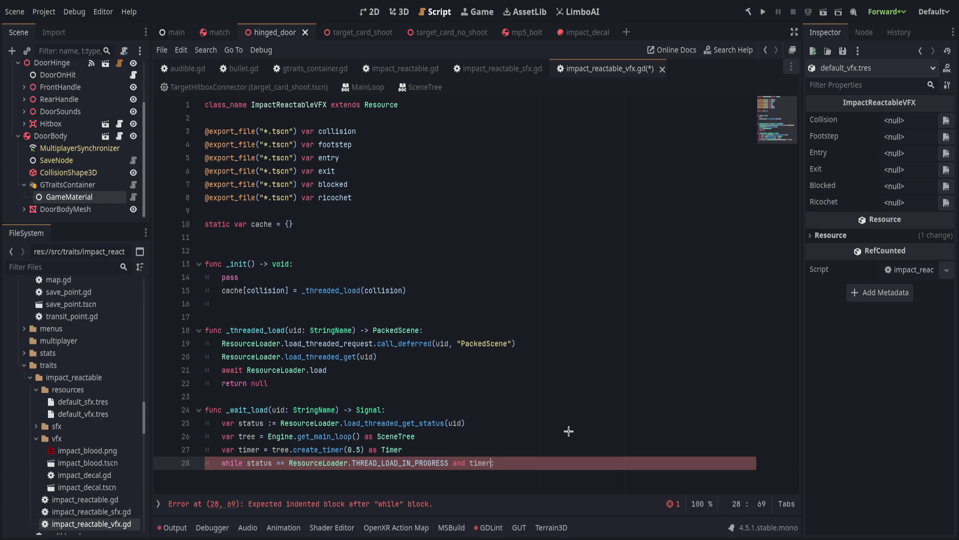
pyautogui.write('.')
pyautogui.press('Return')
pyautogui.hotkey('ctrl', 'Left')
pyautogui.write('!')
pyautogui.press('End')
pyautogui.moveTo(552, 462)
pyautogui.mouseDown()
pyautogui.moveTo(444, 464)
pyautogui.moveTo(452, 464)
pyautogui.mouseUp()
pyautogui.press('BackSpace')
pyautogui.click(520, 361)
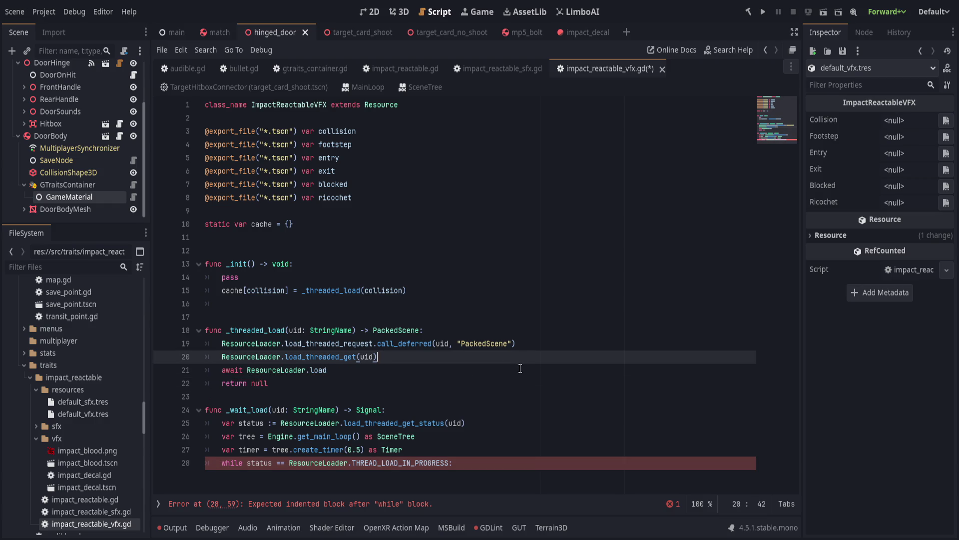
# Insert blank lines below the await line in _threaded_load.
pyautogui.click(523, 369)
pyautogui.press('Down')
pyautogui.press('Up')
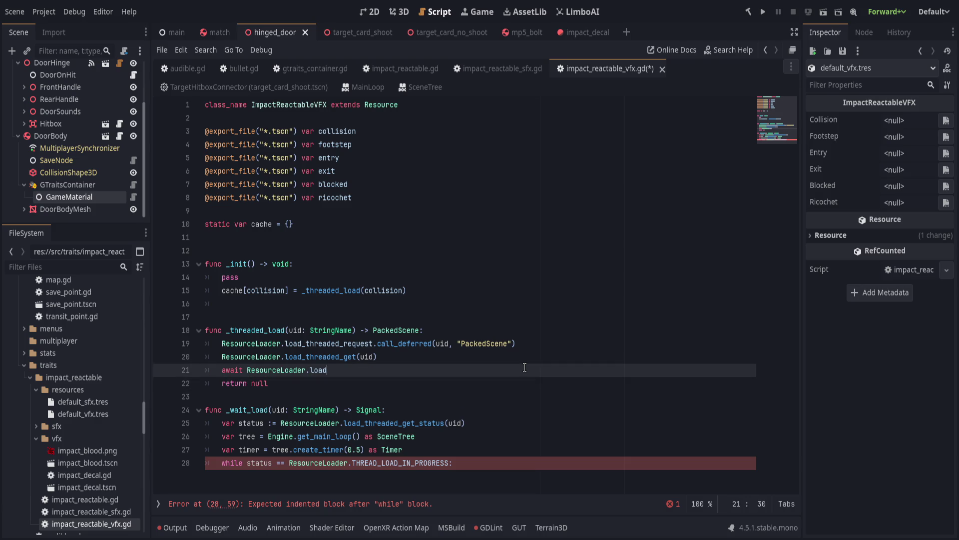
pyautogui.press('Return')
pyautogui.press('Return')
pyautogui.press('Return')
pyautogui.press('Up')
pyautogui.press('Up')
pyautogui.press('Up')
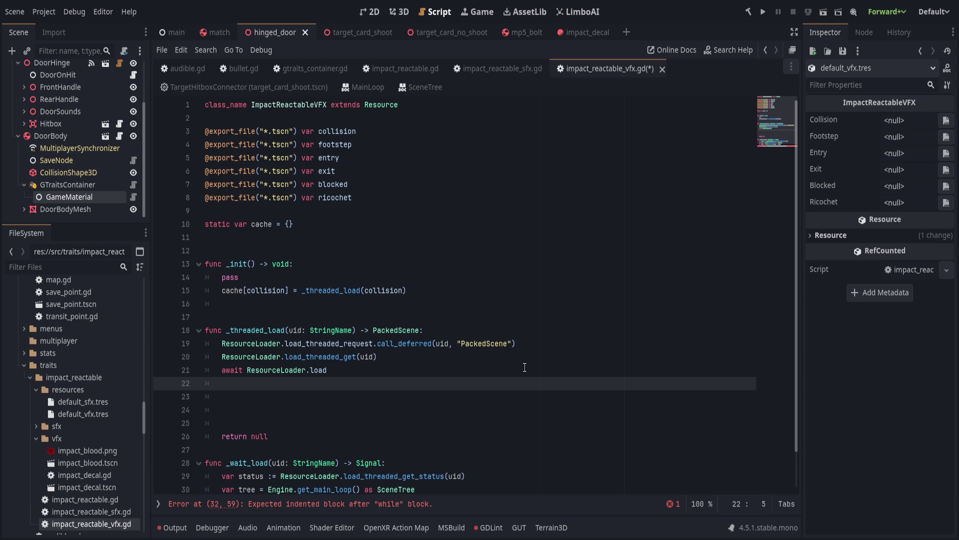
pyautogui.scroll(-1, 537, 342)
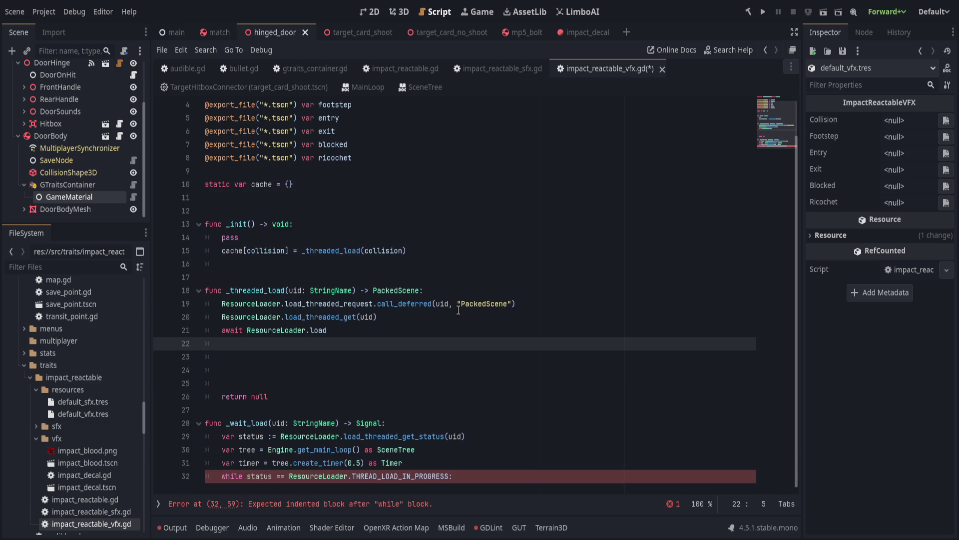
# Write 'var tween = Engine.get_main_loop() as SceneTree' on the new line.
pyautogui.press('Return')
pyautogui.write('var twee')
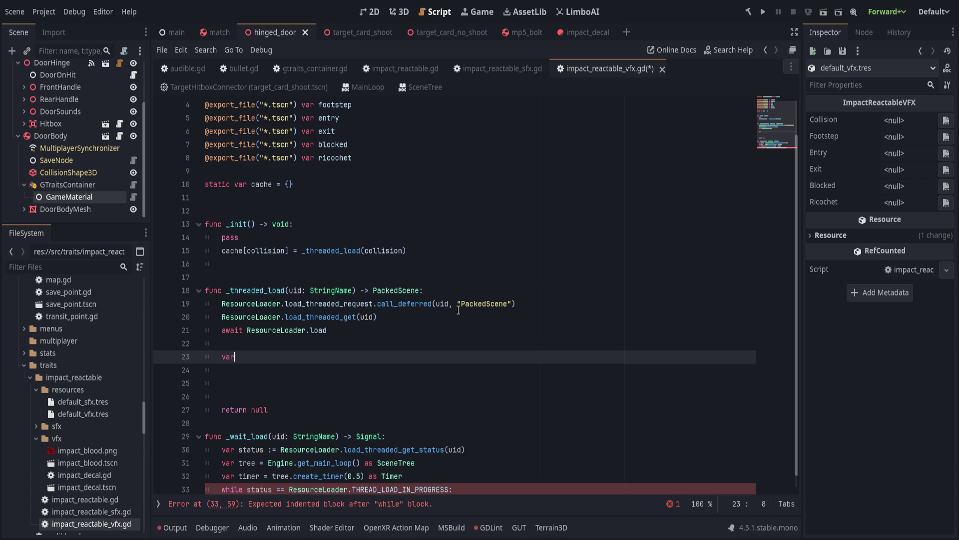
pyautogui.write('n = Engine.g')
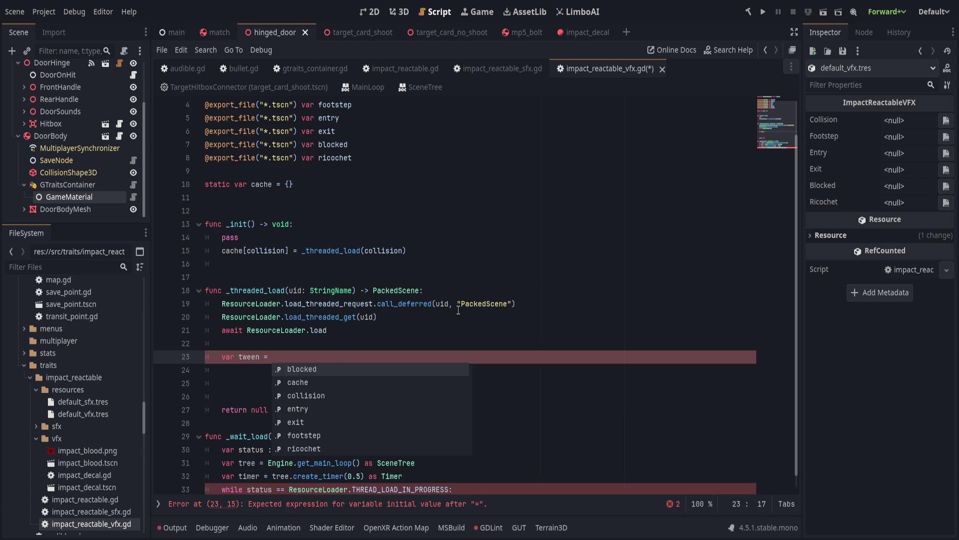
pyautogui.write('et_main')
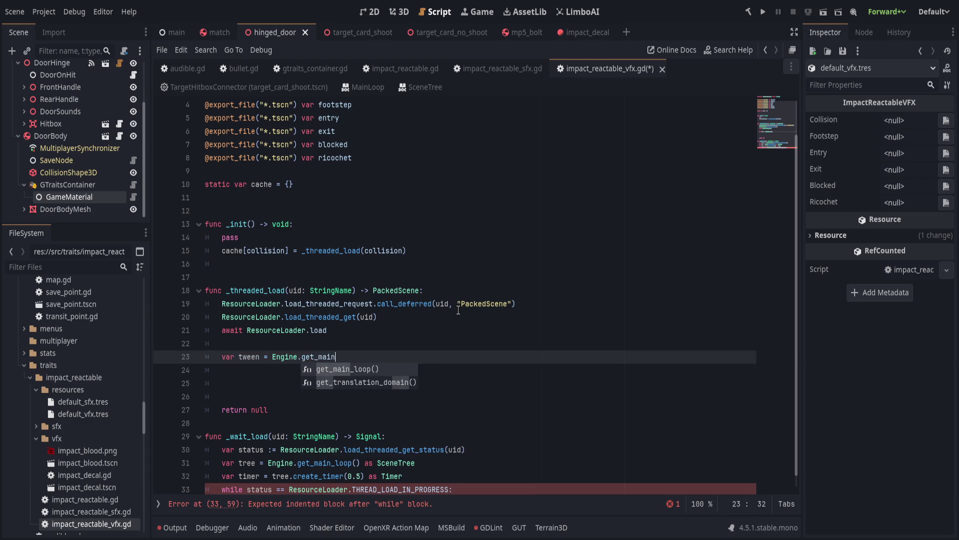
pyautogui.press('Return')
pyautogui.write('.')
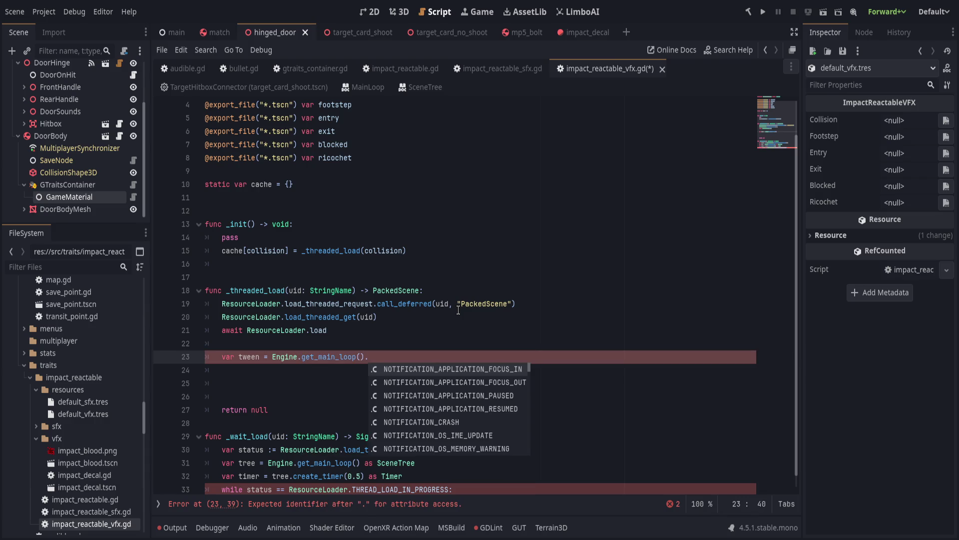
pyautogui.press('BackSpace')
pyautogui.write('as S')
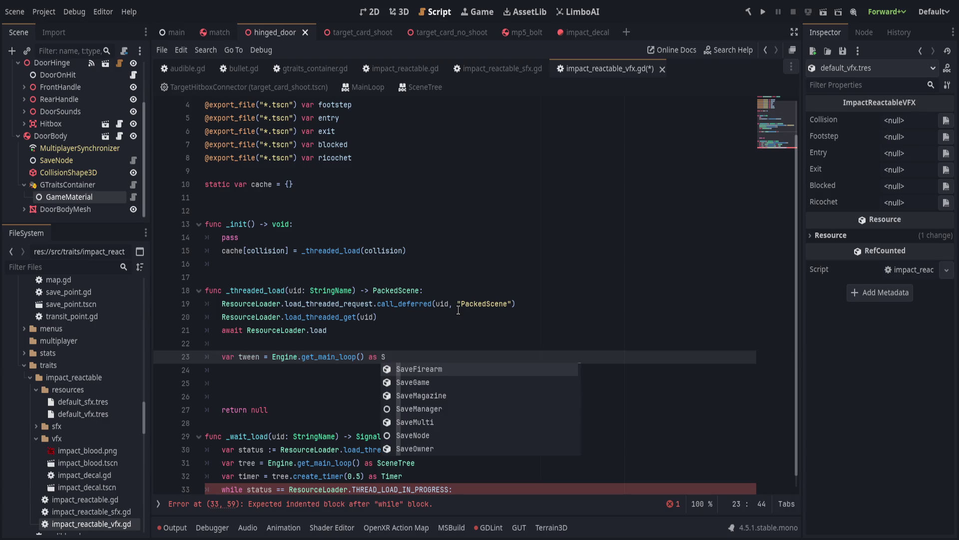
pyautogui.write('ceneTree')
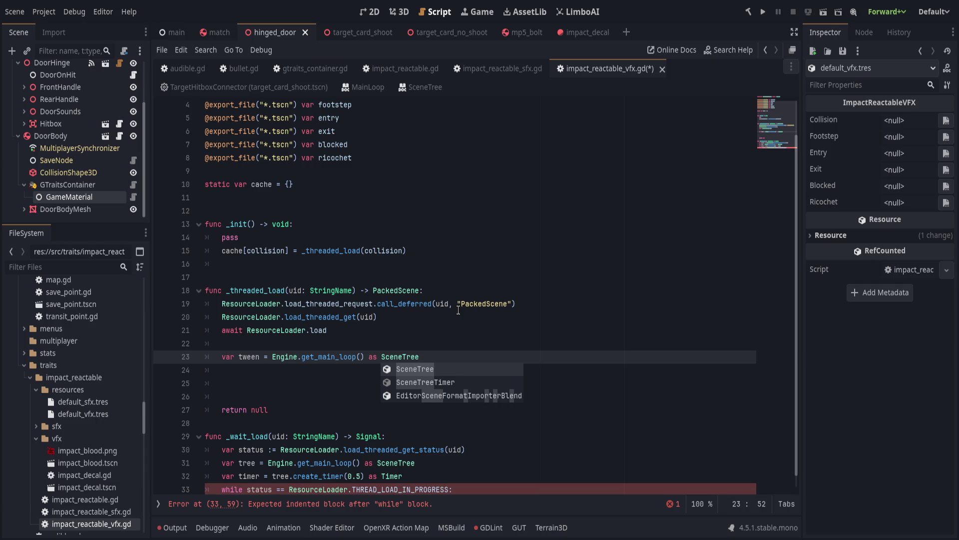
pyautogui.keyDown('shift'); pyautogui.click(270, 356); pyautogui.keyUp('shift')
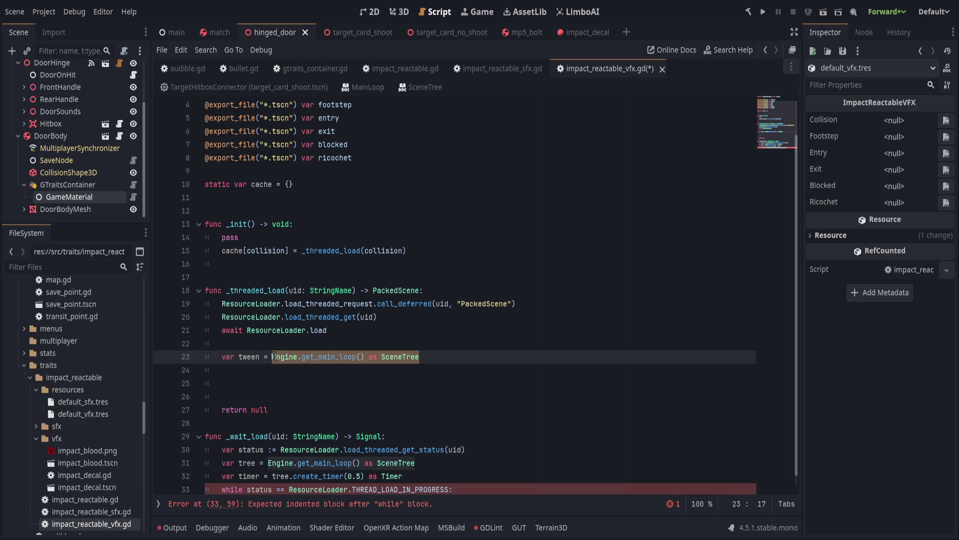
# Wrap the SceneTree cast in parentheses and chain .create_tween().set_loops() onto it.
pyautogui.write('(')
pyautogui.press('Right')
pyautogui.write('.cr')
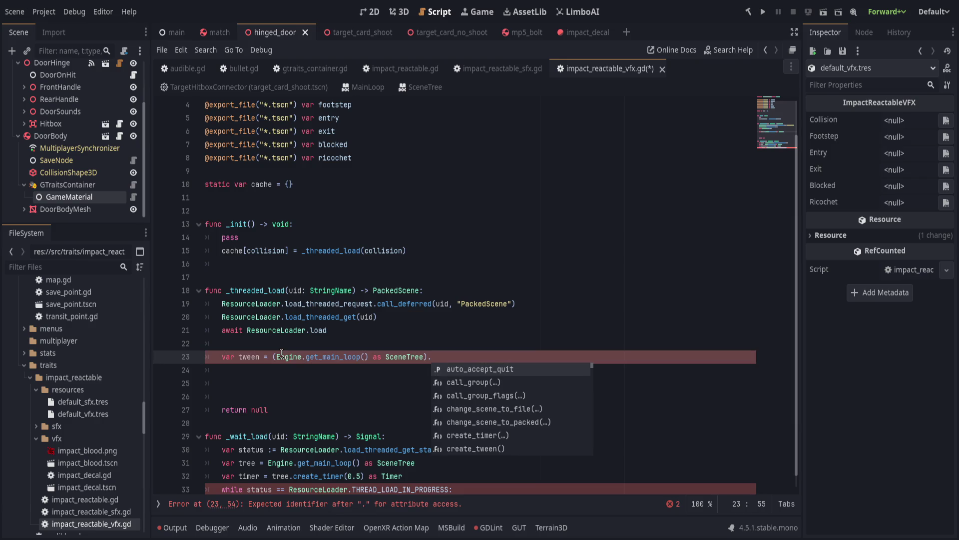
pyautogui.write('eate')
pyautogui.press('Down')
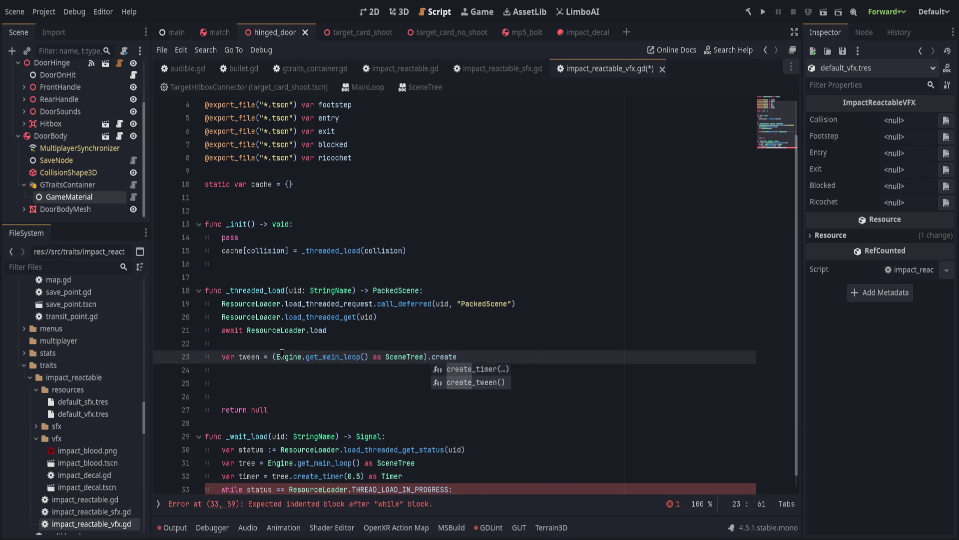
pyautogui.press('Return')
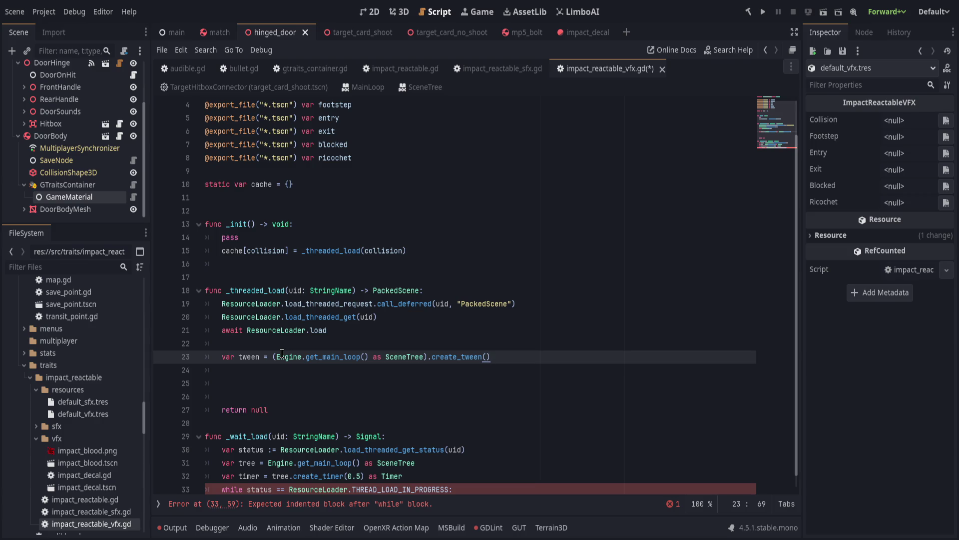
pyautogui.write('.set_lo')
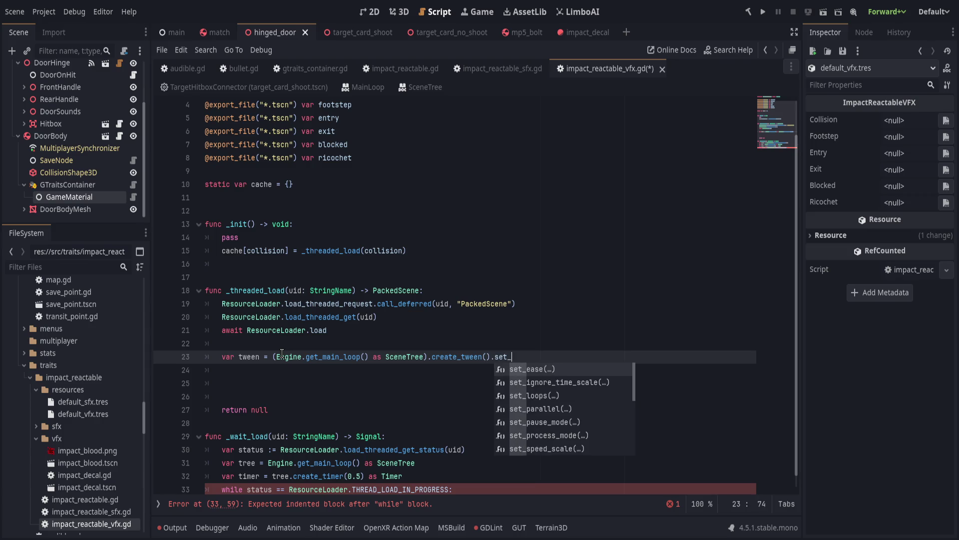
pyautogui.write('ops')
pyautogui.press('Return')
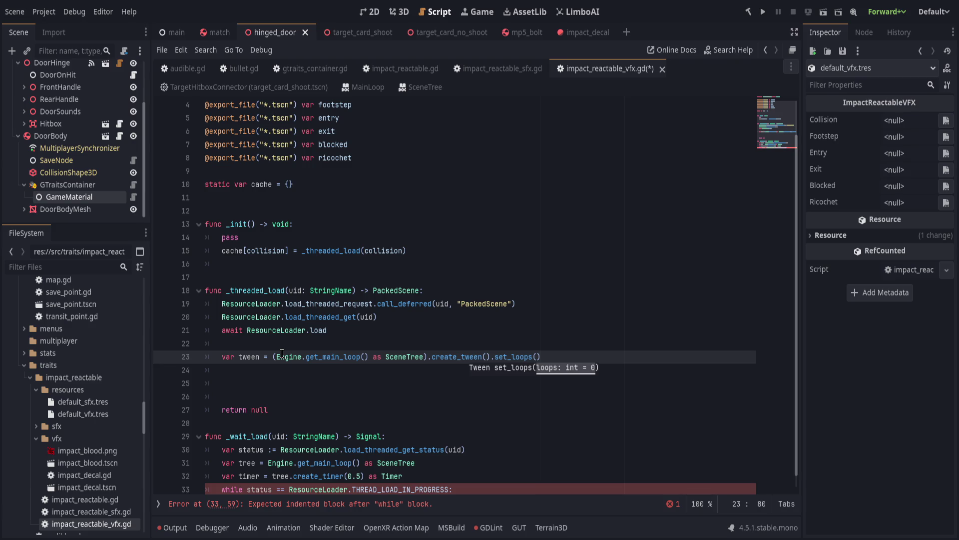
# Add 'tween.tween_callback(_check_status).set_delay(0.1)' on the next line.
pyautogui.press('Return')
pyautogui.write('tween')
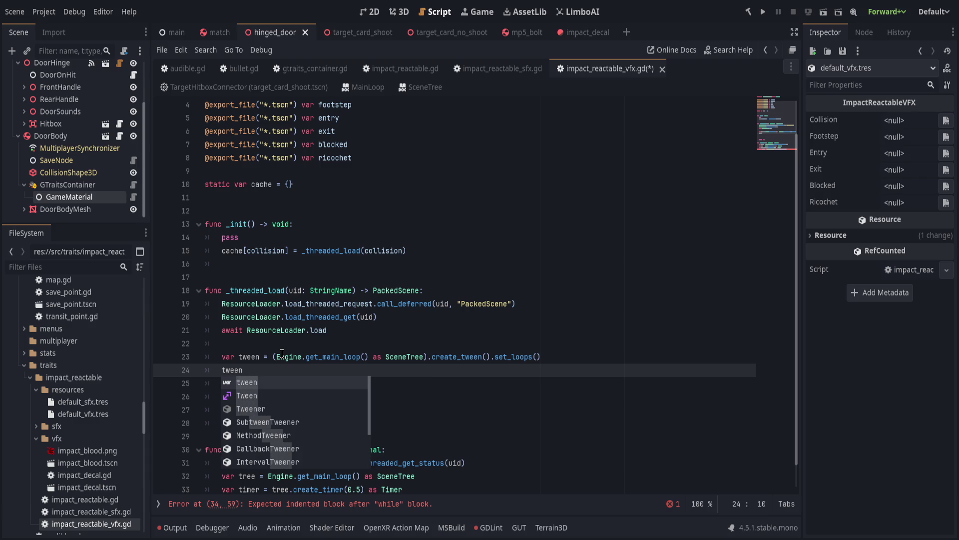
pyautogui.write('.tw')
pyautogui.press('Return')
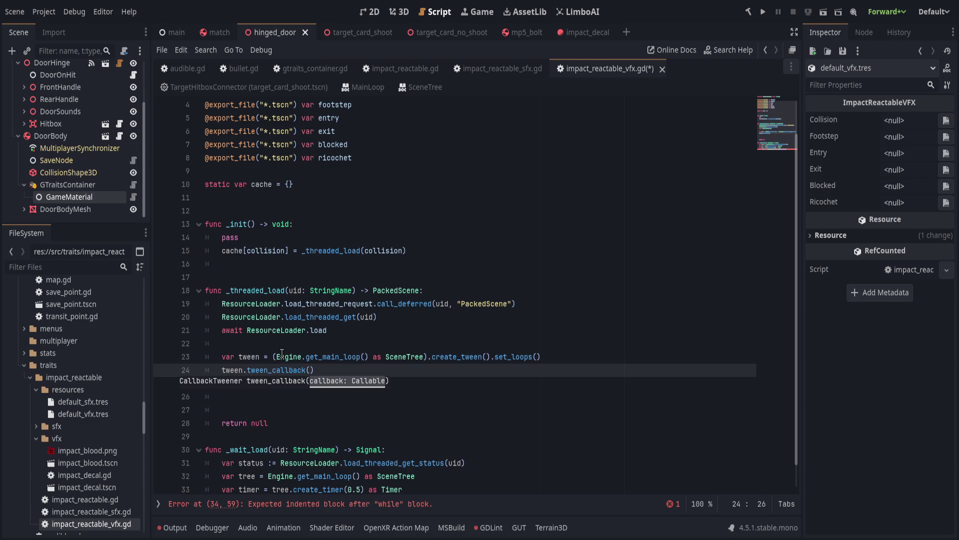
pyautogui.write('_check_sta')
pyautogui.write('tus).')
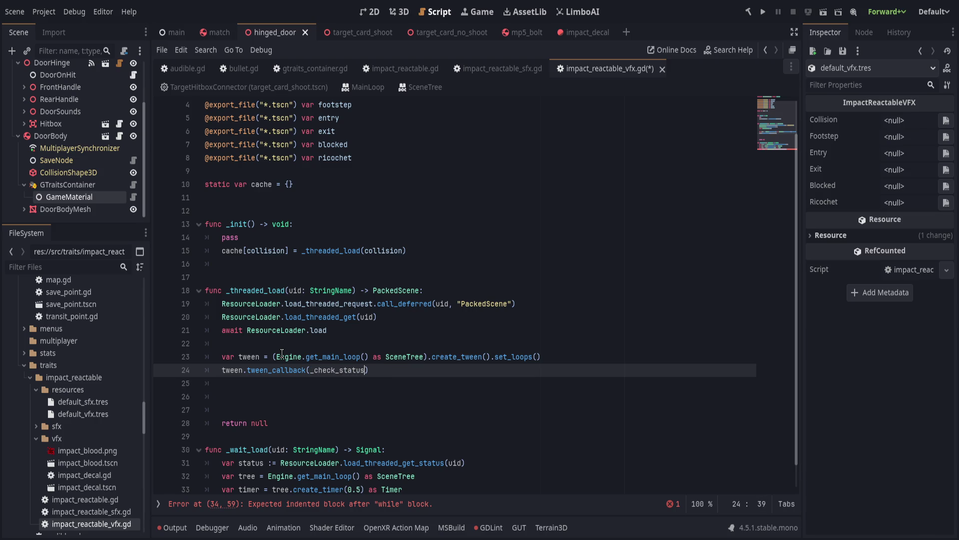
pyautogui.write('set_d')
pyautogui.press('Return')
pyautogui.write('-0')
pyautogui.press('BackSpace')
pyautogui.press('BackSpace')
pyautogui.write('0.5')
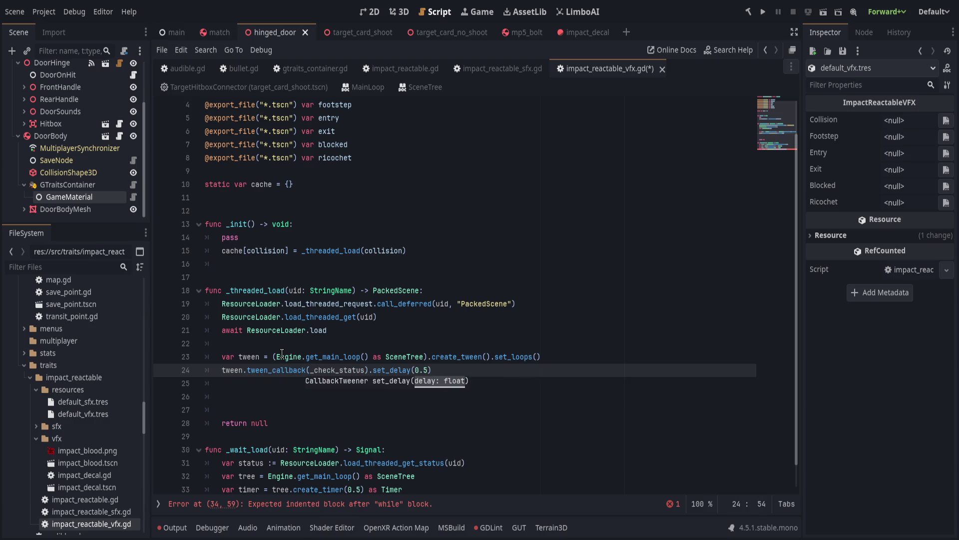
pyautogui.write(')')
pyautogui.press('BackSpace')
pyautogui.write('1)')
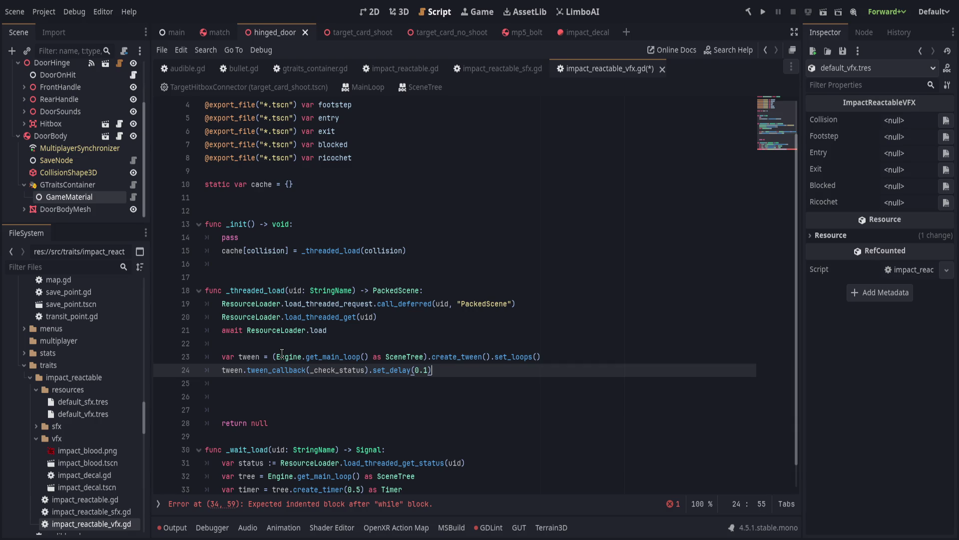
pyautogui.scroll(-1, 311, 347)
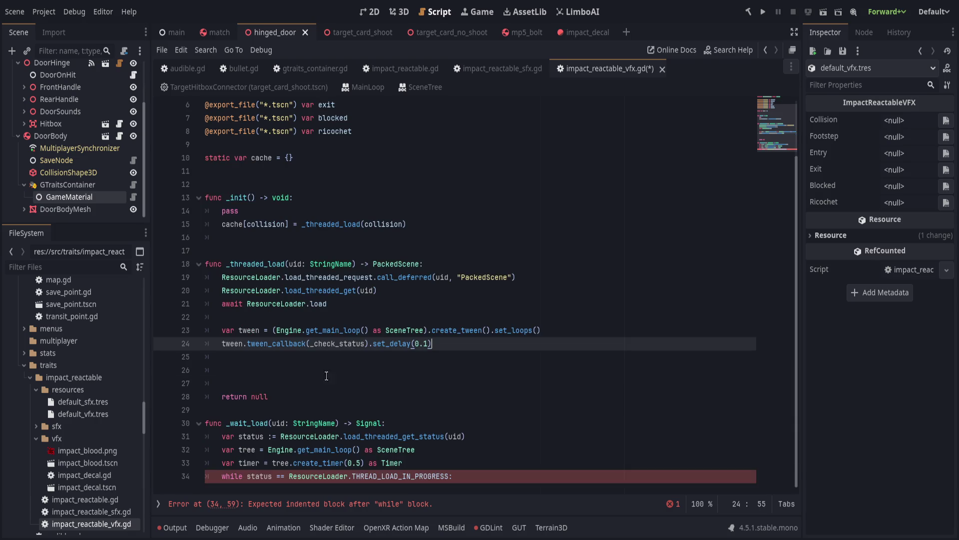
# Rename the _wait_load function to _check_status.
pyautogui.click(229, 424)
pyautogui.doubleClick(230, 423)
pyautogui.write('_check_status')
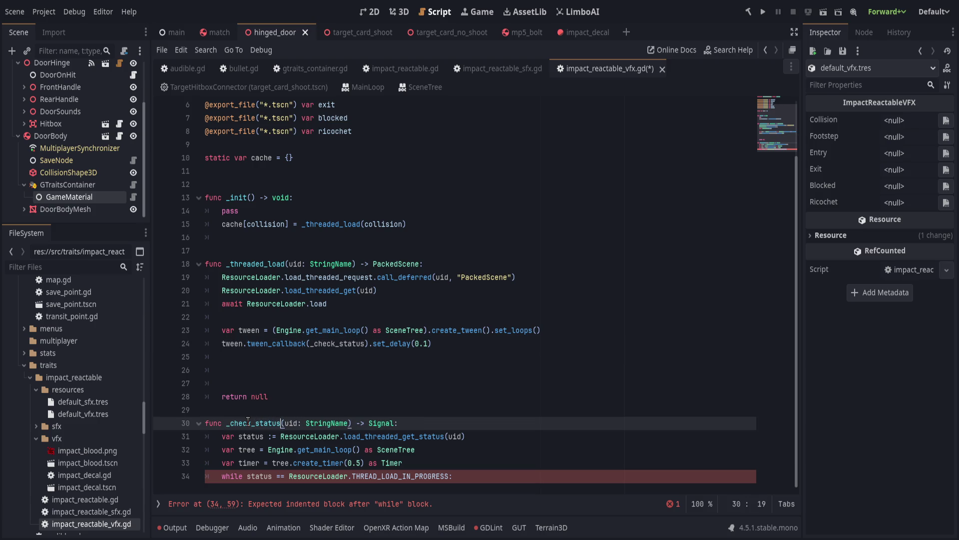
# Try removing the uid parameter, then restore 'uid: StringName' with undo.
pyautogui.doubleClick(334, 423)
pyautogui.press('BackSpace')
pyautogui.hotkey('ctrl', 'BackSpace')
pyautogui.hotkey('ctrl', 'z')
pyautogui.hotkey('ctrl', 'z')
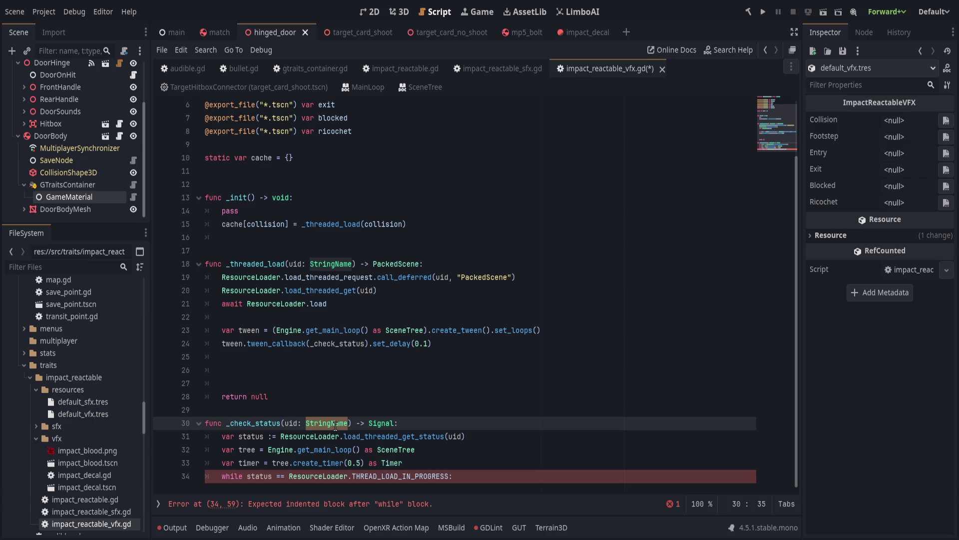
pyautogui.press('BackSpace')
pyautogui.hotkey('ctrl', 'BackSpace')
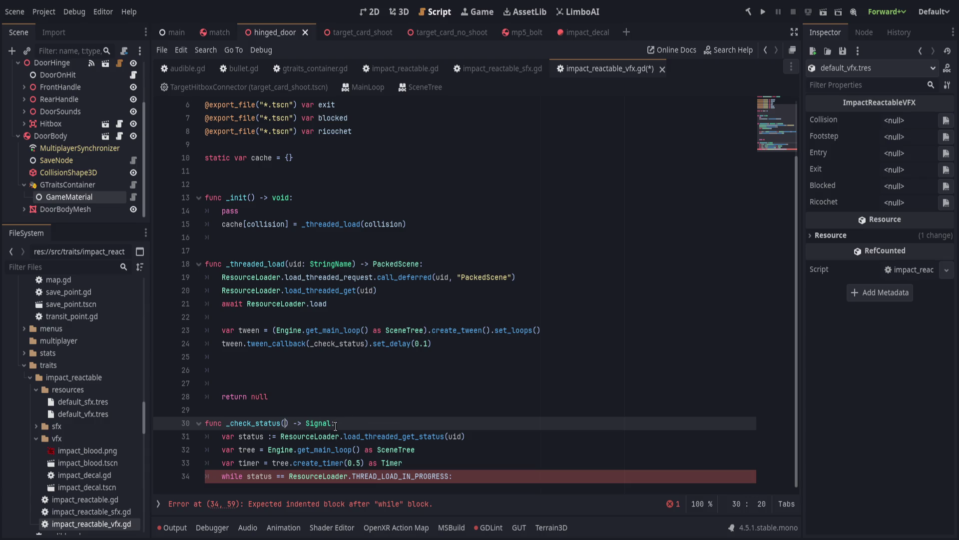
pyautogui.click(352, 345)
pyautogui.hotkey('alt', 'Left')
pyautogui.hotkey('ctrl', 'z')
pyautogui.hotkey('ctrl', 'z')
# Check the _check_status signature and the set_delay value on the tween_callback line.
pyautogui.click(492, 414)
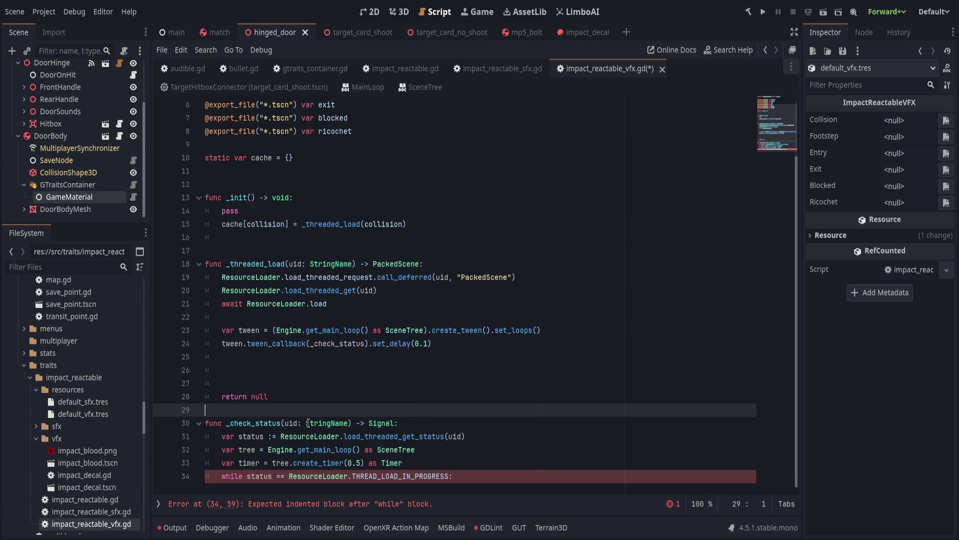
pyautogui.click(324, 422)
pyautogui.click(474, 428)
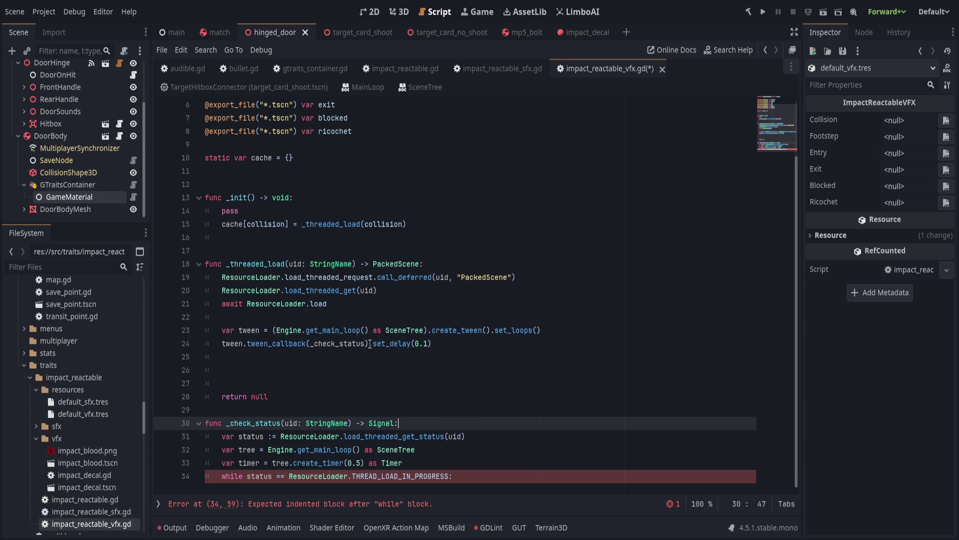
pyautogui.click(445, 346)
pyautogui.click(412, 346)
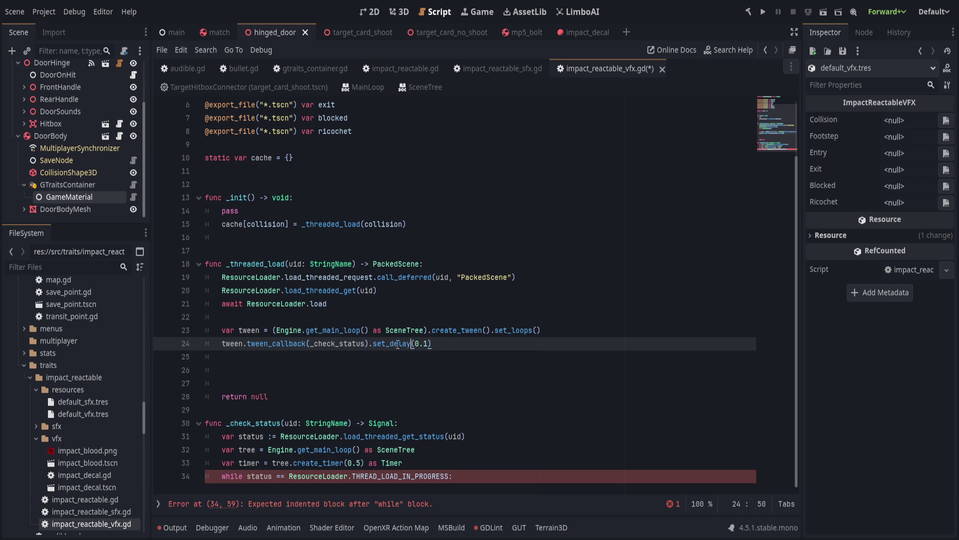